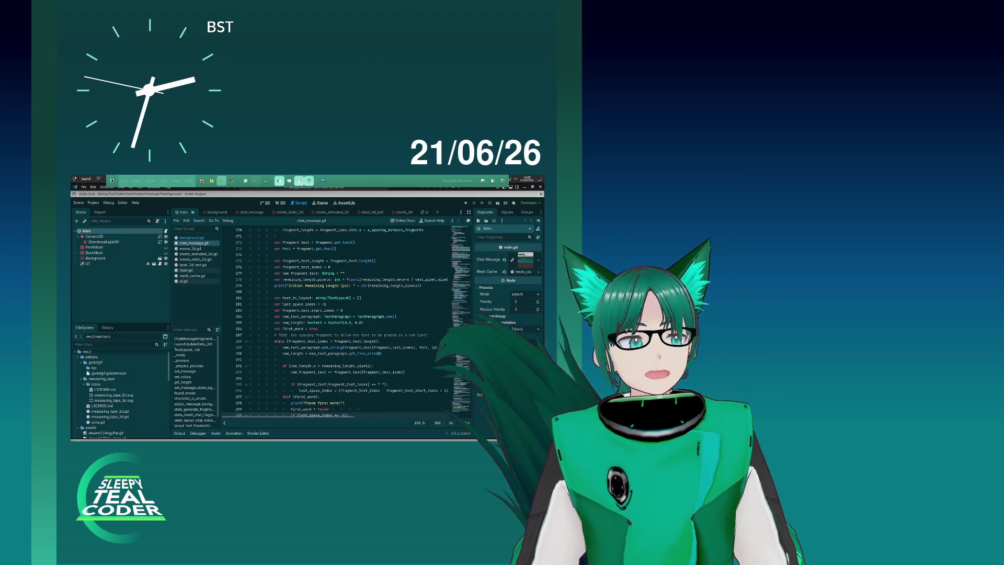
Step: Check the String type of new_fragment_text on line 277, then run the chat window project
left_click(366, 334)
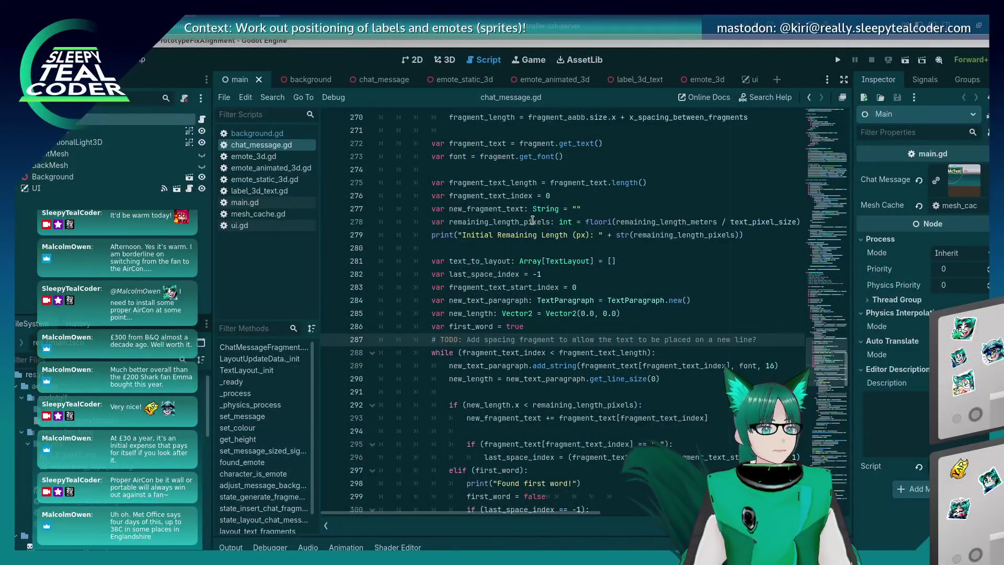
left_click(540, 210)
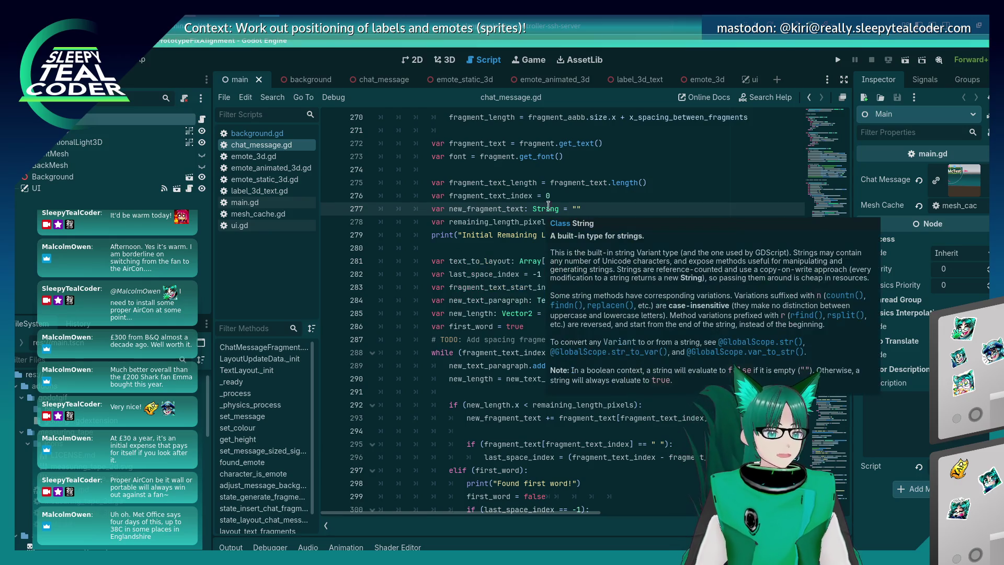
left_click(838, 61)
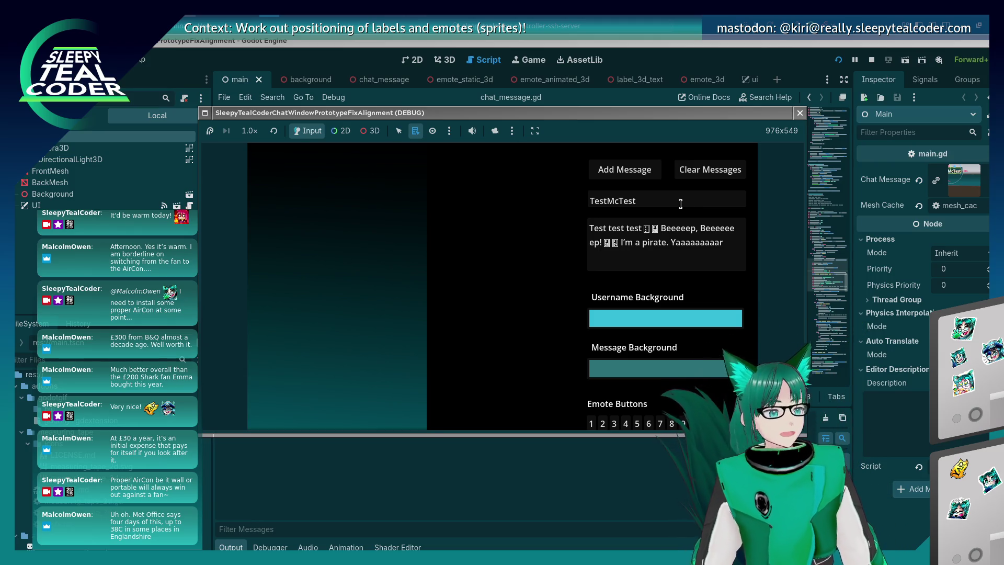
Step: Add four more emotes to the test message and post it to the chat preview
left_click(630, 255)
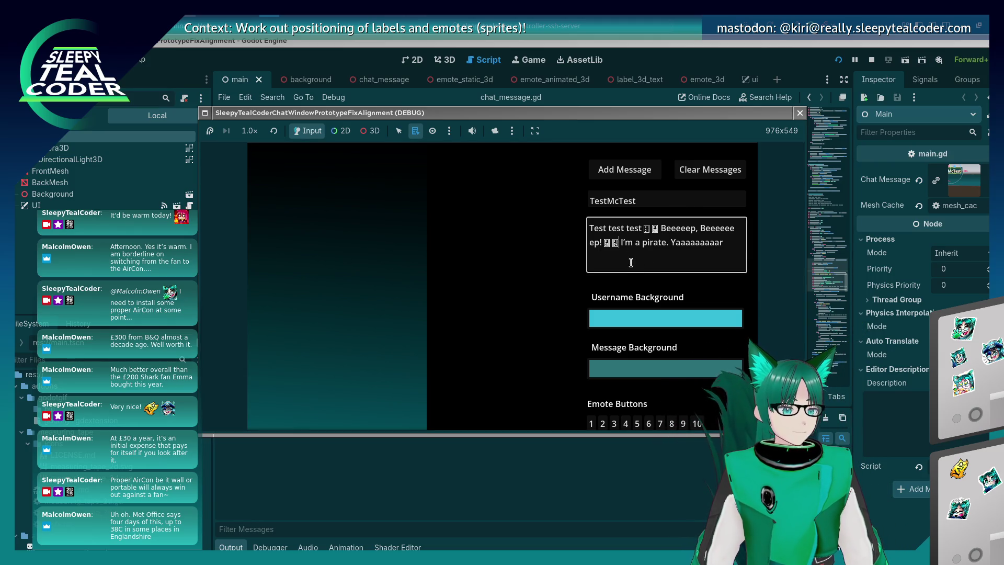
left_click(647, 421)
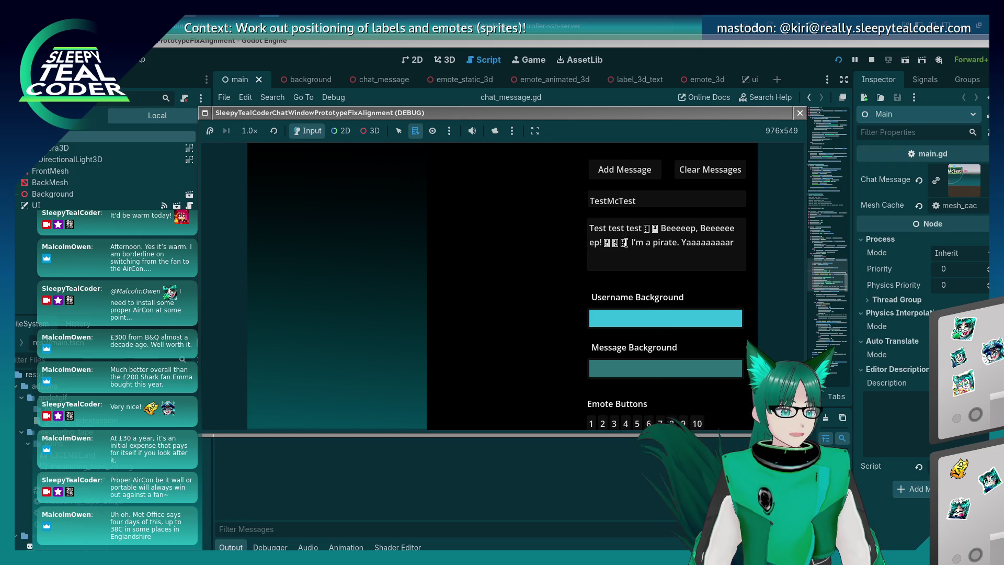
left_click(659, 423)
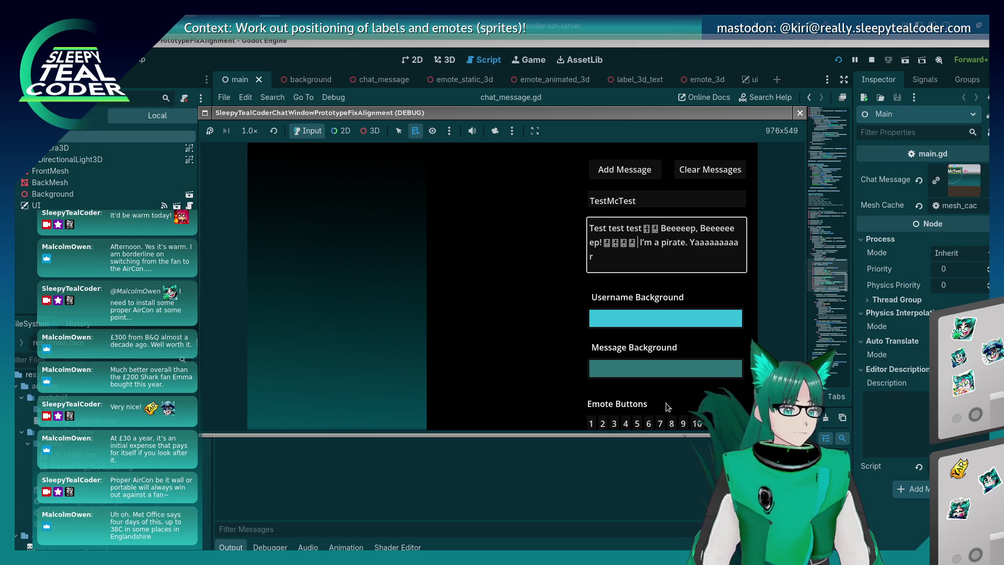
left_click(656, 424)
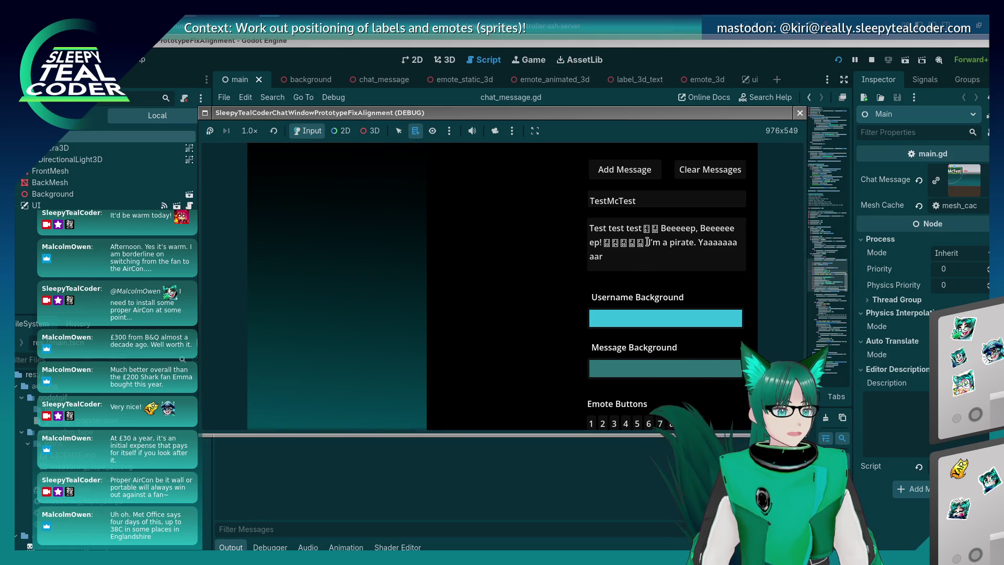
left_click(660, 424)
left_click(624, 169)
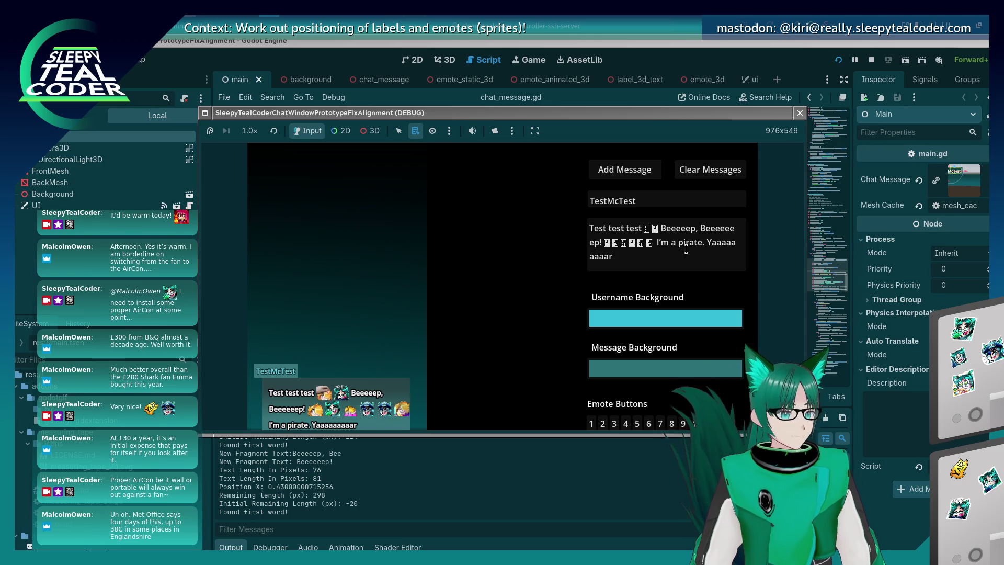
Step: Post the message without one emote, post it again with an extra emote, then stop the game
left_click(654, 242)
key("BackSpace")
left_click(649, 177)
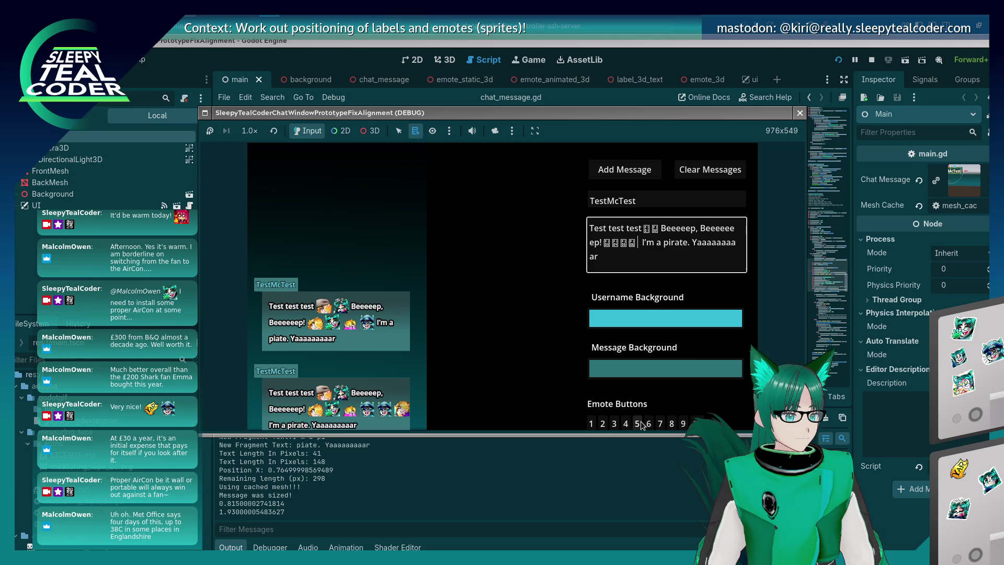
left_click(636, 423)
left_click(623, 172)
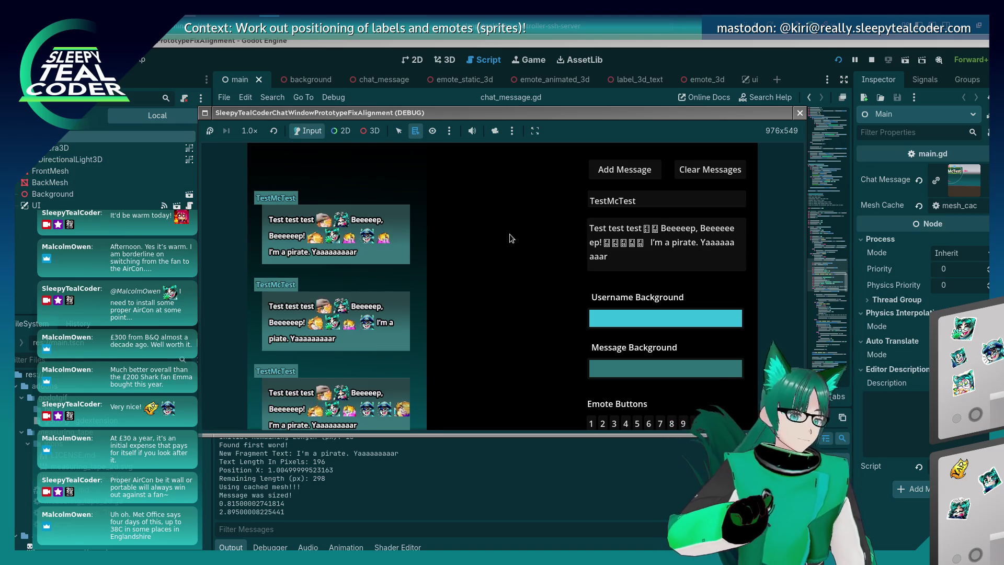
key("F8")
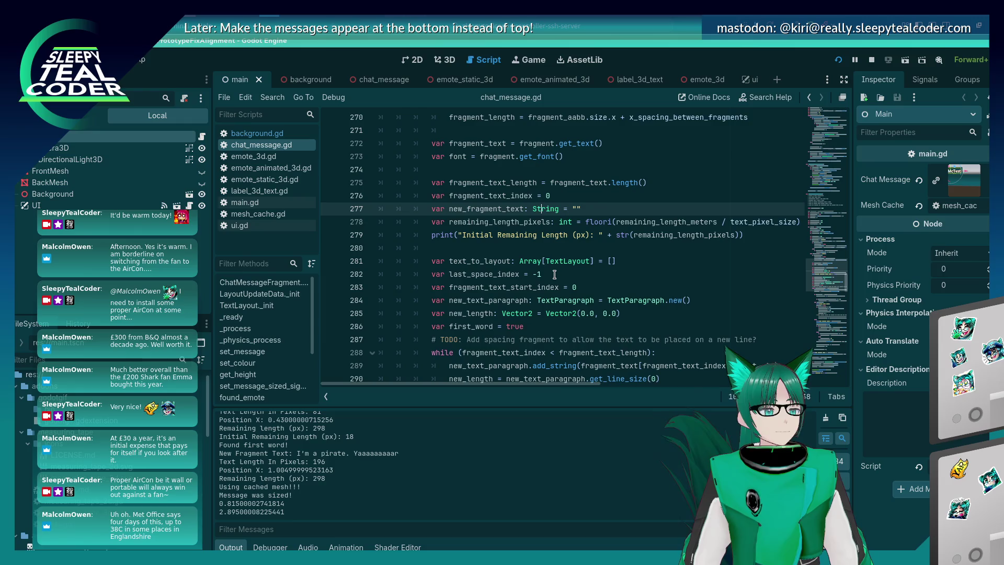
scroll(550, 279, "up", 5)
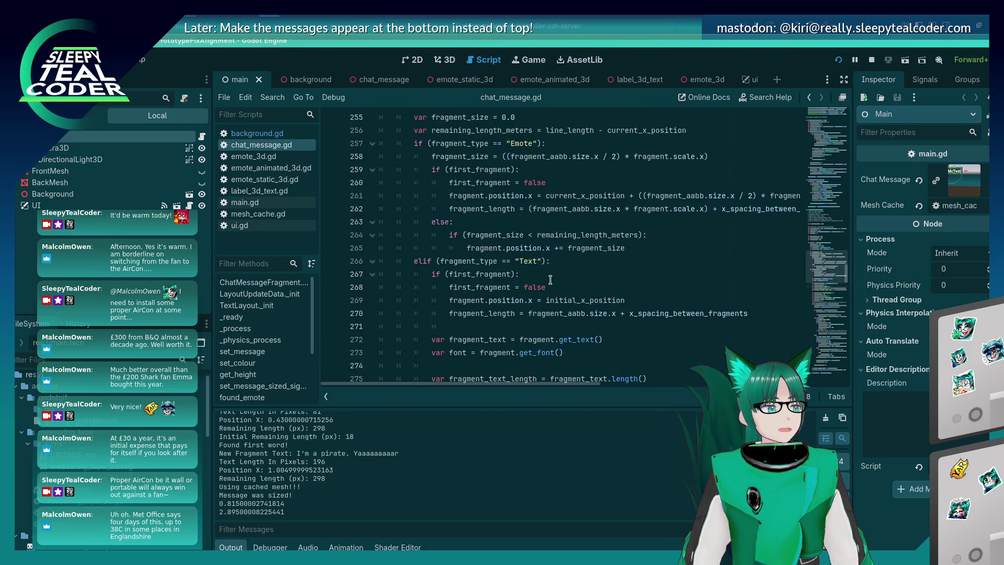
scroll(550, 279, "down", 6)
scroll(550, 279, "down", 2)
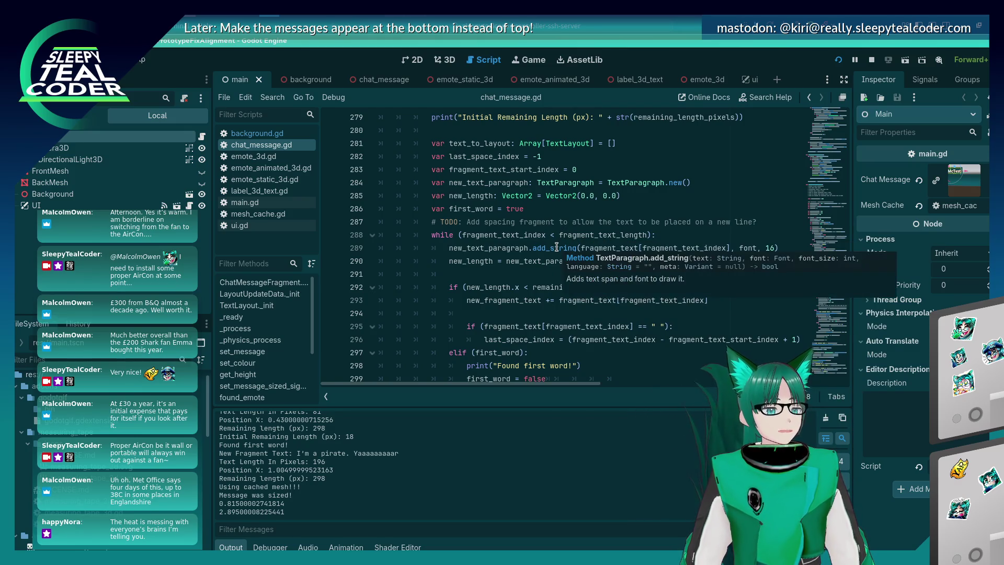
left_click(577, 220)
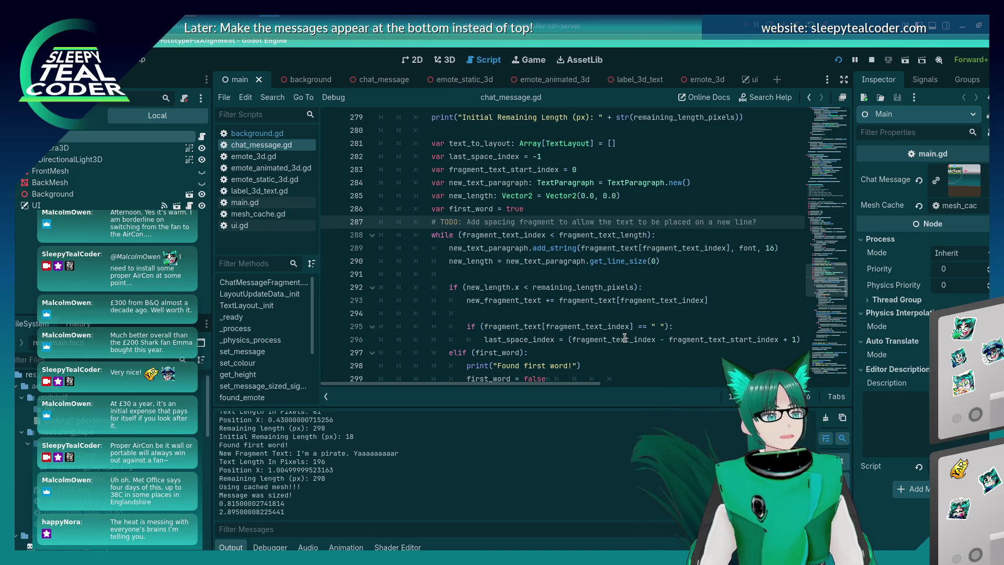
mouse_move(624, 338)
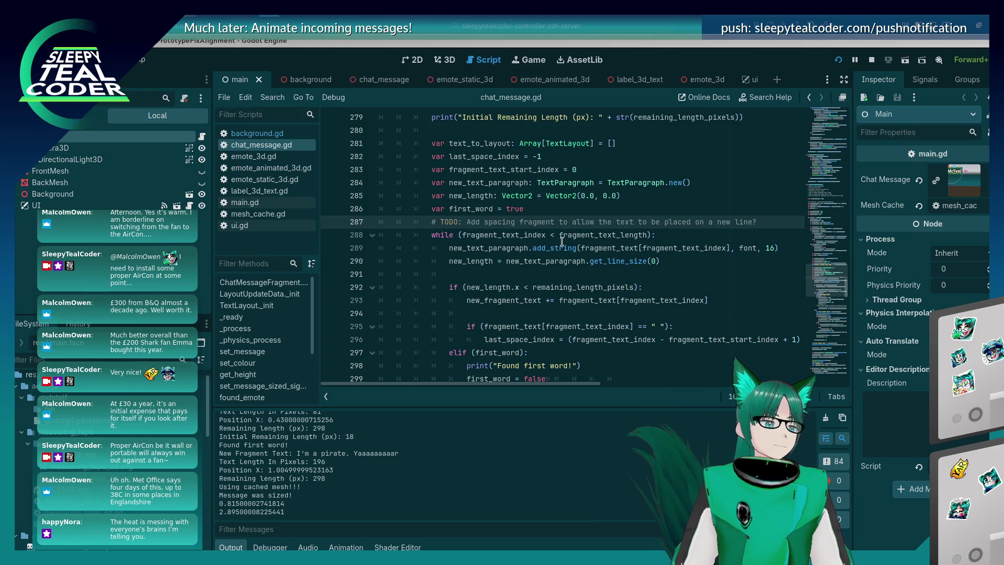
Step: Delete the line 287 TODO comment about spacing fragments and rerun the game with F5
key("Down")
key("Up")
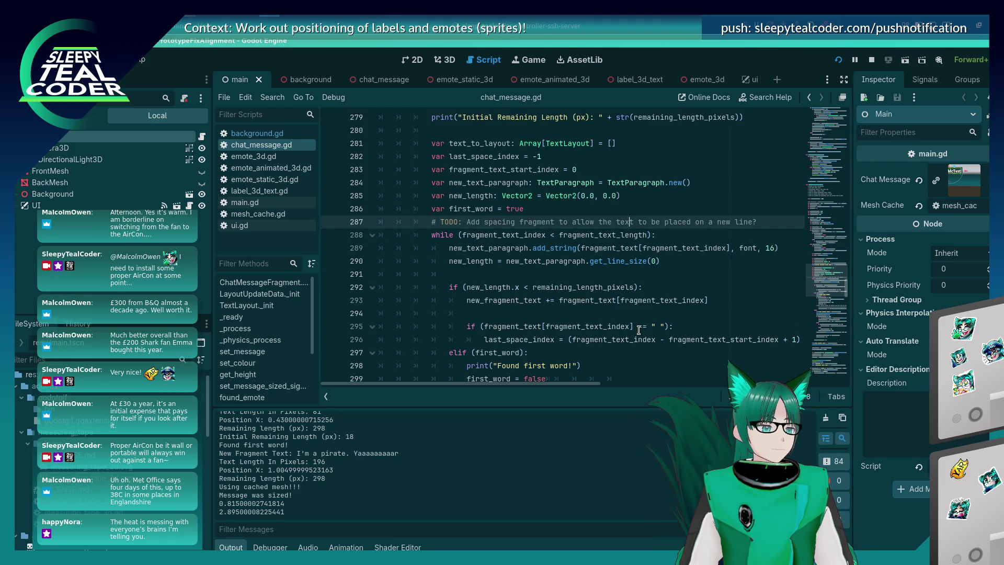
scroll(638, 329, "up", 1)
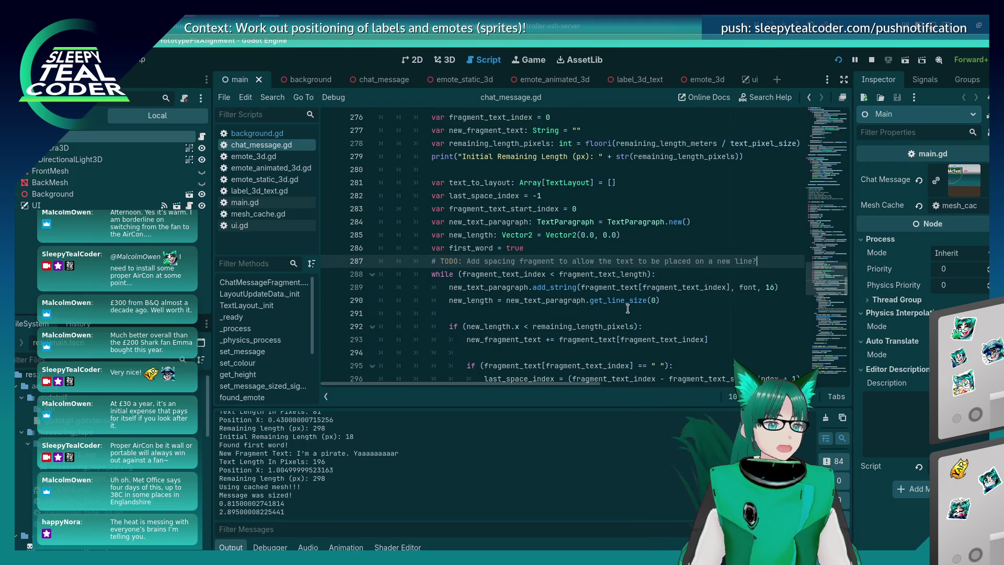
key("shift+Home")
key("shift+Home")
key("BackSpace")
key("BackSpace")
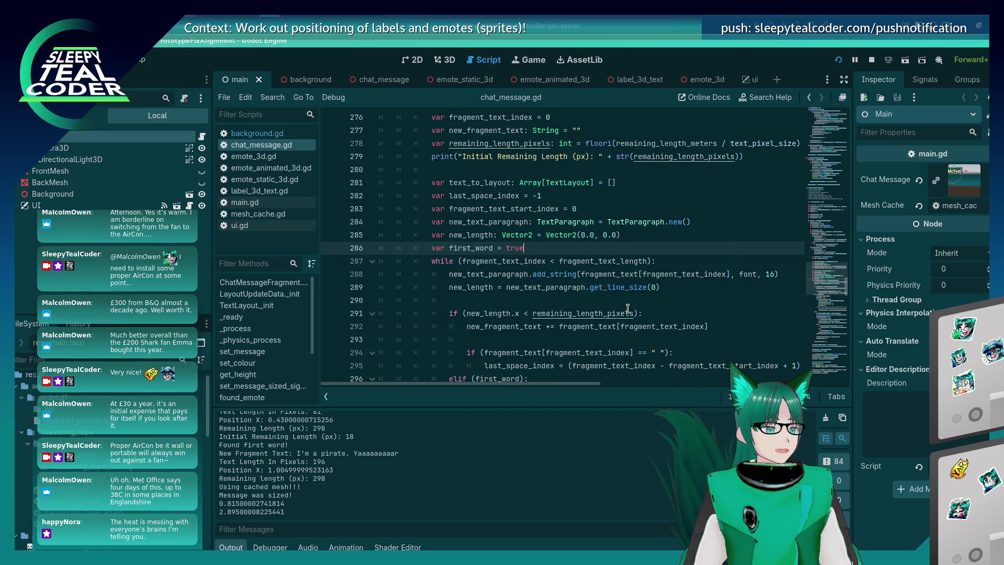
scroll(591, 272, "down", 3)
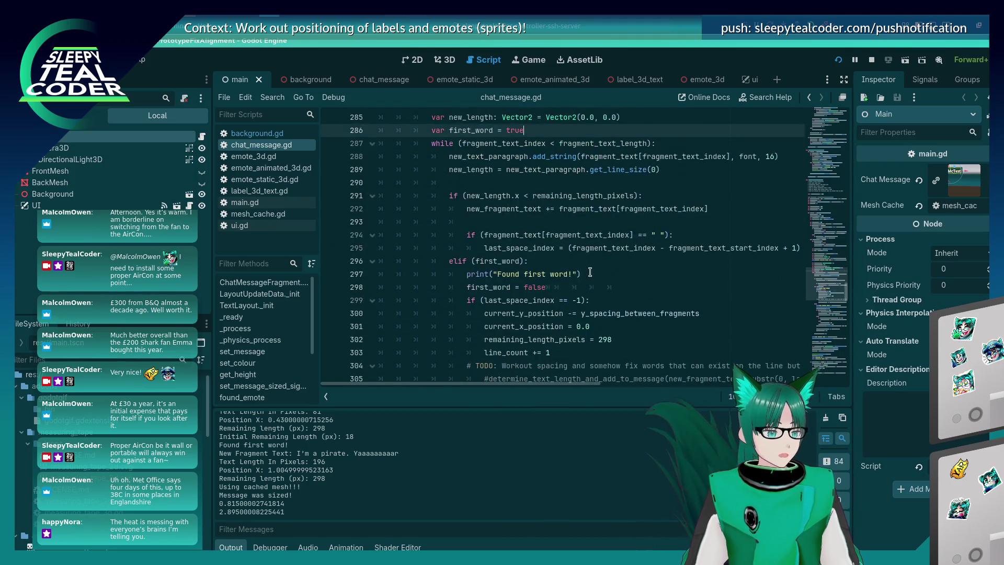
scroll(545, 240, "up", 3)
scroll(545, 240, "down", 8)
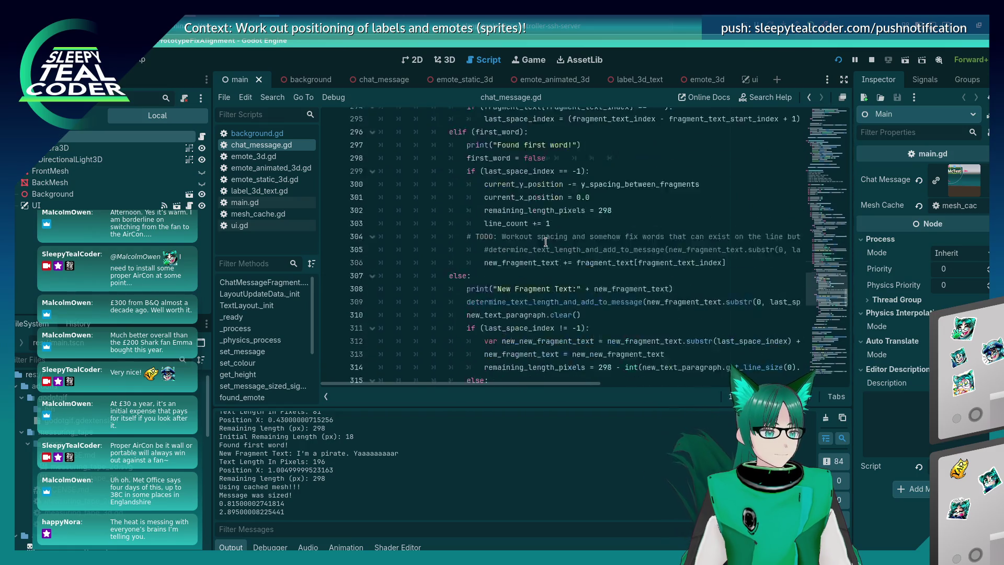
key("F5")
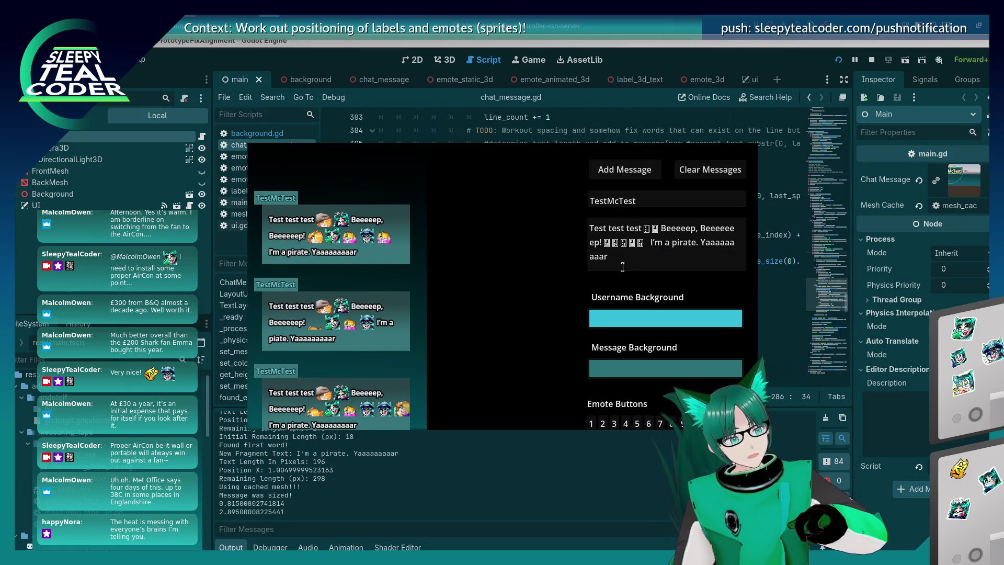
Step: Post a message of one long unbroken word of i's, then return to chat_message.gd
type("i")
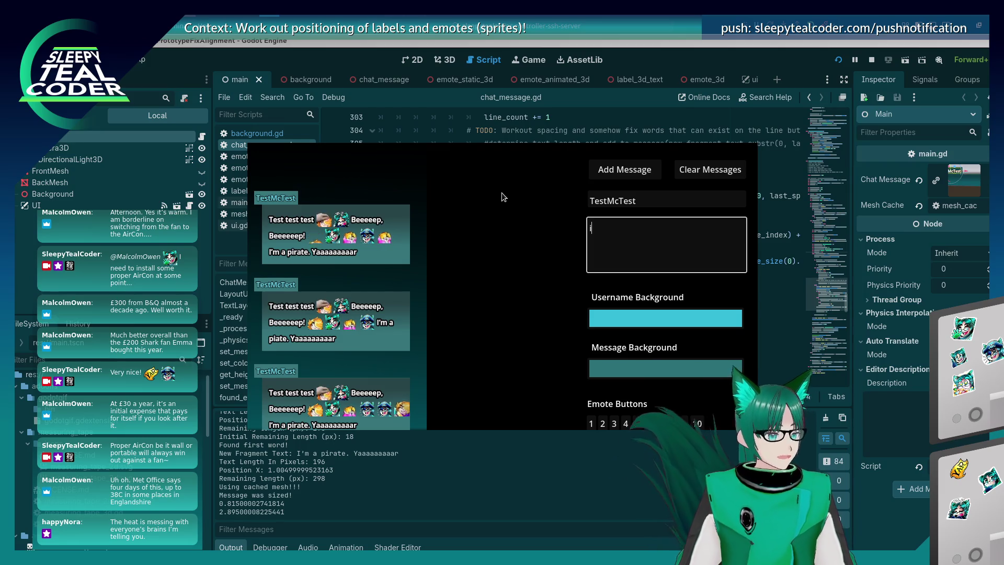
type("iiiiiiiiiiiiiiiiiiiiiiiiiiiiiiiiiiiiii")
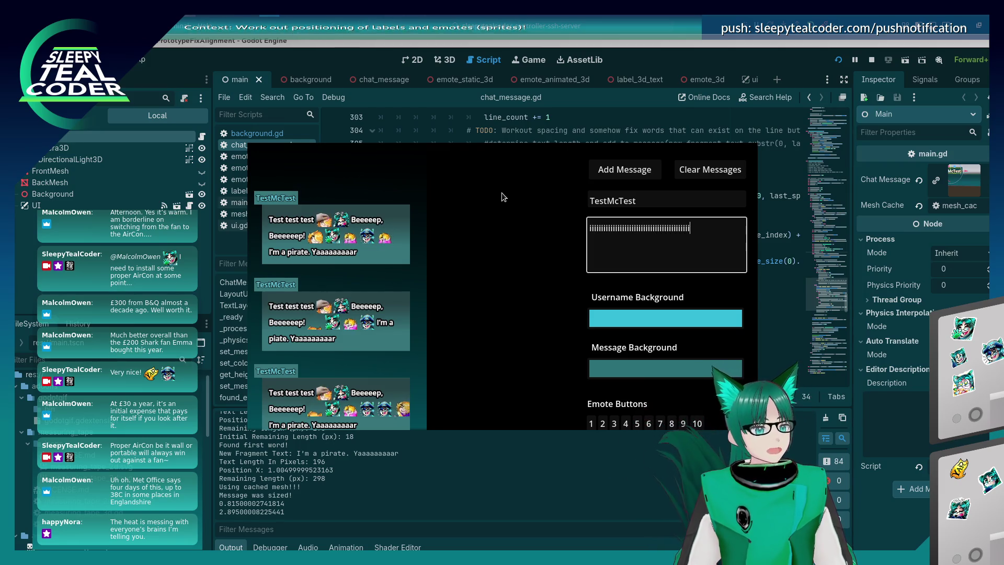
type("iiiiiiiiiiiiiiiiiiiiiiiiiiiiiiiiiiiiiiiiiiiiiiiiiiiiiiiiiiiiiiiiiiiiiiiiiiiiiiiiiiiiiiii")
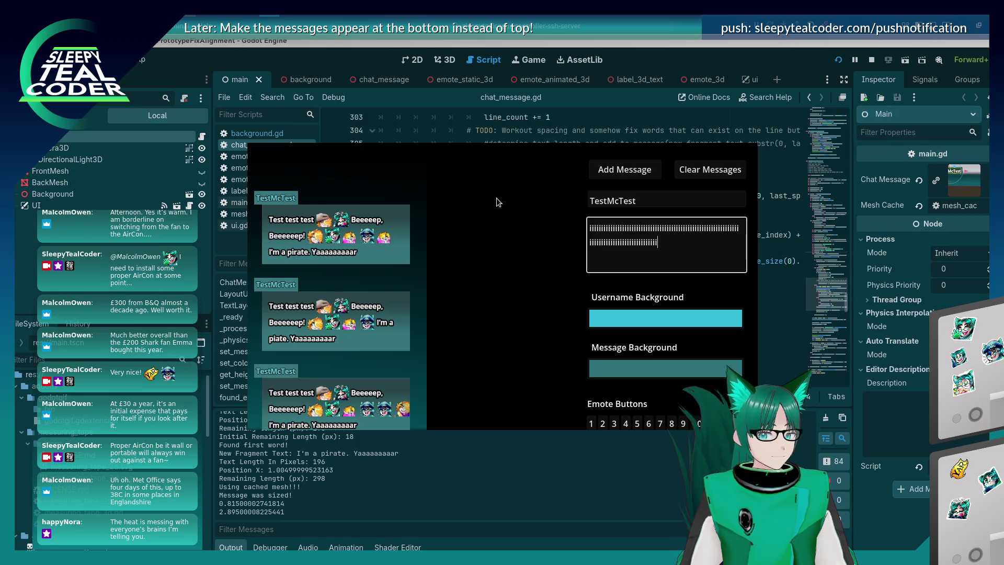
type("iiiiiiiiiiiiiiiiiiiiiiiiiiiiiiiiiiiiiiiiiiiiiiiiiiiiiiiiiiiiii")
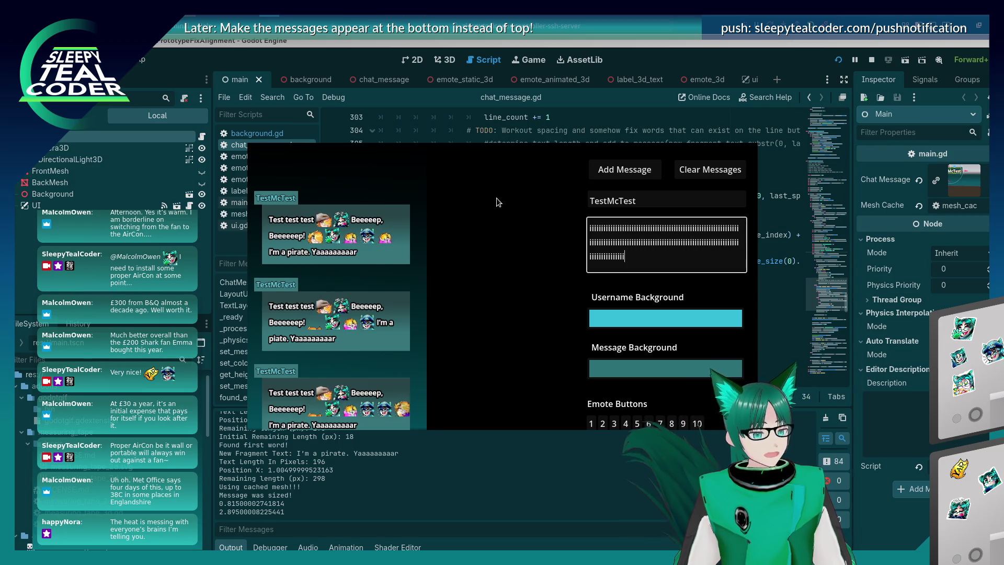
type("iiiiiiiii")
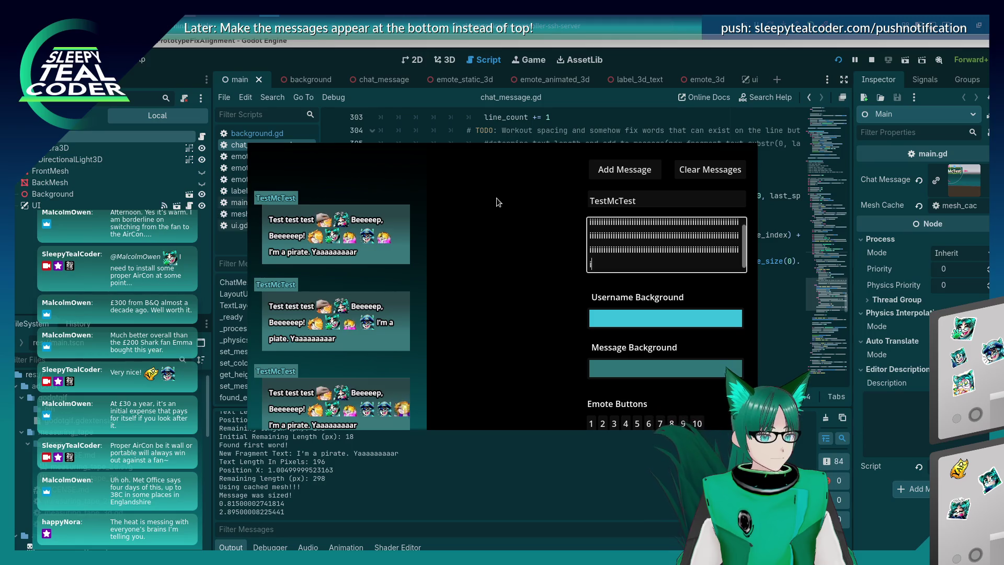
type("iiiiiiiii")
left_click(617, 171)
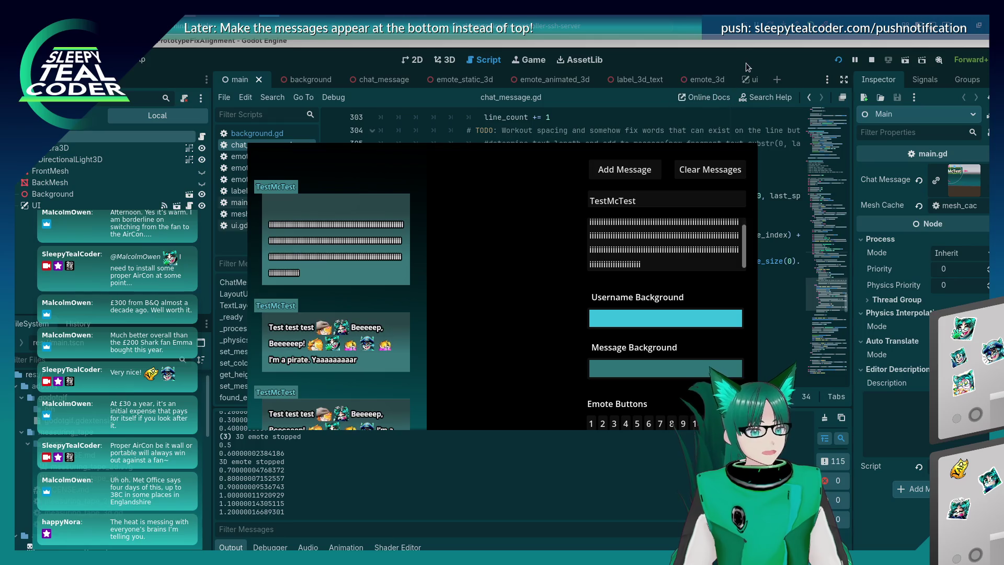
left_click(648, 165)
scroll(648, 164, "down", 2)
scroll(627, 193, "up", 5)
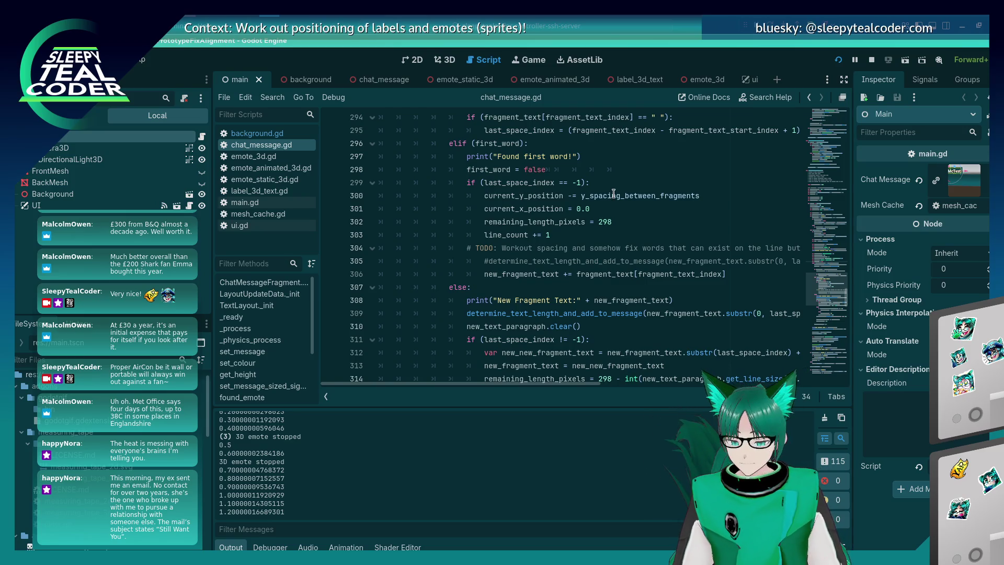
Step: Delete the TODO comment and commented-out determine_text_length call at line 304, then save
mouse_move(613, 193)
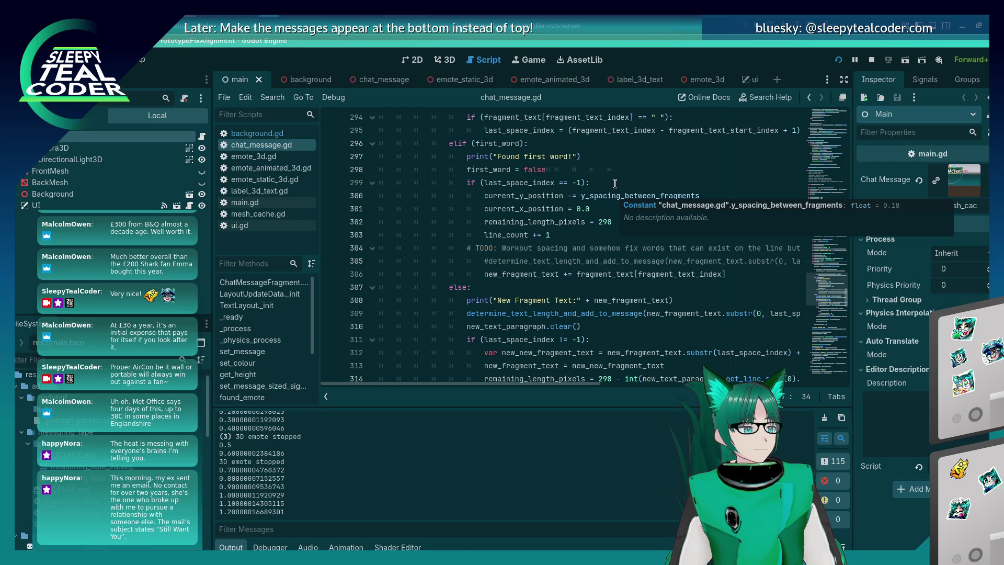
left_click(582, 233)
left_click(571, 247)
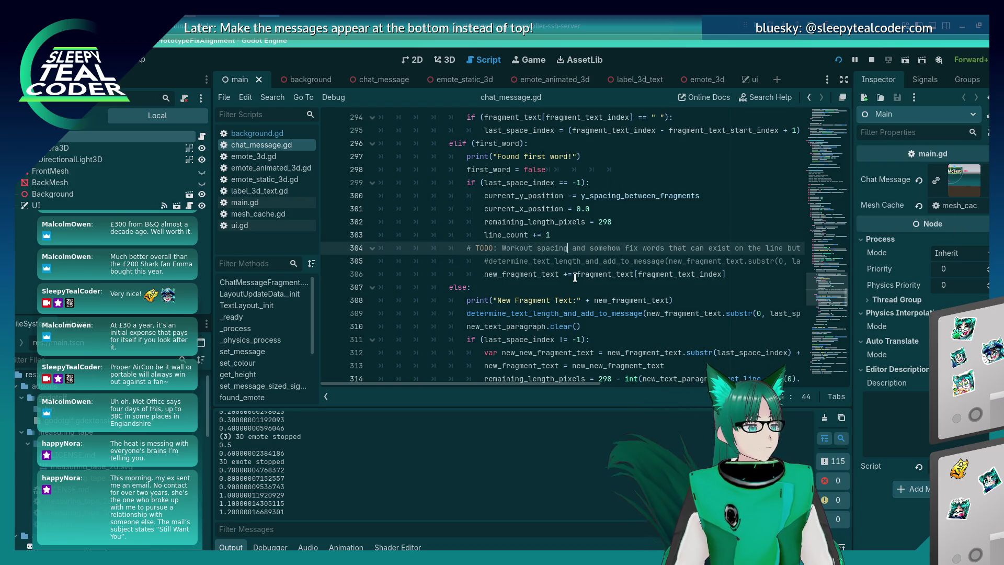
mouse_move(574, 278)
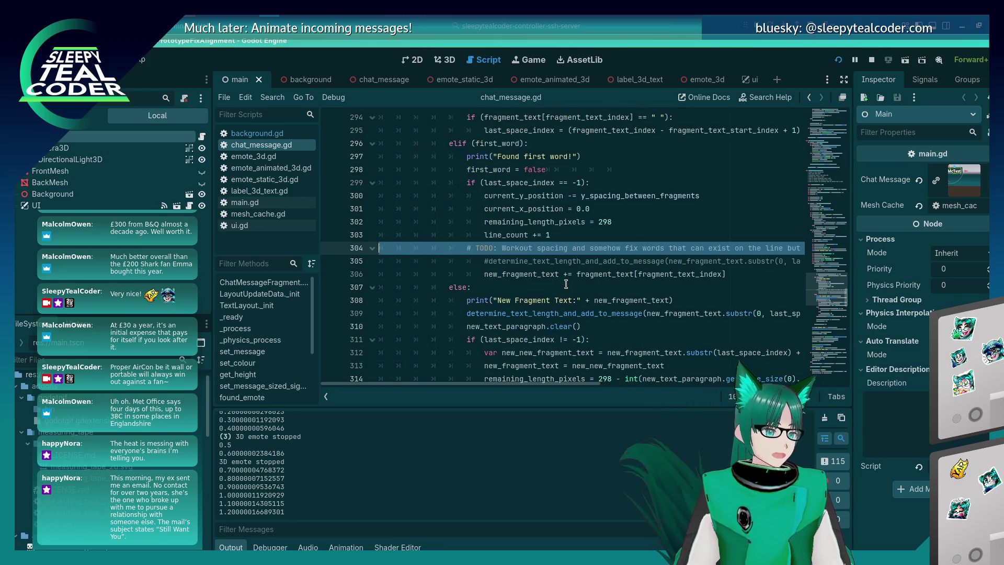
key("ctrl+shift+k")
key("End")
key("shift+Home")
key("BackSpace")
key("BackSpace")
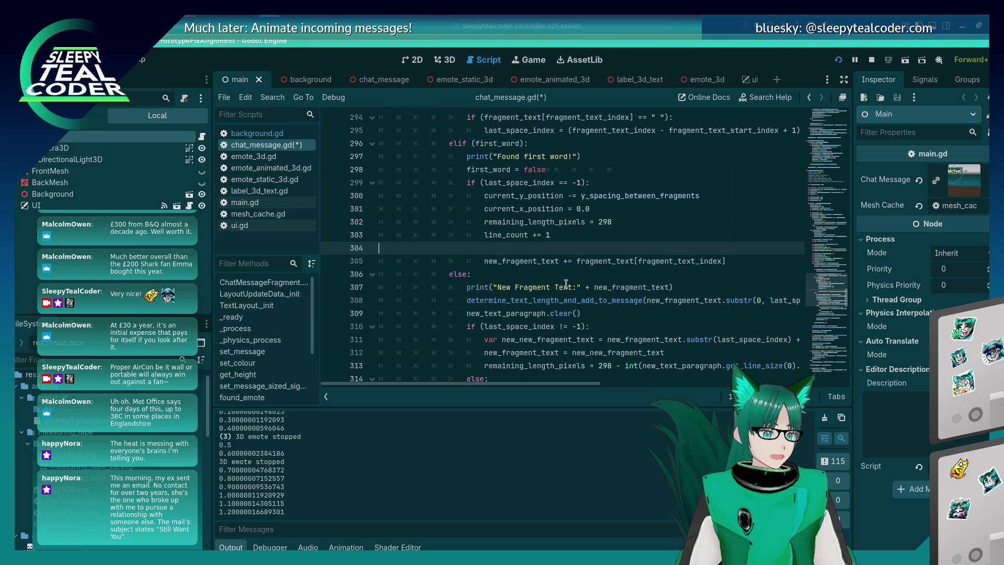
key("ctrl+s")
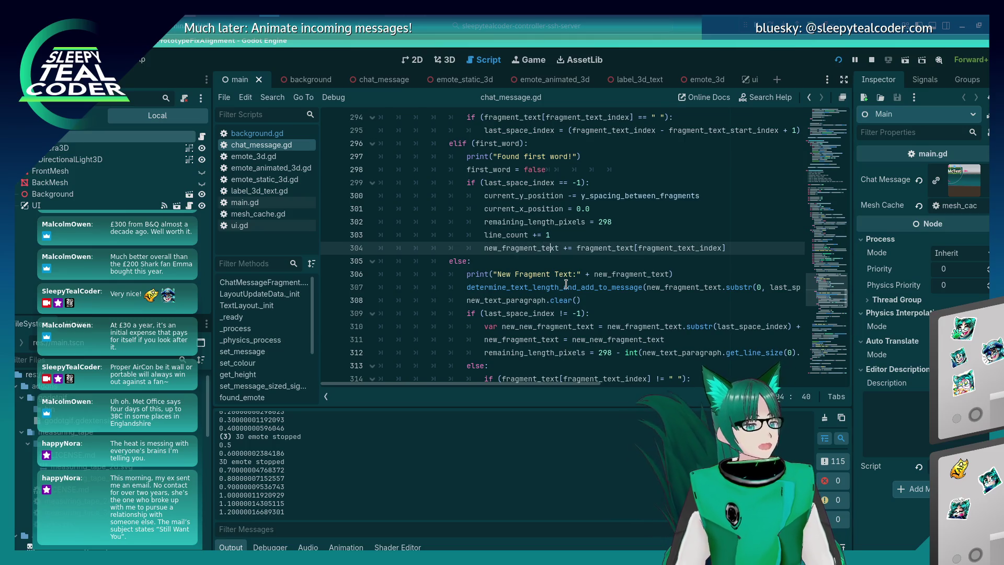
Step: Step through the first-word branch lines, ending on the current_x_position line
key("Up")
key("Down")
key("Up")
key("Down")
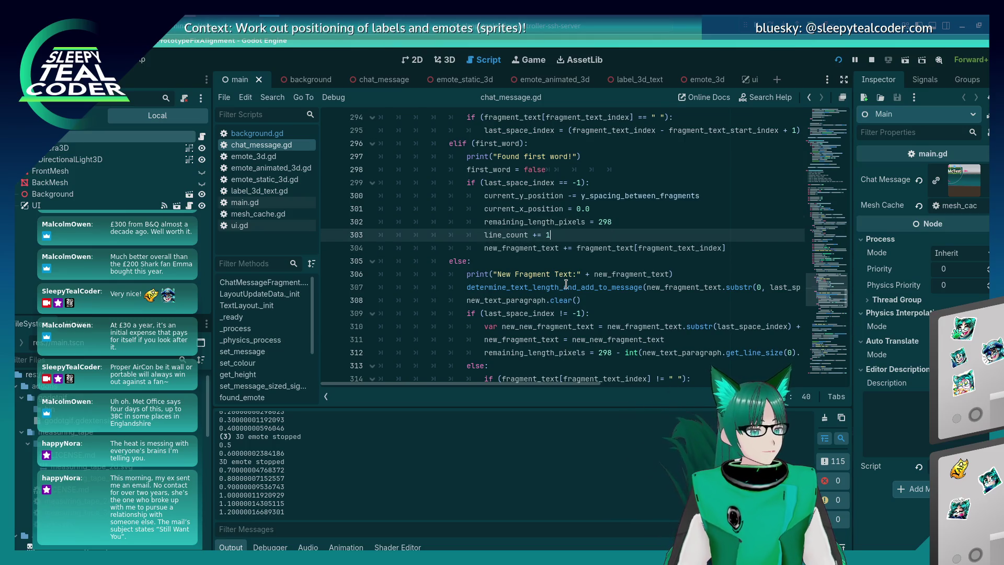
key("Up")
key("Down")
key("Up")
key("Up")
key("Up")
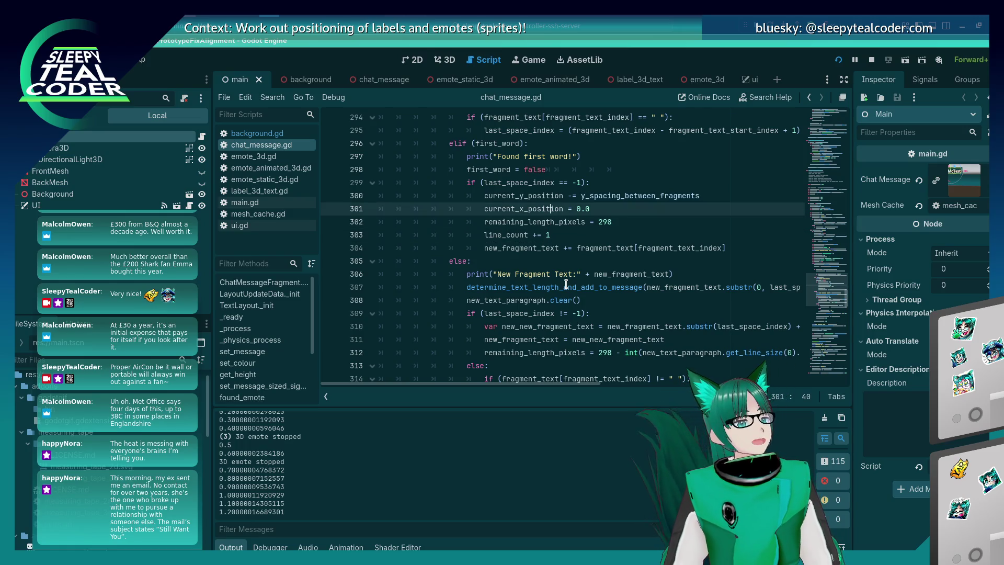
key("Down")
key("Down")
key("Down")
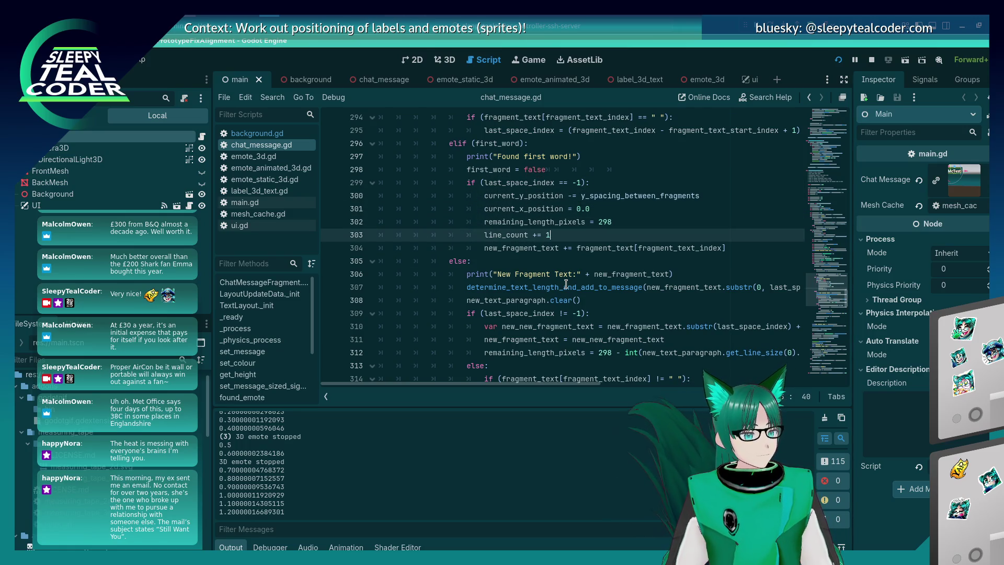
key("Down")
key("Up")
key("Up")
key("Up")
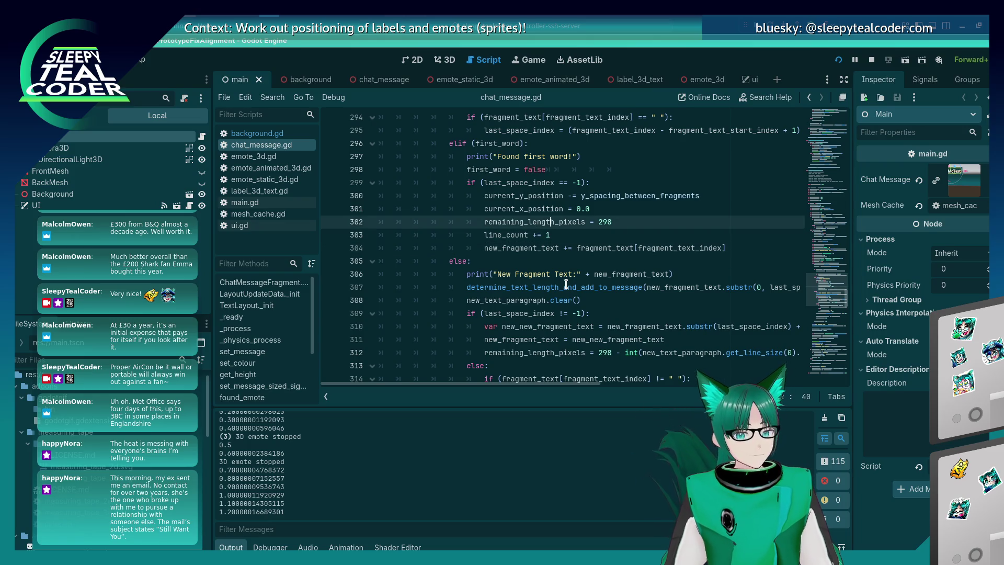
key("Down")
key("Down")
key("Down")
key("Down")
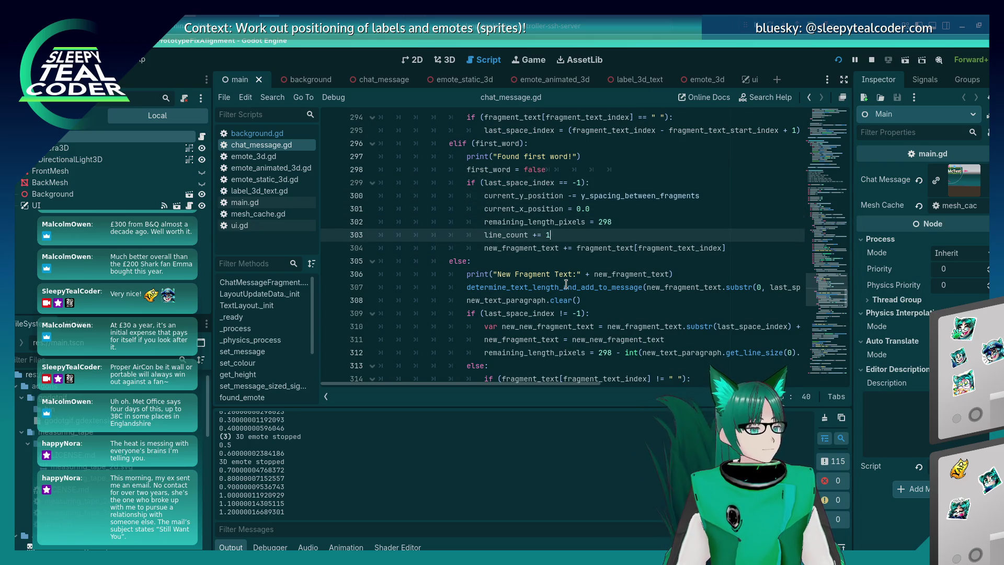
key("Up")
key("Up")
key("Up")
key("Down")
key("Down")
key("Down")
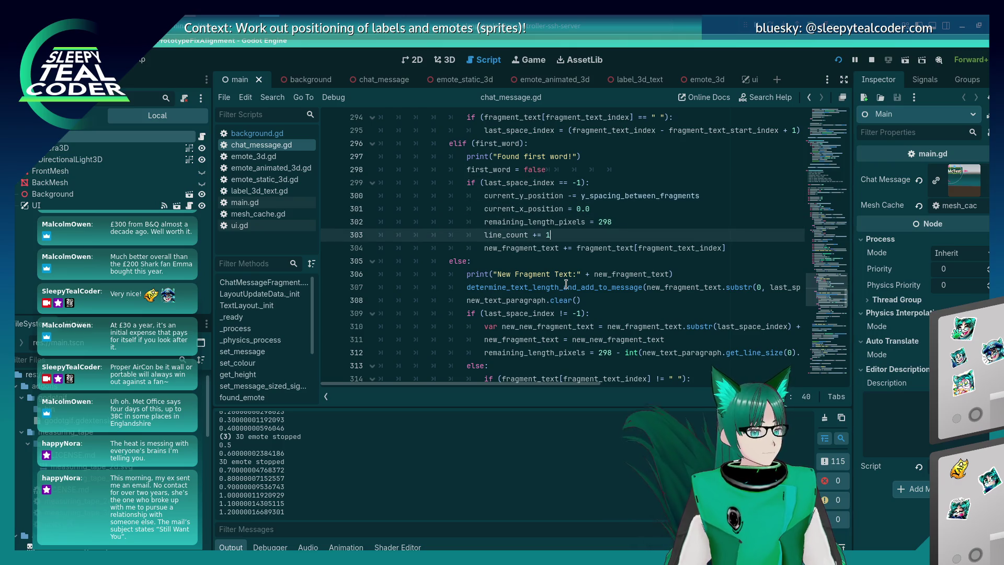
key("Up")
key("Up")
key("Up")
key("Down")
key("Down")
key("Down")
key("Up")
key("Up")
key("Up")
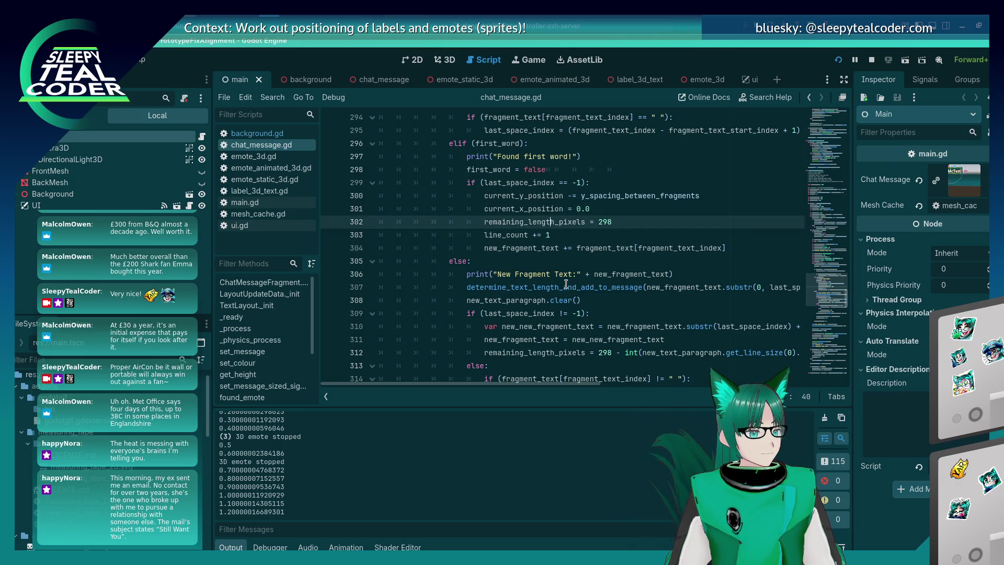
key("Down")
key("Down")
key("Down")
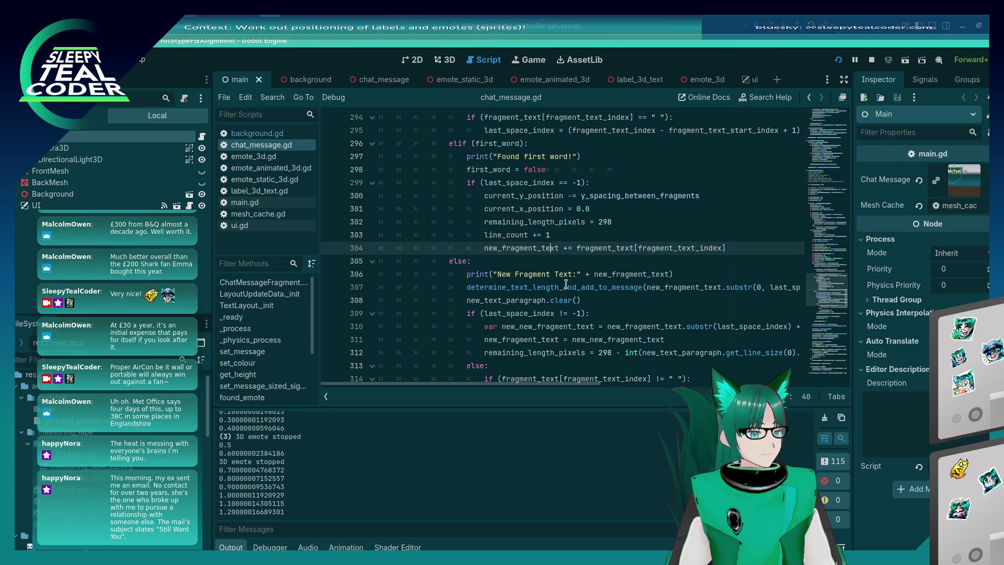
key("Up")
key("Up")
key("Up")
key("Down")
key("Down")
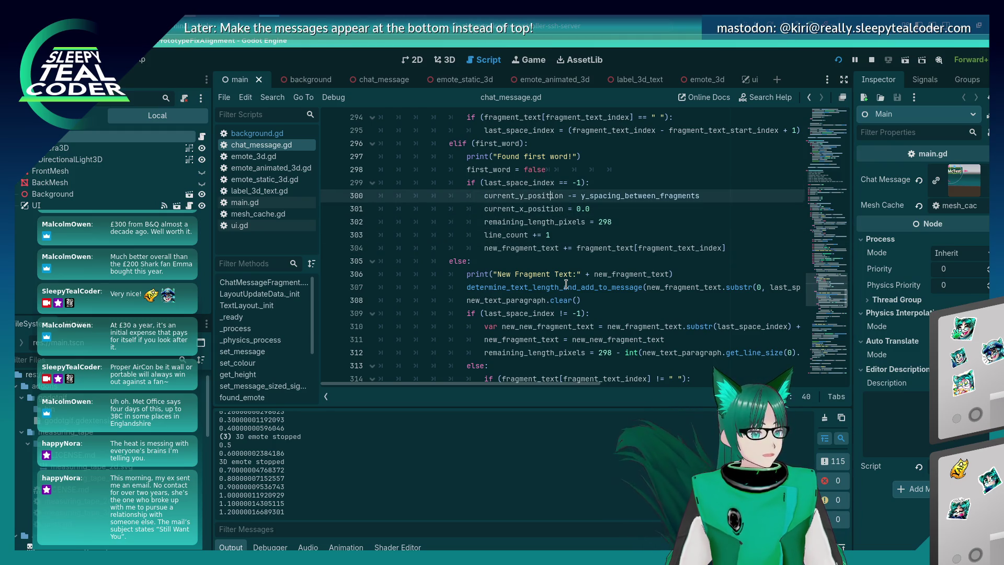
key("Down")
key("Down")
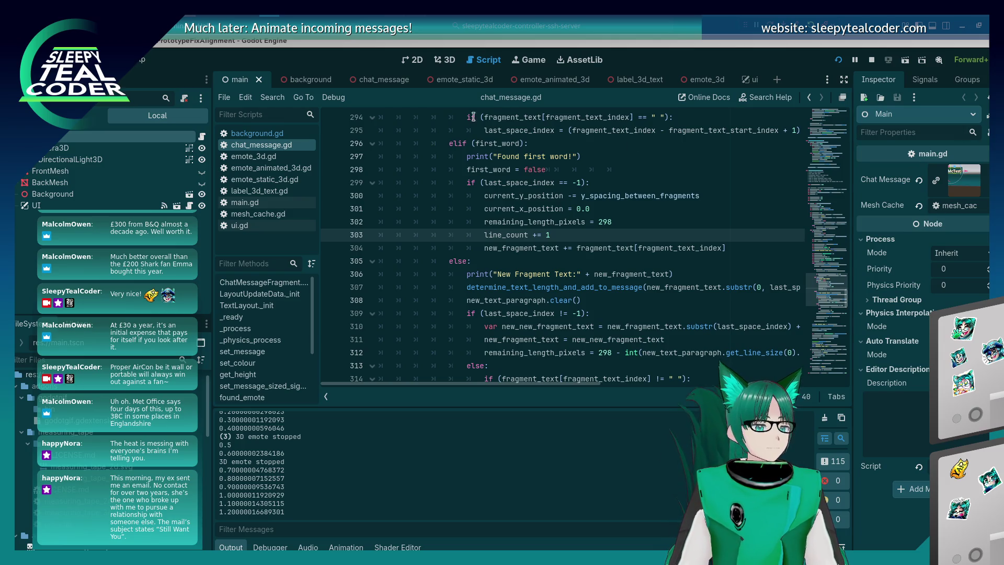
left_click(531, 234)
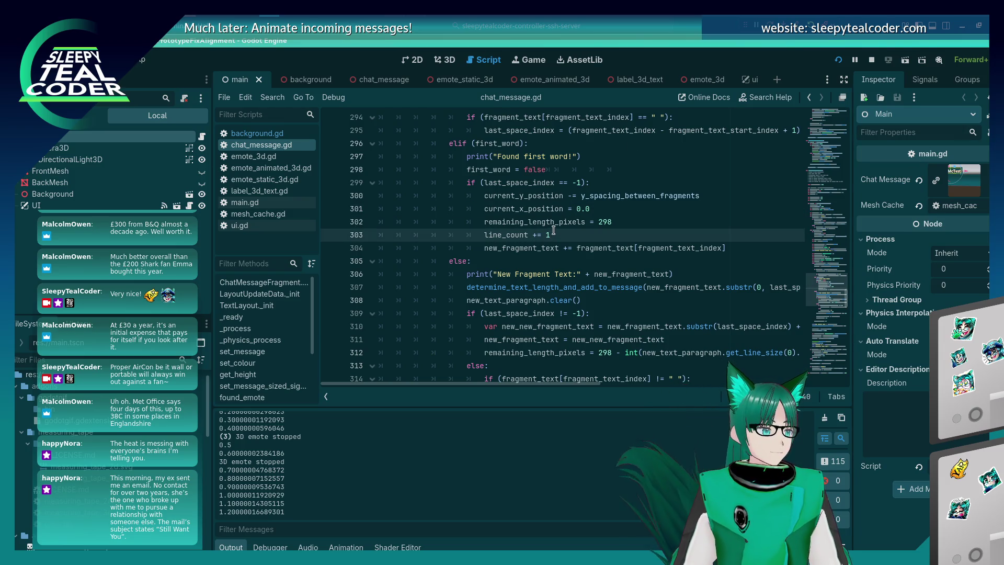
scroll(554, 231, "up", 3)
scroll(553, 230, "down", 2)
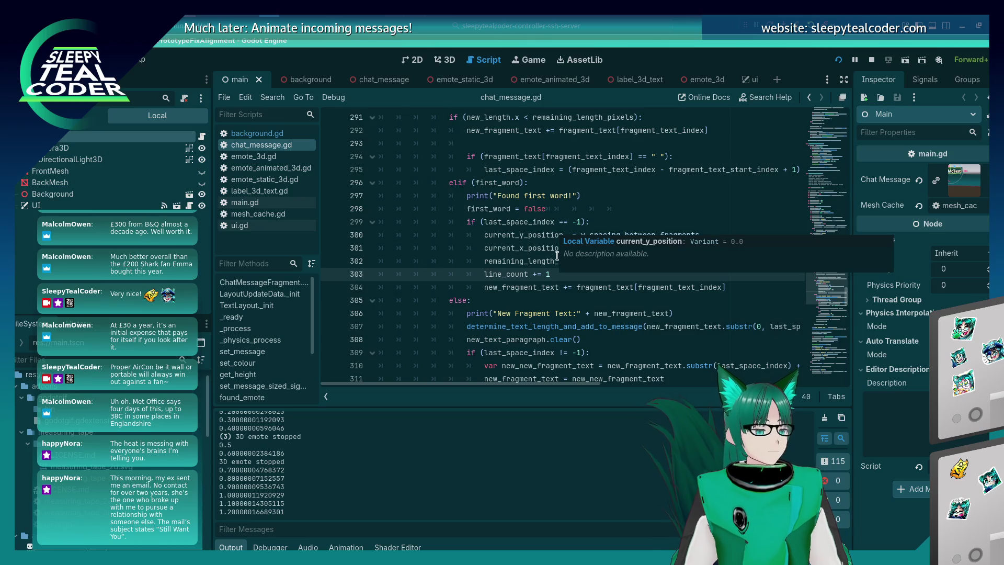
left_click(617, 261)
key("Up")
key("Up")
key("Up")
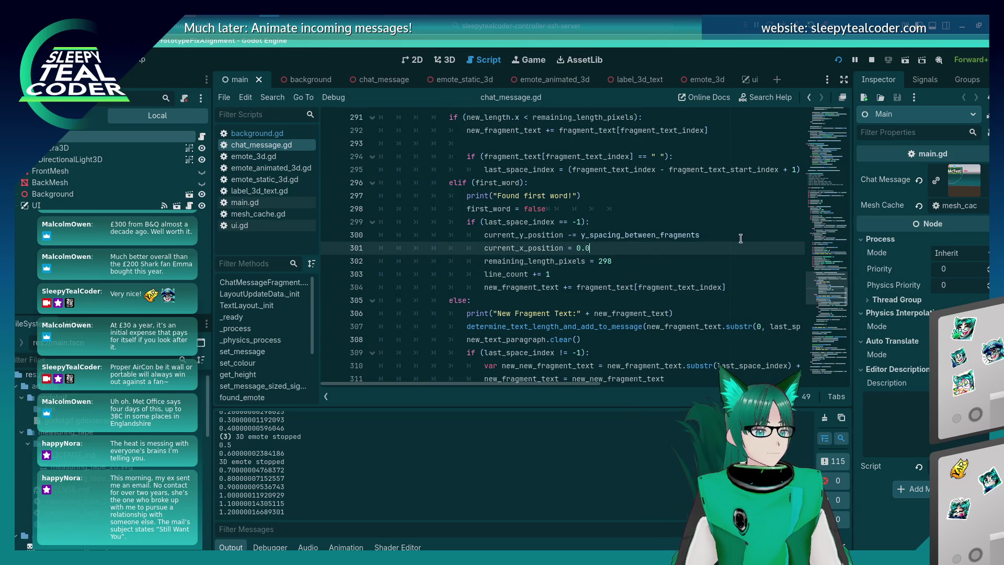
key("Down")
key("Down")
key("Down")
key("Down")
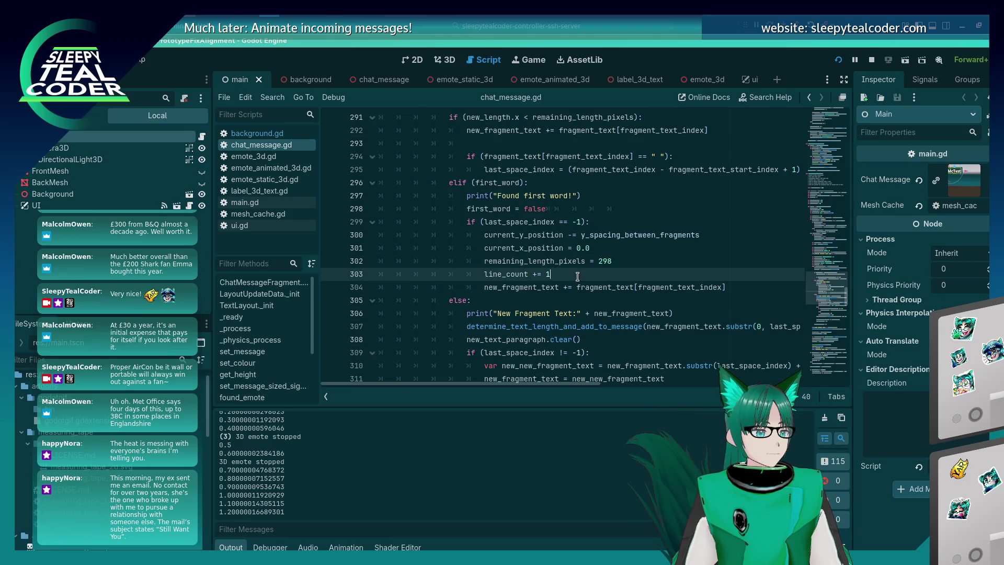
key("Up")
key("Up")
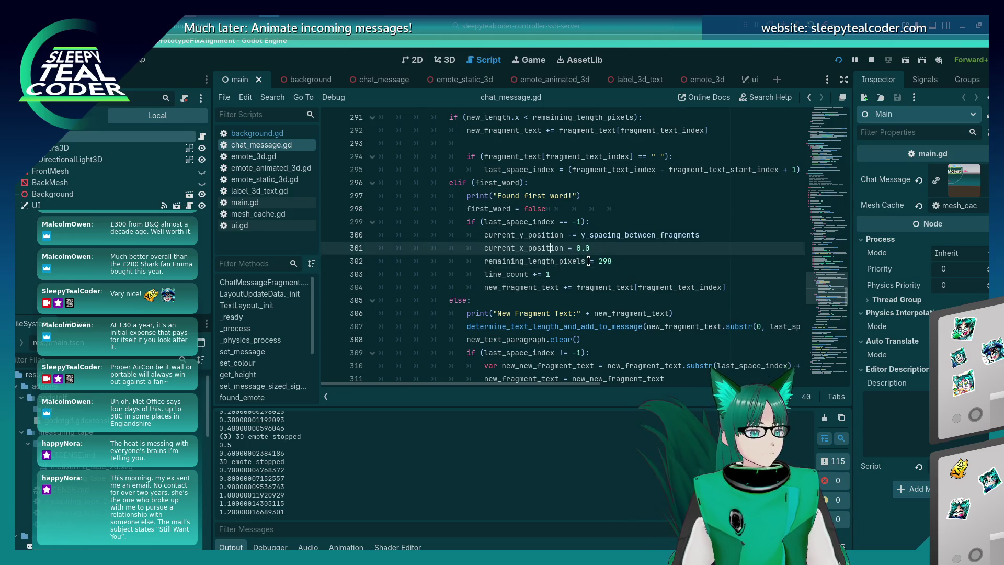
key("Down")
key("Down")
key("Down")
key("Up")
key("Up")
key("Up")
key("Down")
key("Down")
key("Down")
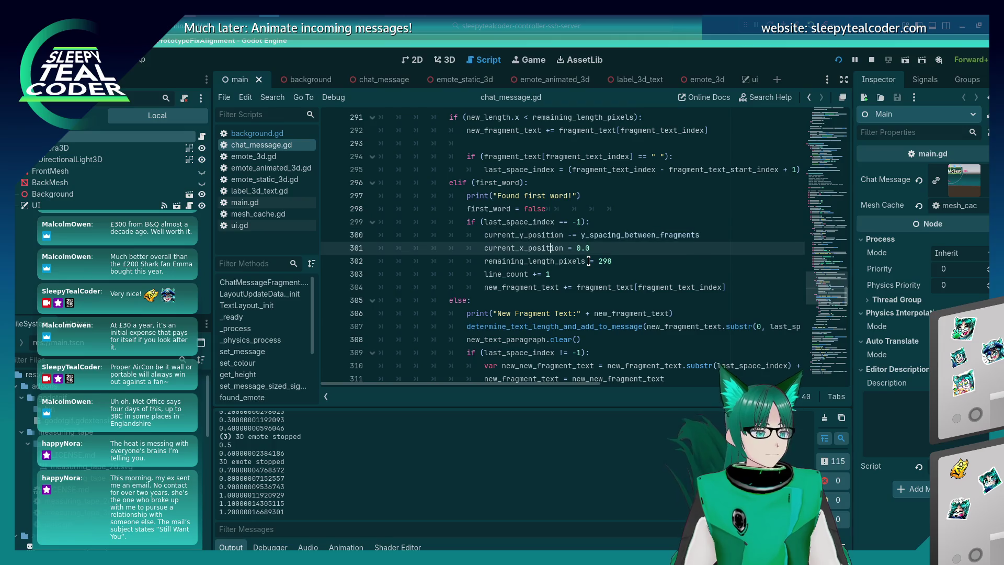
key("Up")
key("Up")
key("Up")
key("Down")
key("Down")
key("Down")
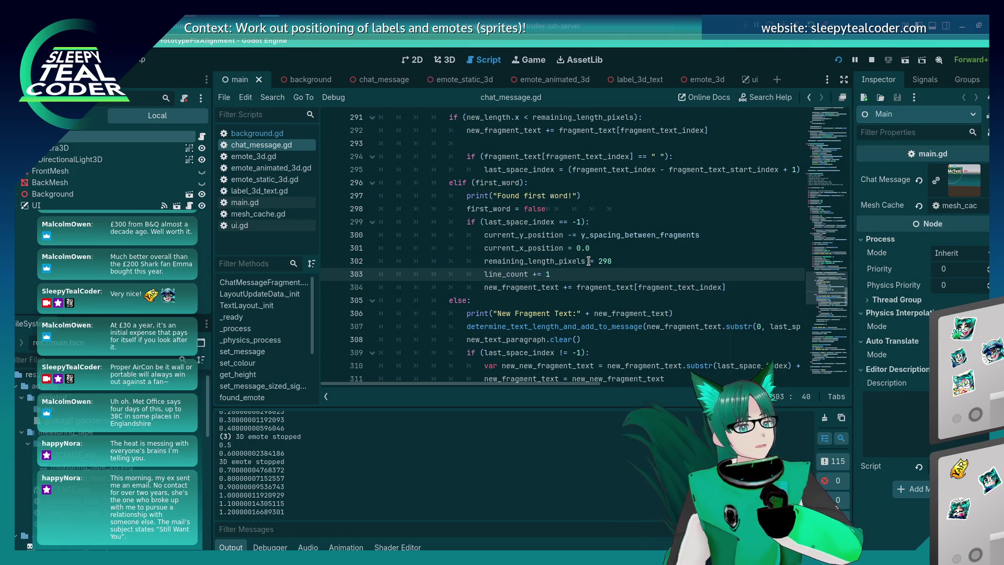
scroll(432, 258, "up", 1)
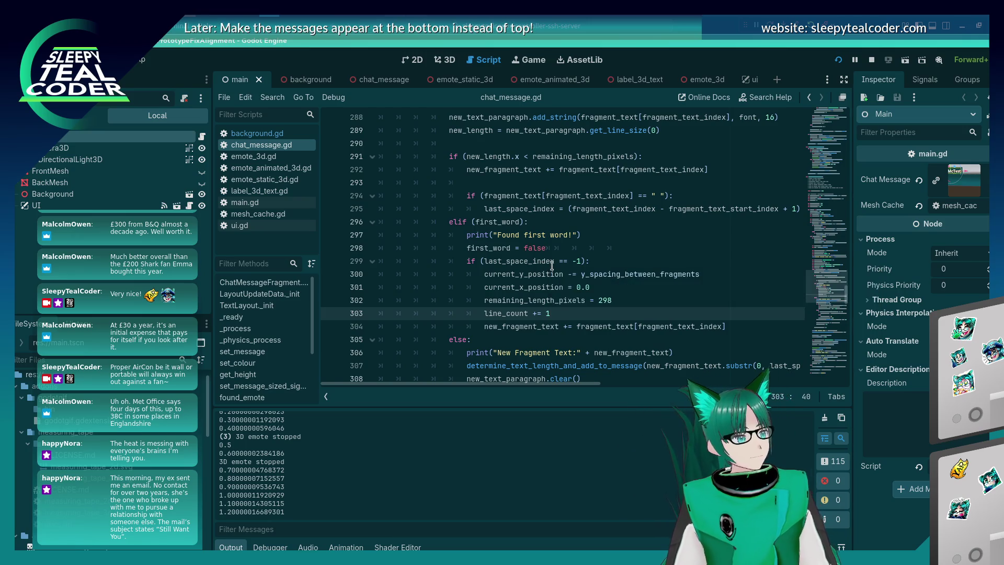
mouse_move(551, 265)
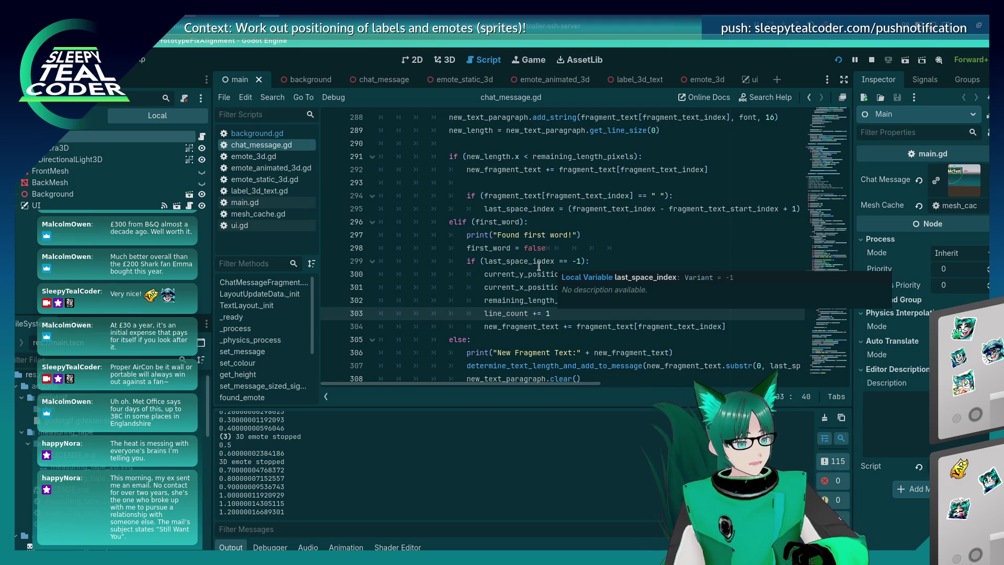
Step: Run the project with F5 to show the long-word message wrapped across four lines
key("F5")
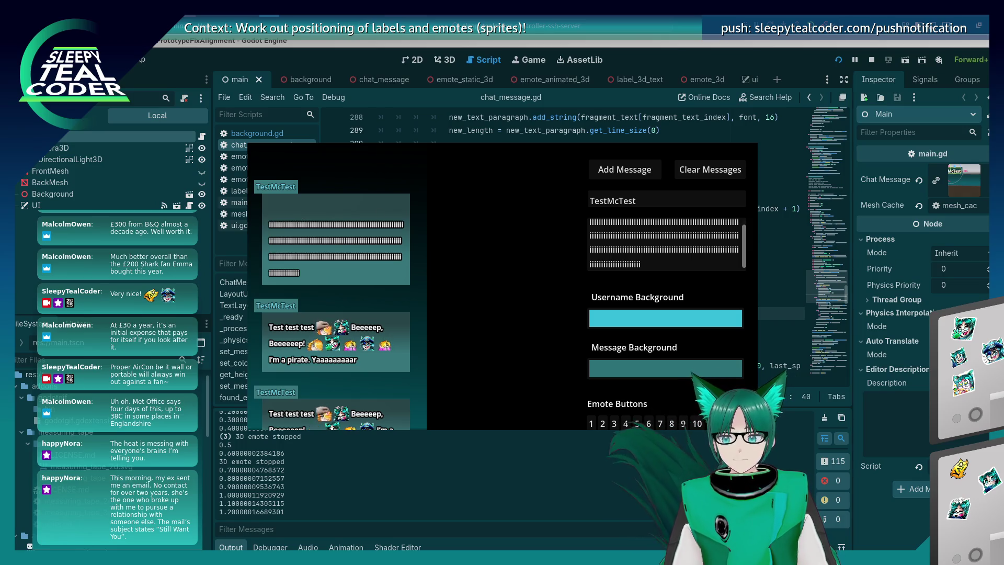
Step: Return to the editor, place the caret after the -1 condition on line 299, and scroll the function
left_click(673, 46)
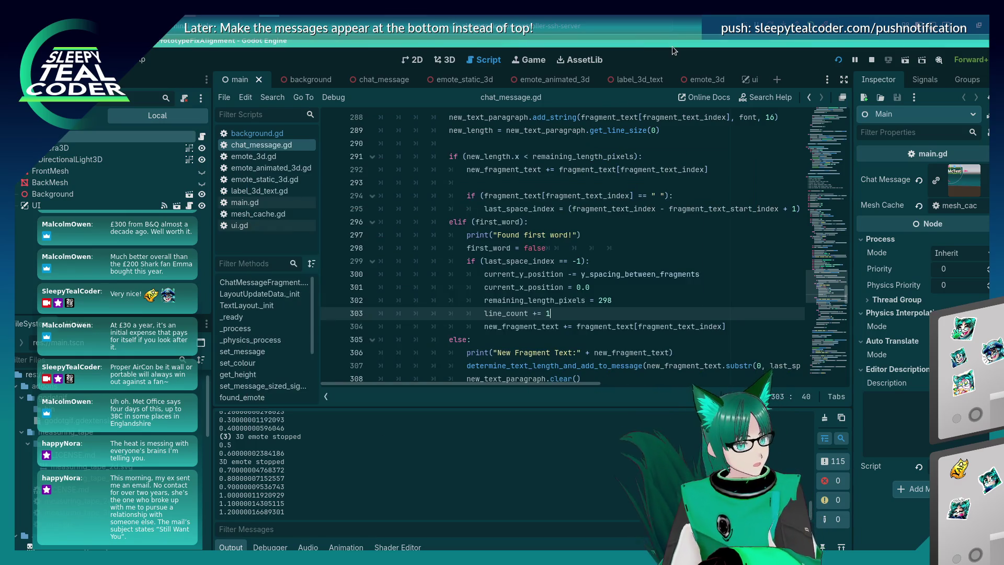
left_click(588, 262)
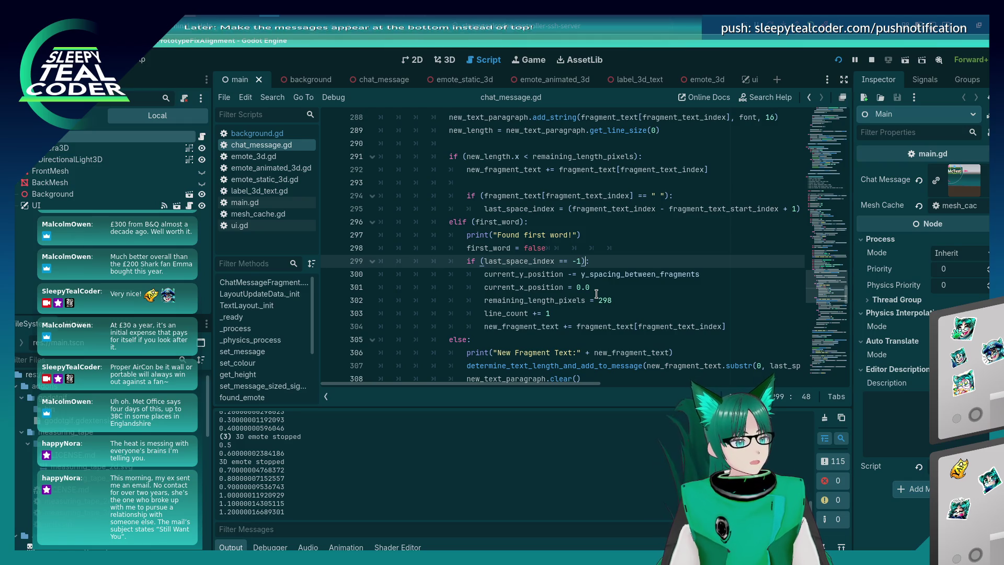
scroll(596, 294, "up", 3)
scroll(596, 294, "down", 3)
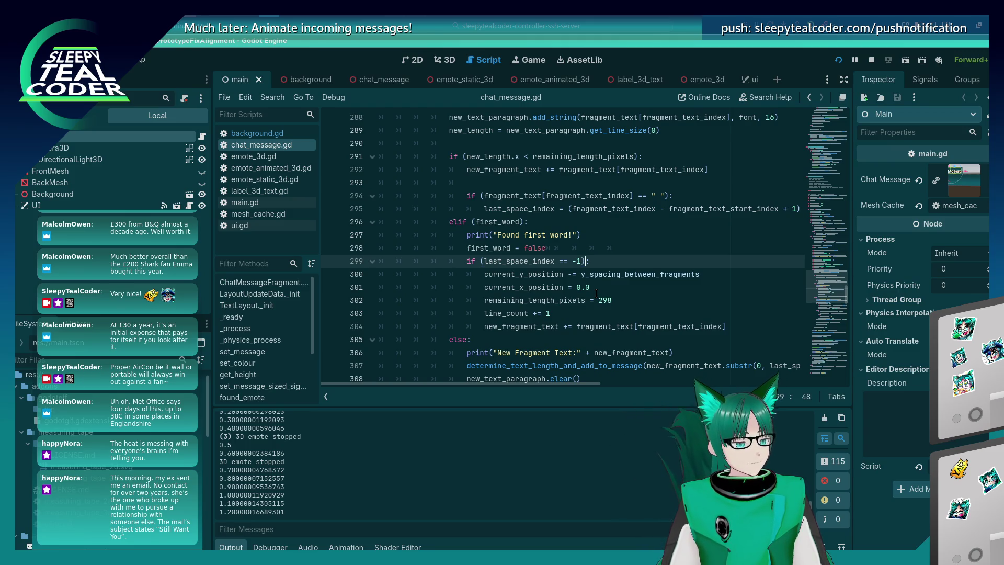
scroll(596, 294, "up", 2)
scroll(595, 294, "up", 2)
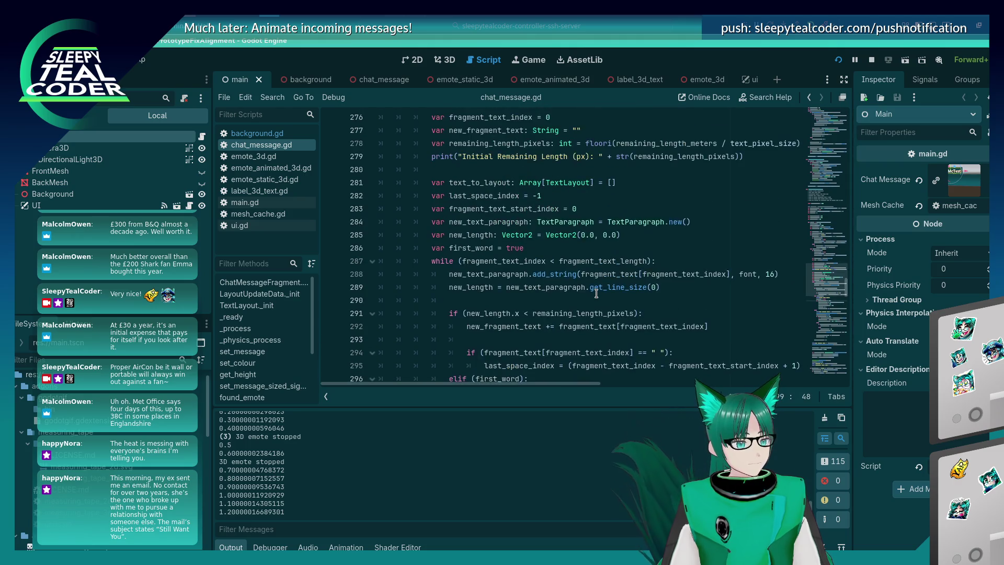
scroll(595, 294, "down", 2)
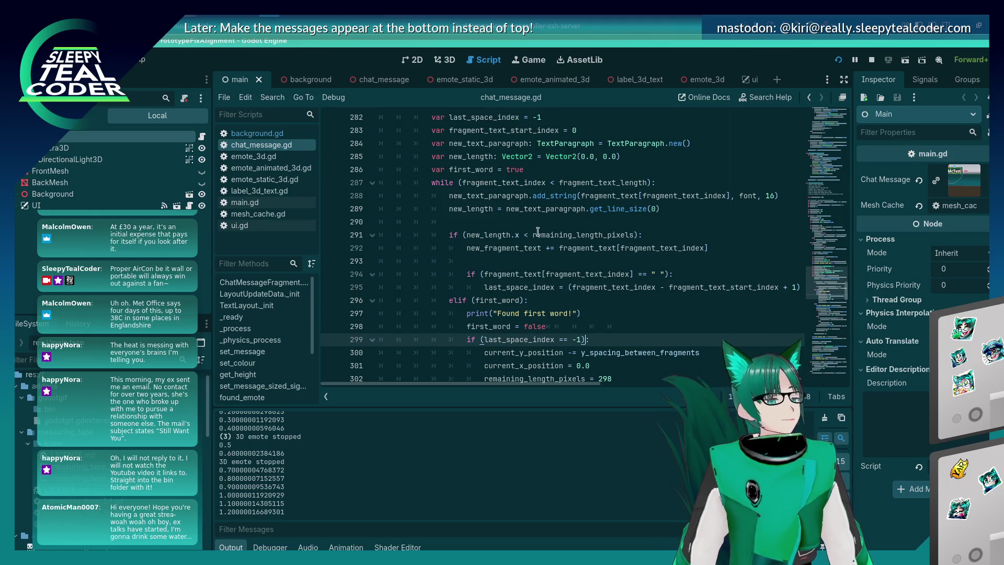
Step: Move the caret through the lines around the first_word line and save the script
left_click(598, 316)
left_click(593, 329)
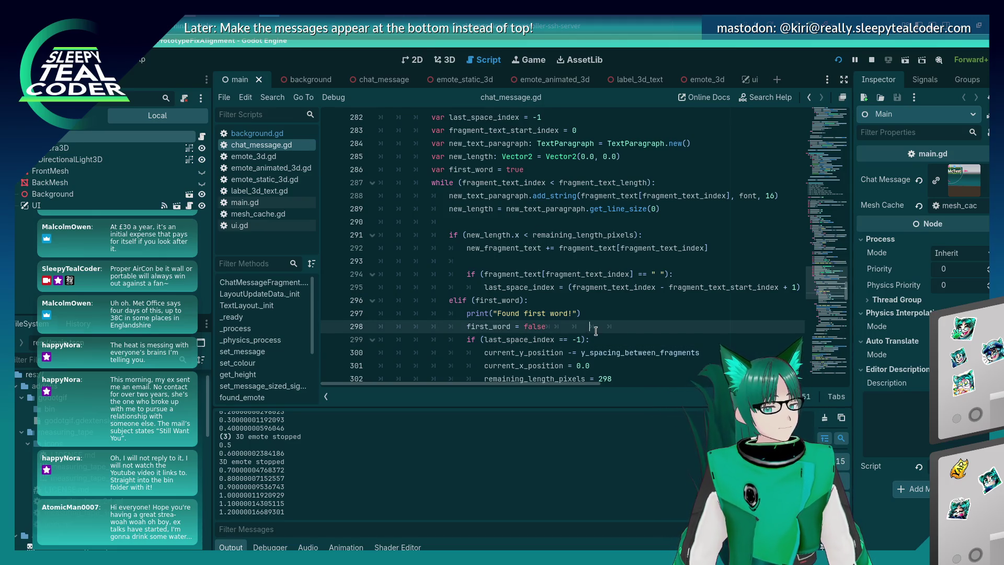
left_click(603, 339)
left_click(652, 314)
left_click(653, 322)
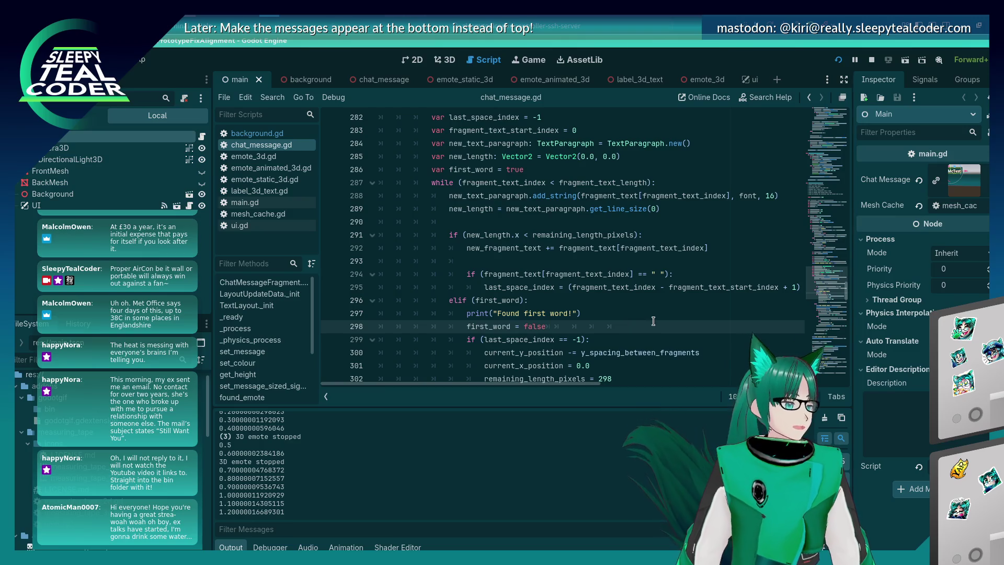
key("ctrl+s")
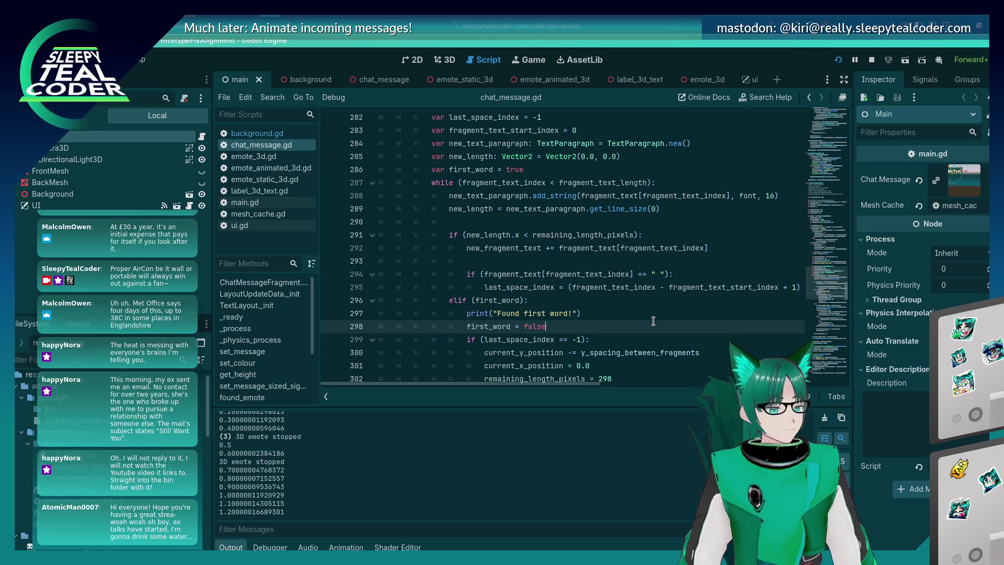
Step: Move to the last_space_index == -1 condition on line 299 and place the caret for editing
key("Down")
key("Down")
key("Down")
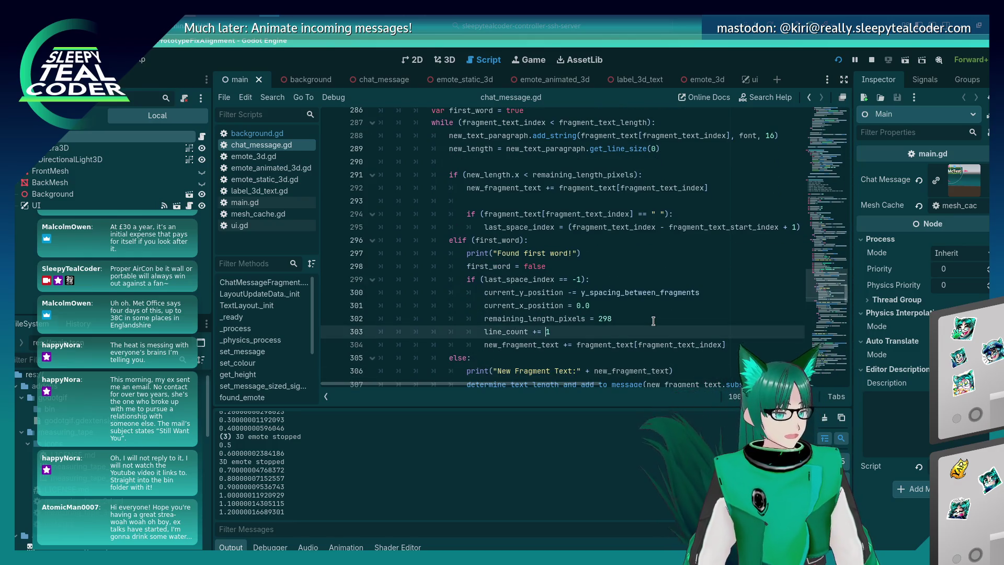
key("Up")
key("Up")
key("Up")
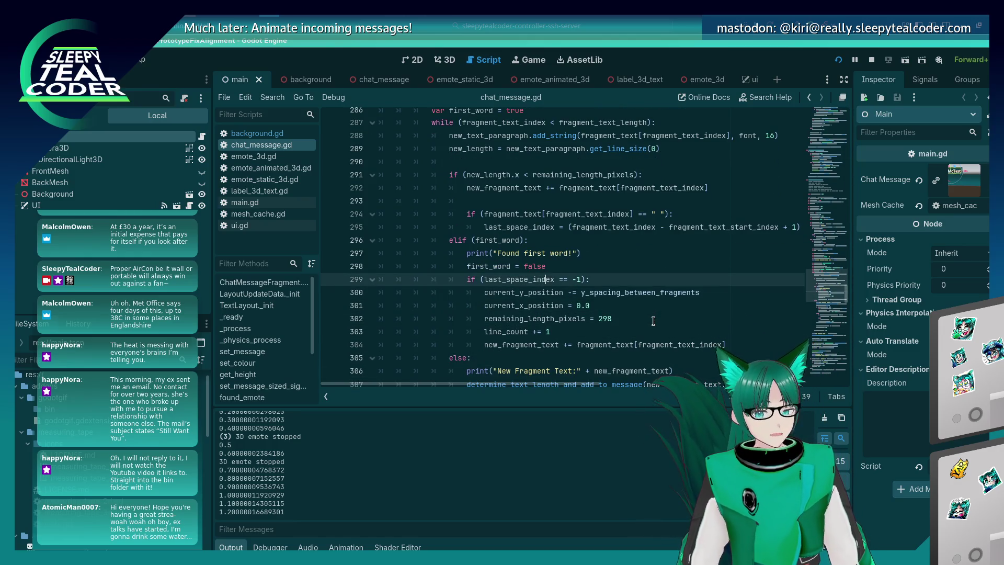
key("Left")
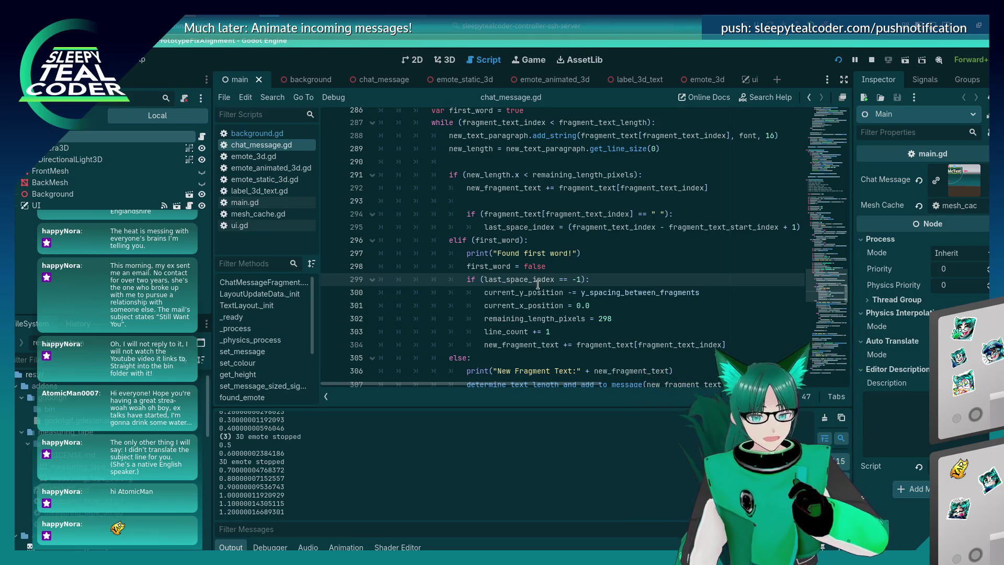
left_click(582, 281)
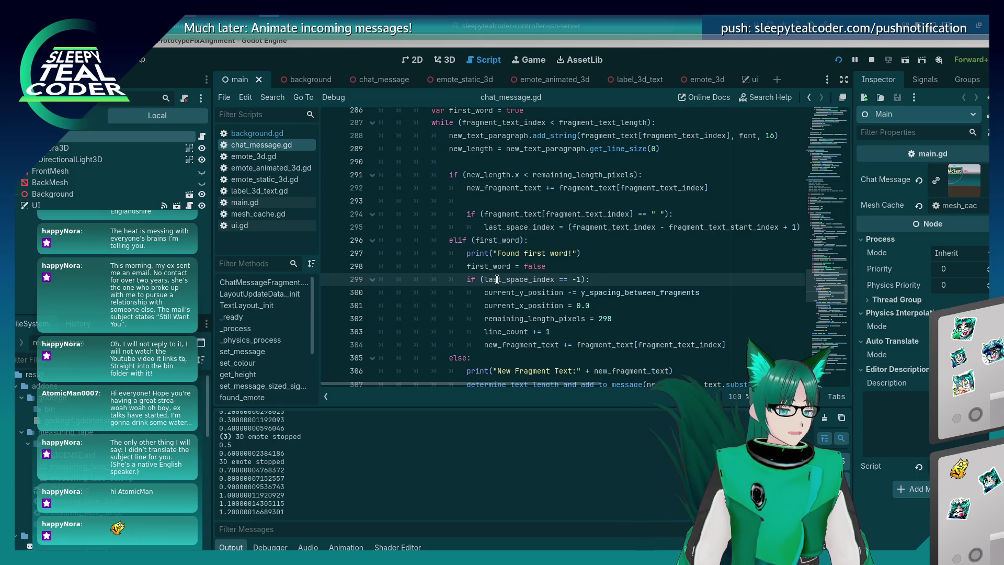
Step: Type '( && (' into the line 299 condition, then remove it and the extra parenthesis, and save
type("(")
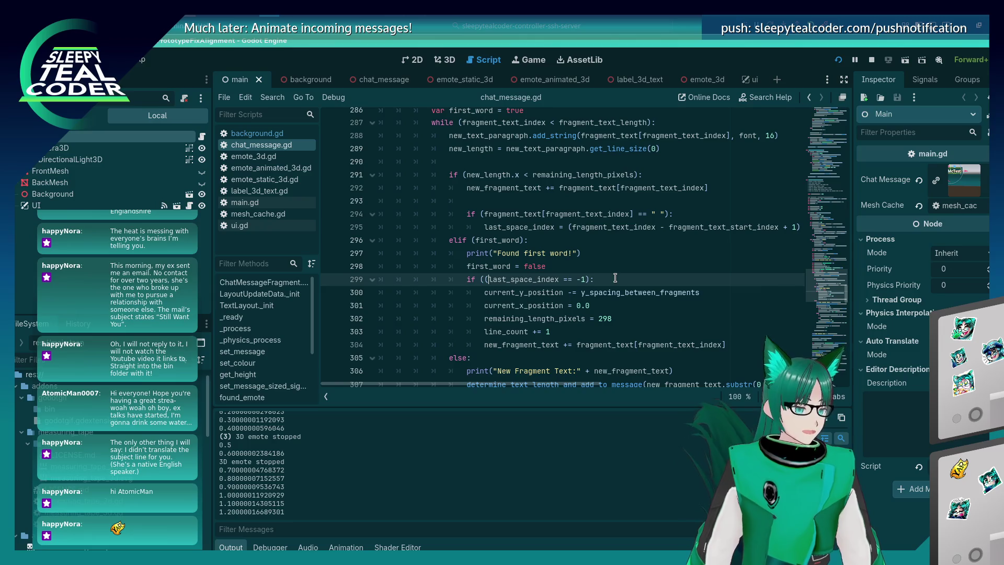
type(" && ")
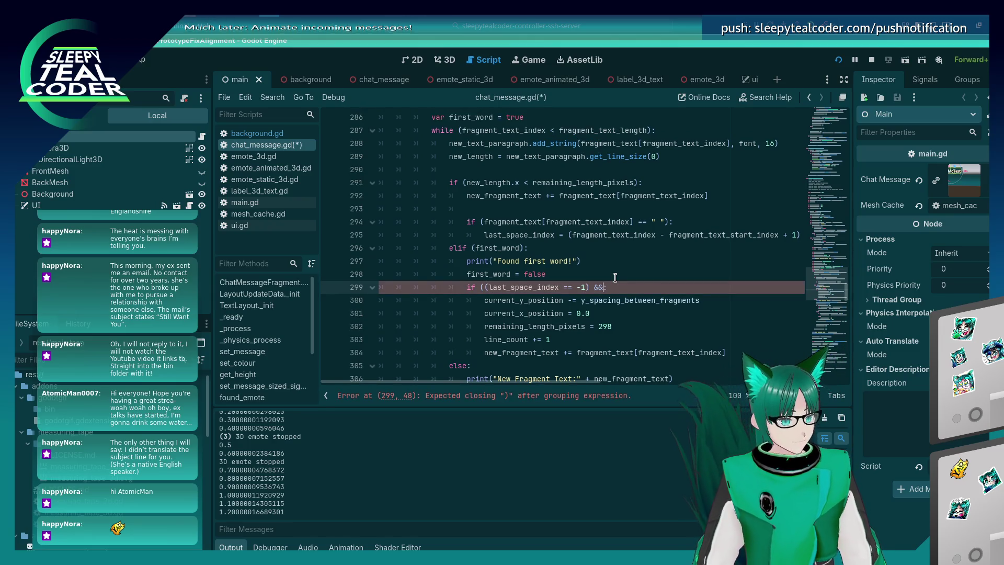
type("(")
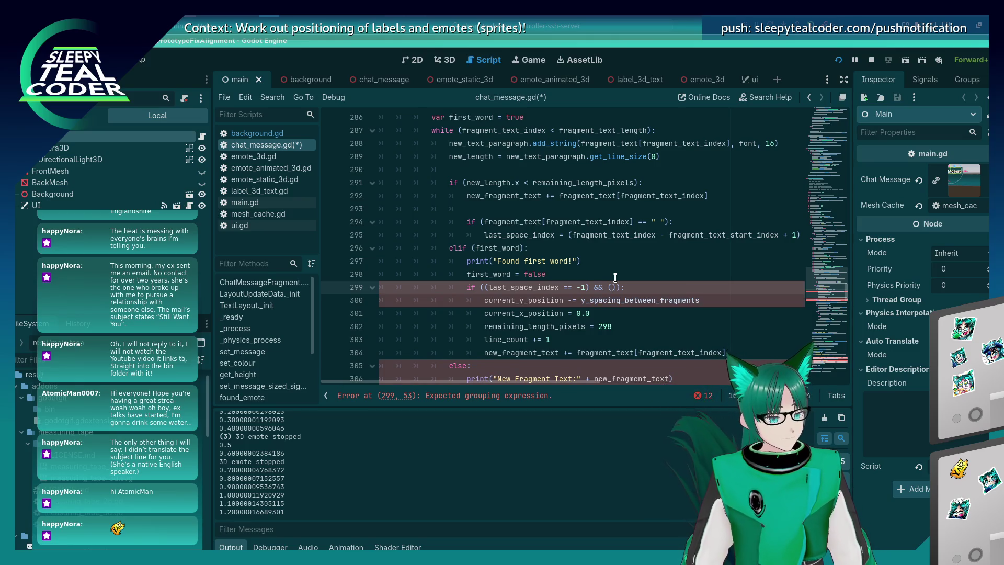
key("BackSpace")
key("BackSpace")
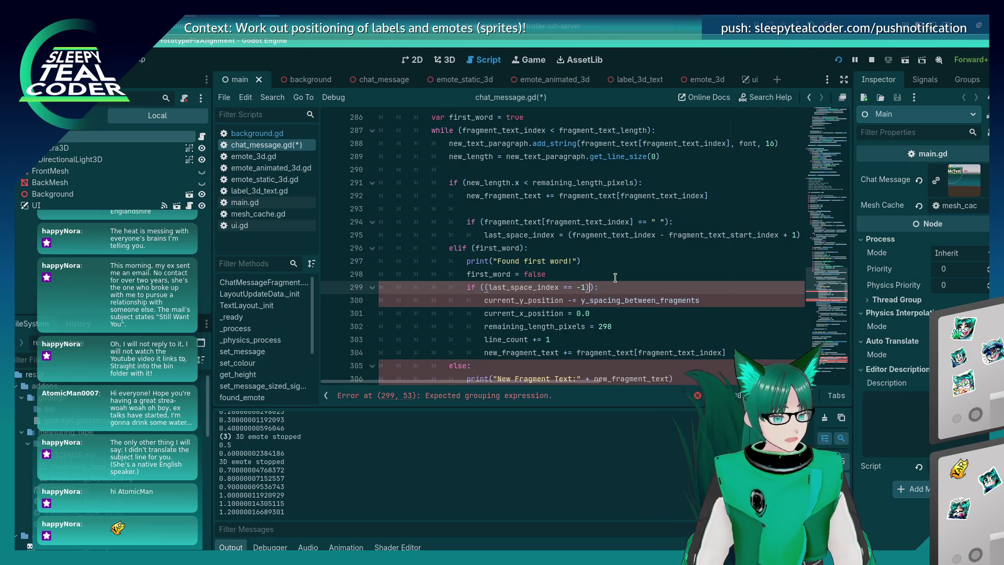
key("ctrl+Left")
key("ctrl+Left")
key("ctrl+Left")
key("Delete")
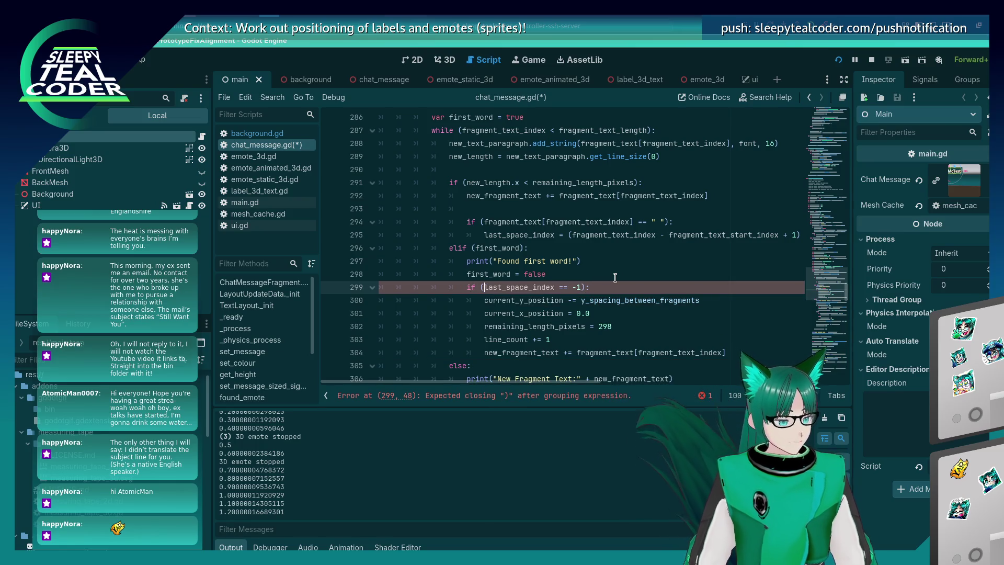
key("ctrl+s")
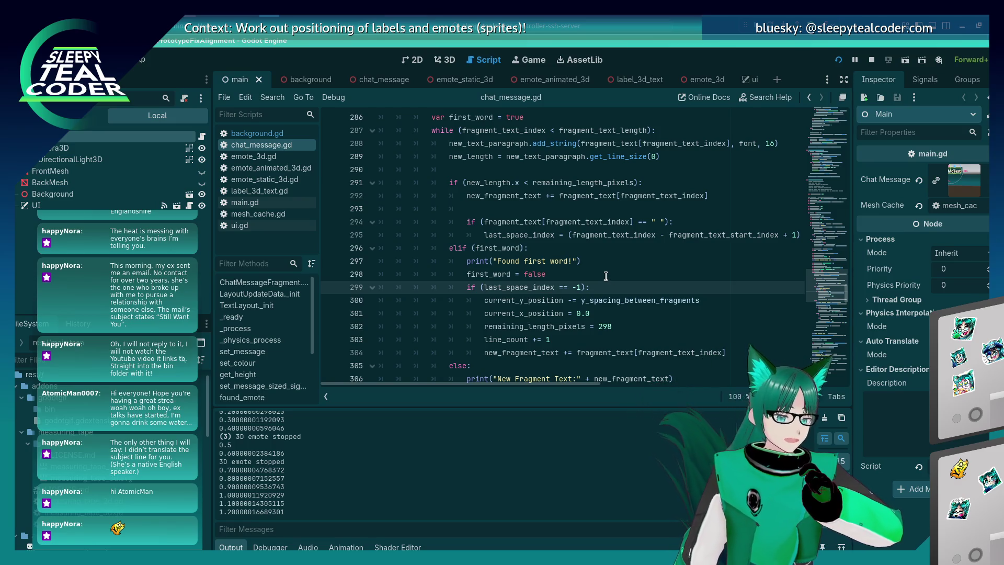
Step: Add a new indented line at the top of the elif (first_word) branch, discarding an unfinished elif
left_click(607, 272)
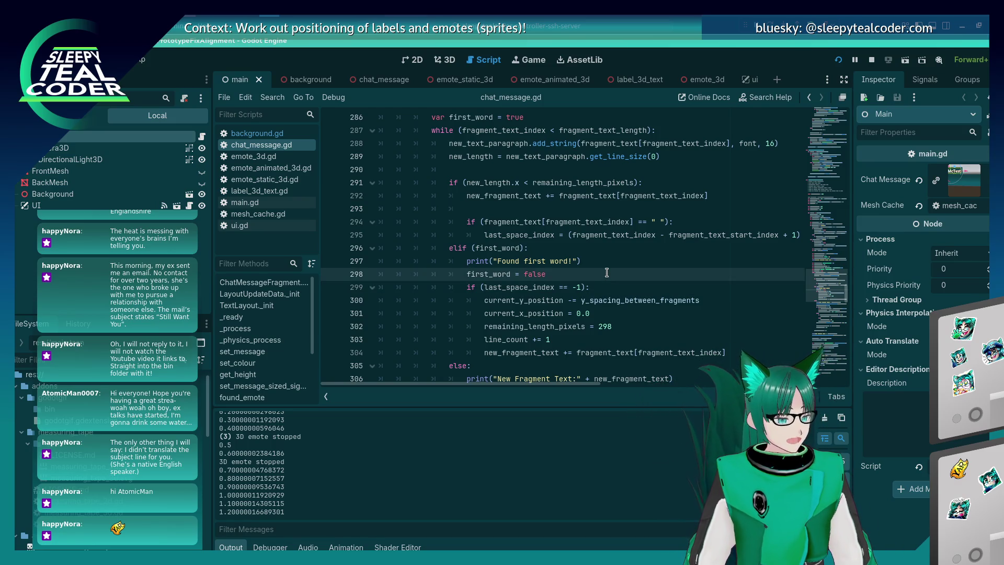
key("Up")
key("Up")
key("Home")
key("Return")
key("Up")
type("e")
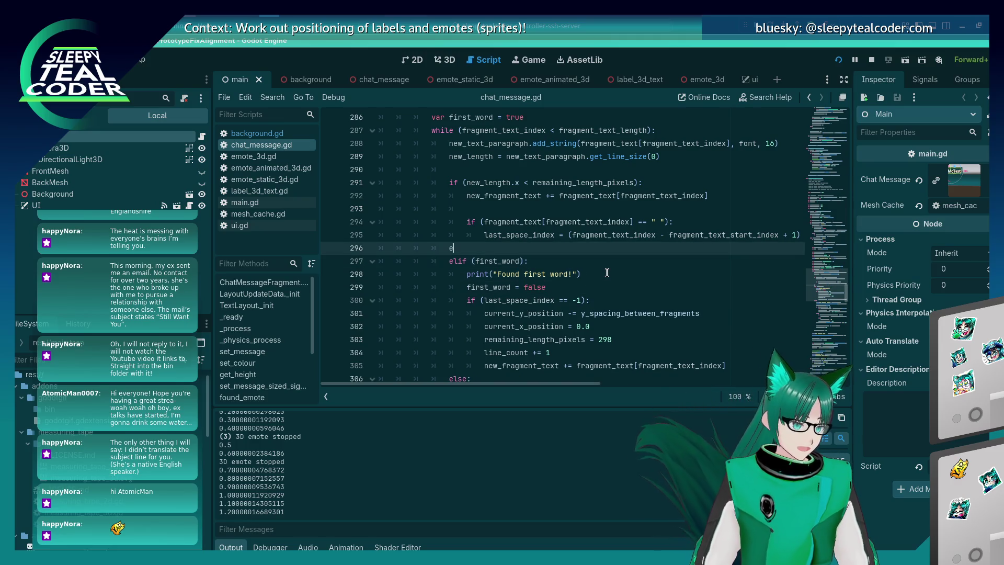
type("lif (")
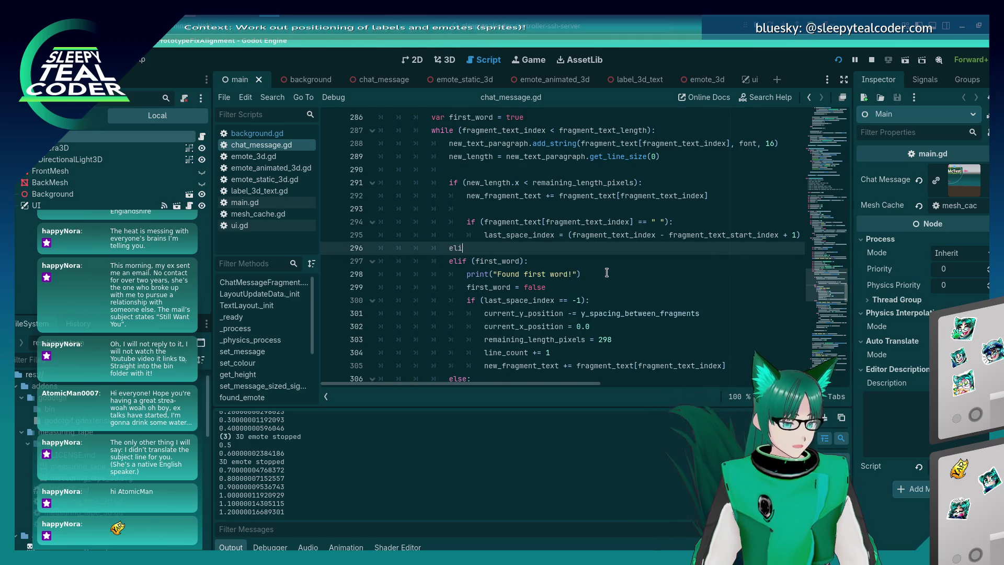
key("ctrl+z")
key("ctrl+z")
key("Return")
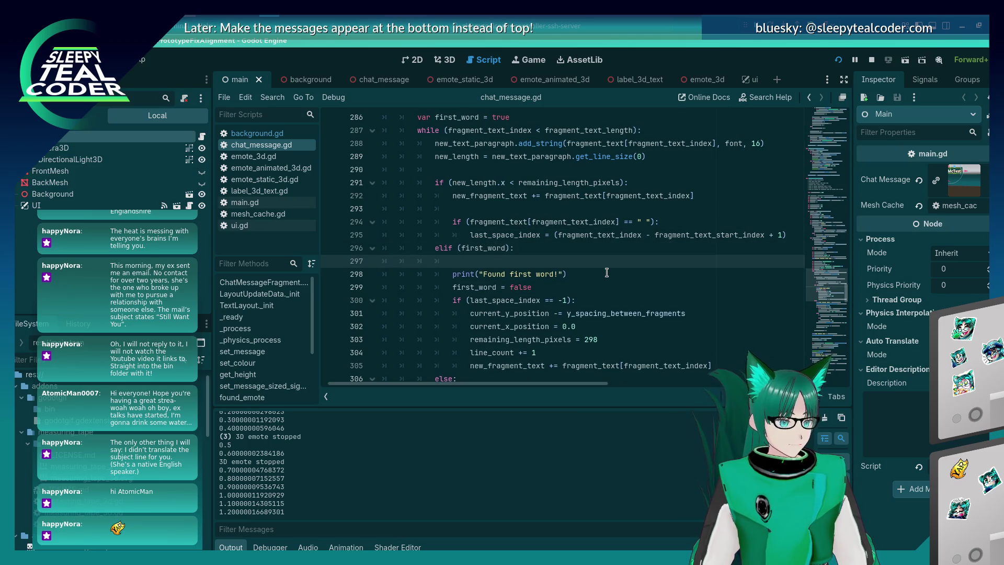
Step: Write 'if (new_length.x >= remaining_length_pixels):' with autocomplete and start its body line
type("if (")
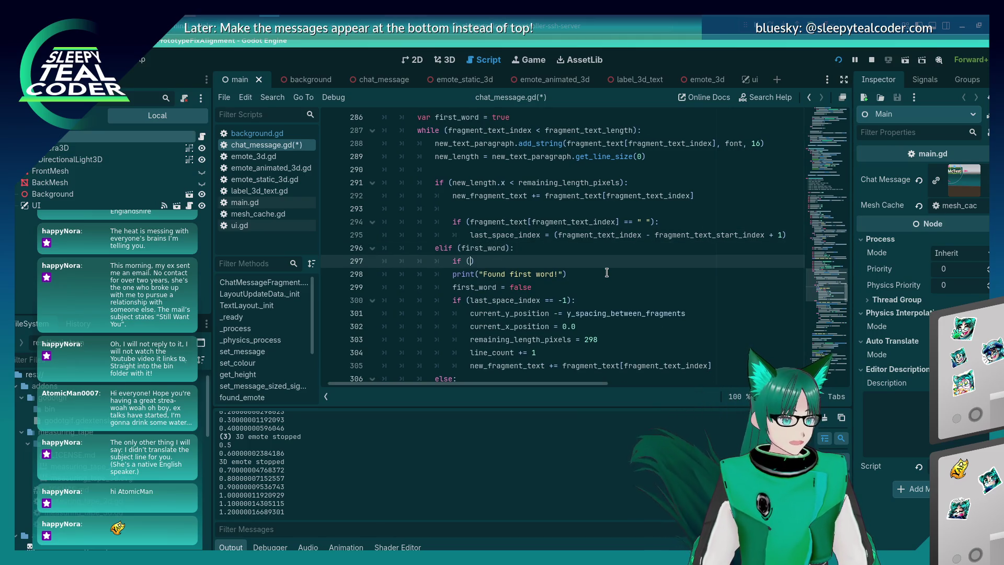
type("new_le")
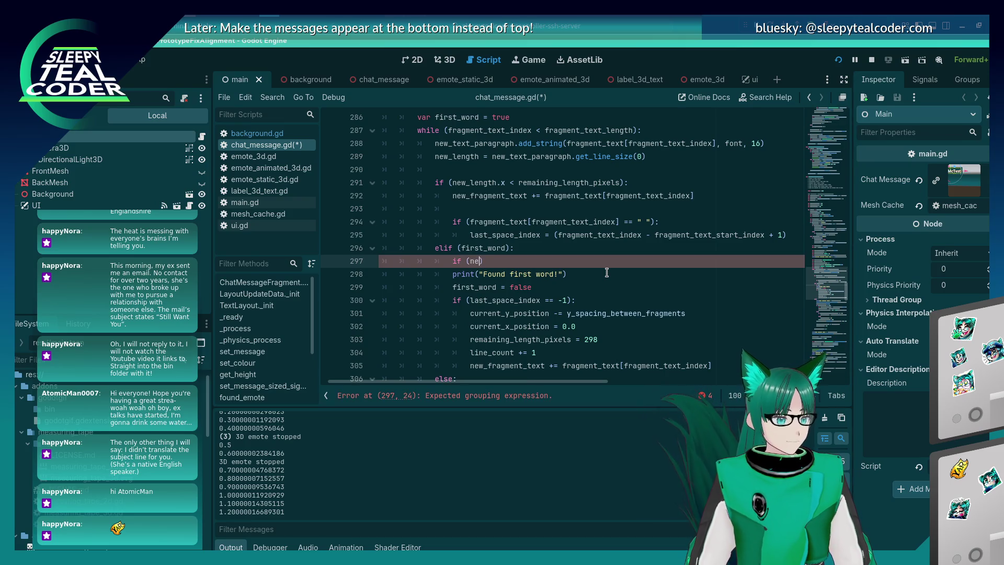
key("Return")
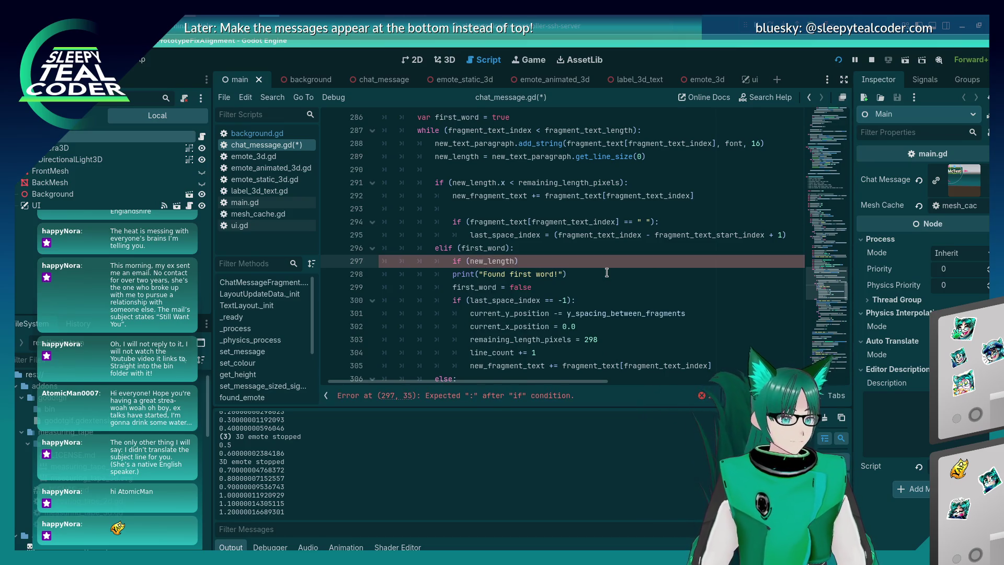
scroll(601, 274, "down", 3)
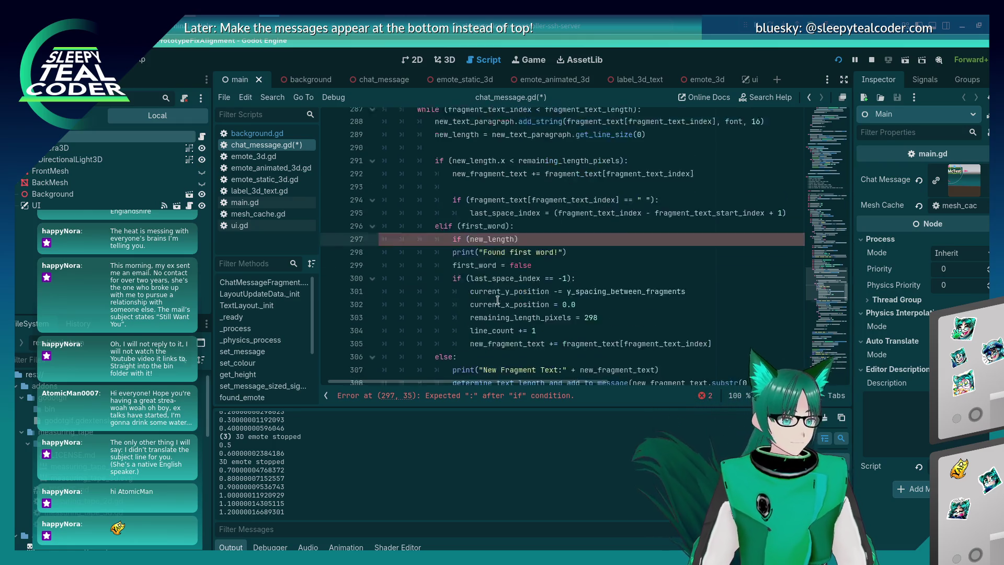
scroll(522, 293, "up", 3)
type(".x ")
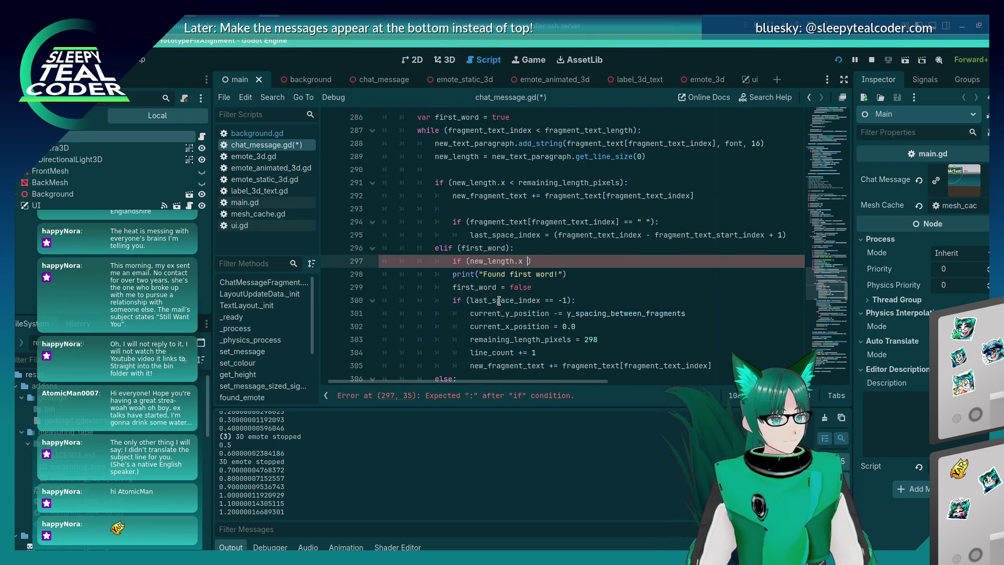
type("=>")
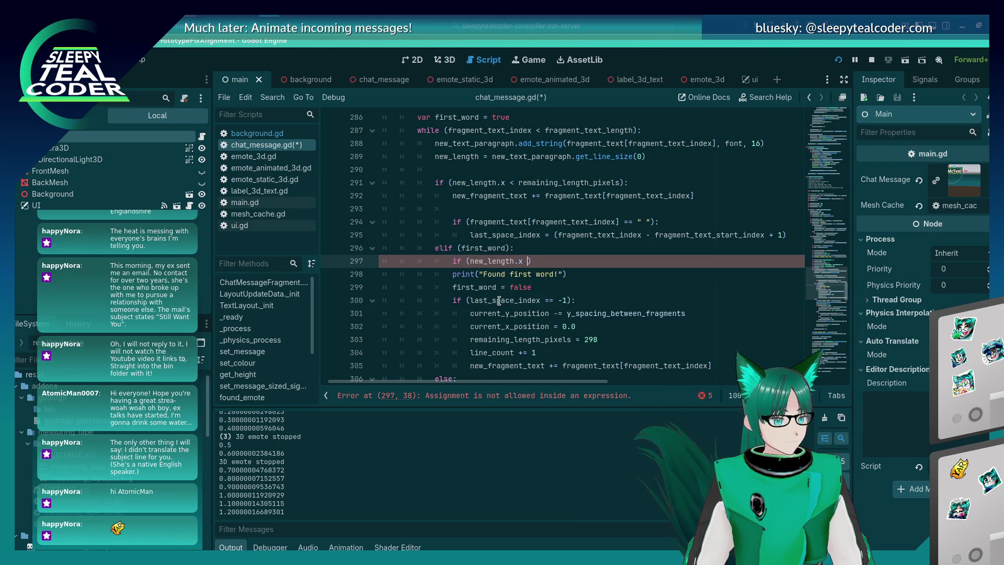
key("BackSpace")
key("BackSpace")
type(">= ")
type("remain")
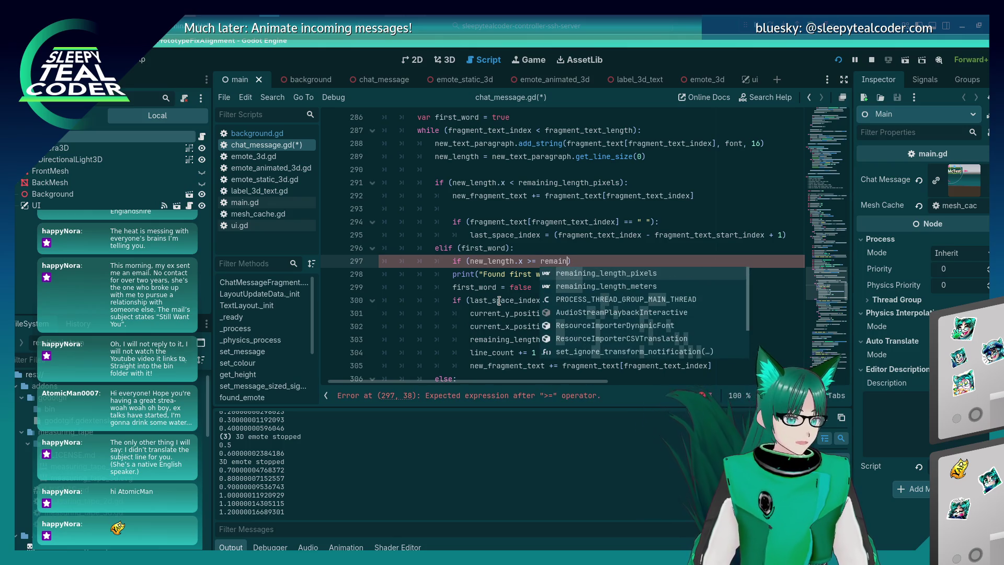
key("Return")
type(":")
key("Return")
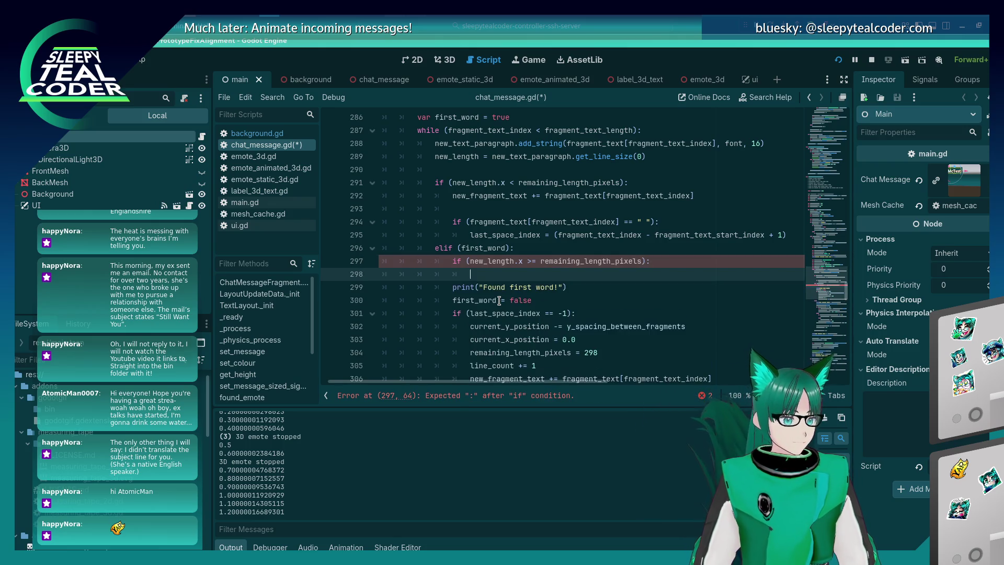
key("Down")
key("Down")
key("Down")
key("Down")
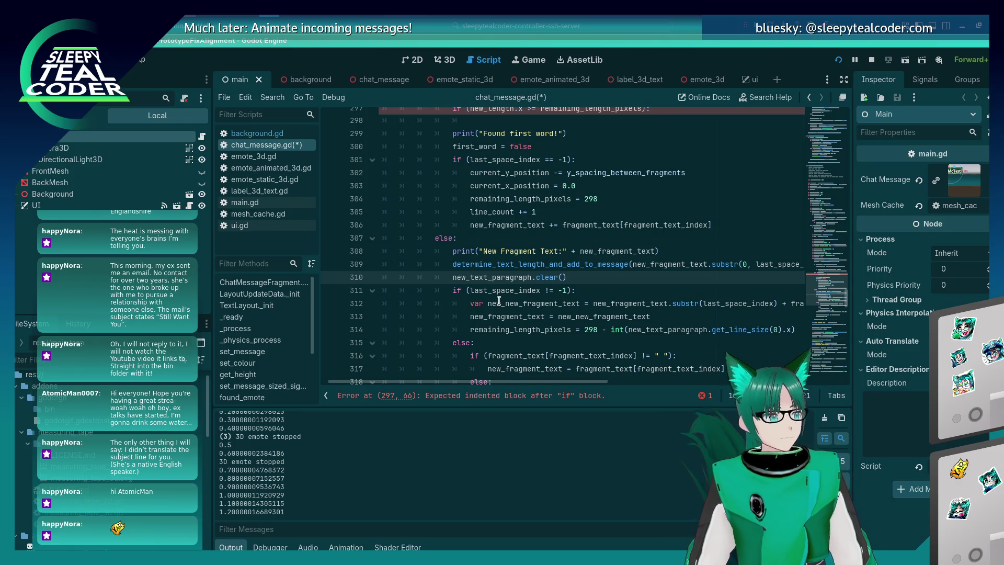
Step: Add an else: line after the empty body of the new width check
key("End")
key("Up")
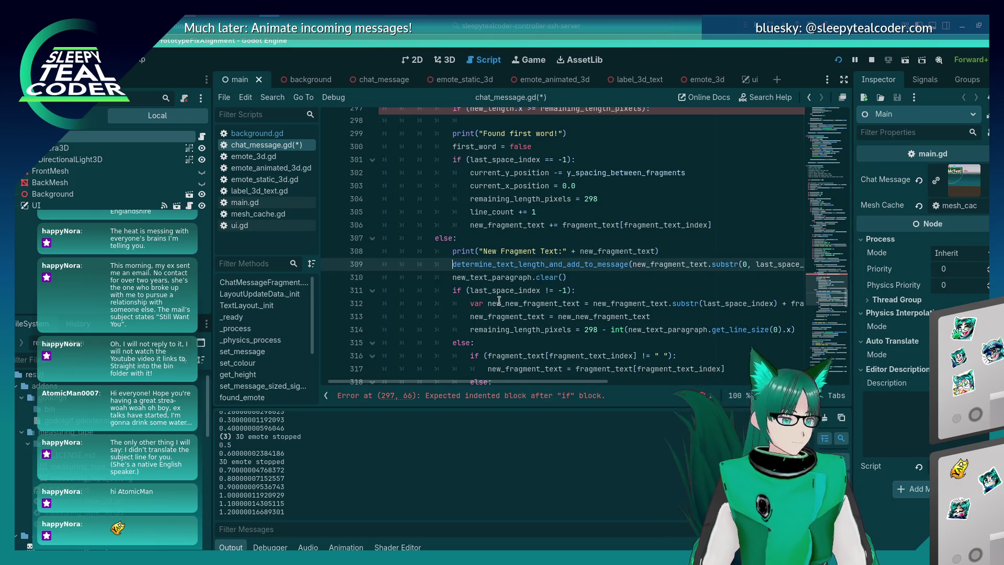
key("End")
key("Down")
key("shift+Home")
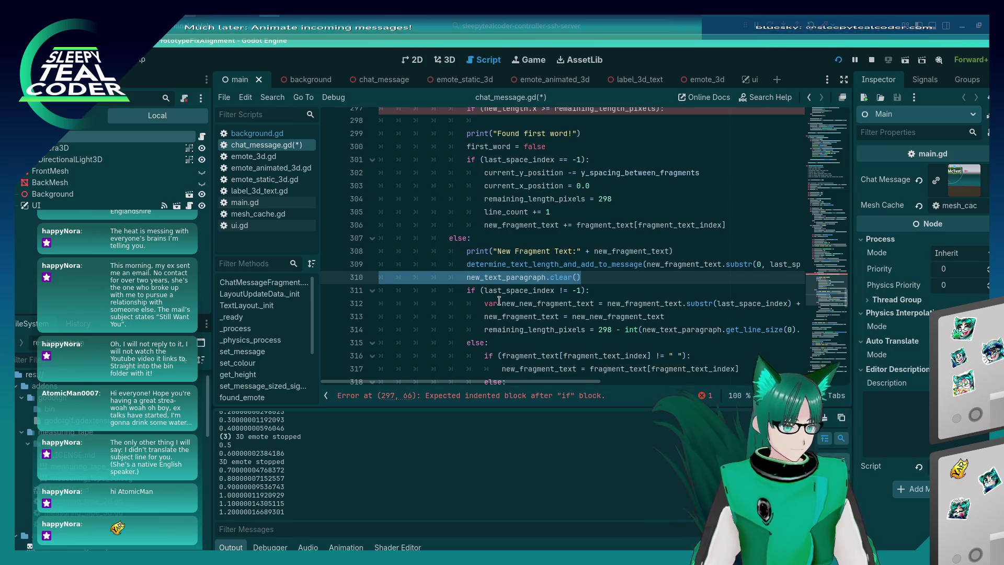
key("shift+Up")
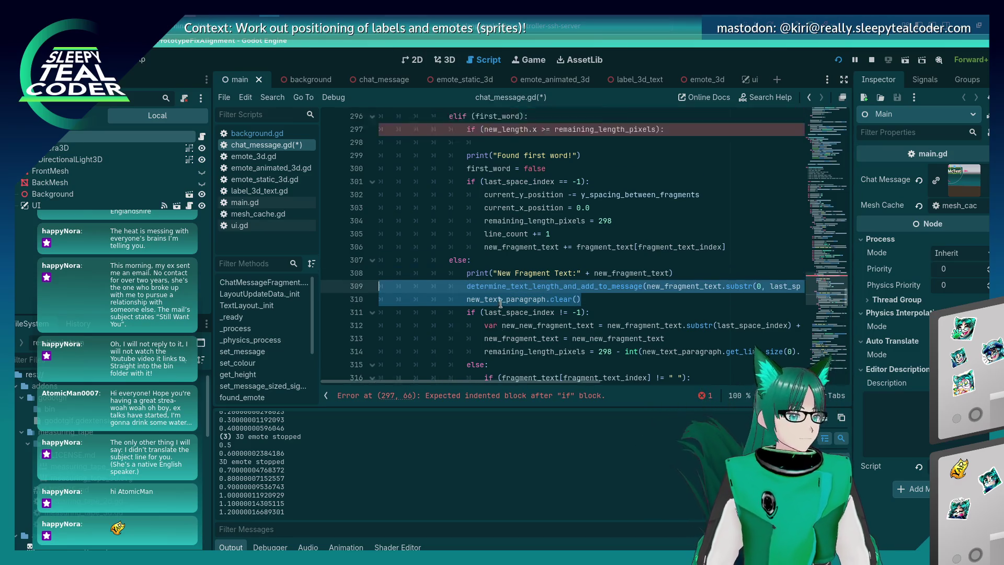
scroll(499, 300, "up", 3)
left_click(510, 238)
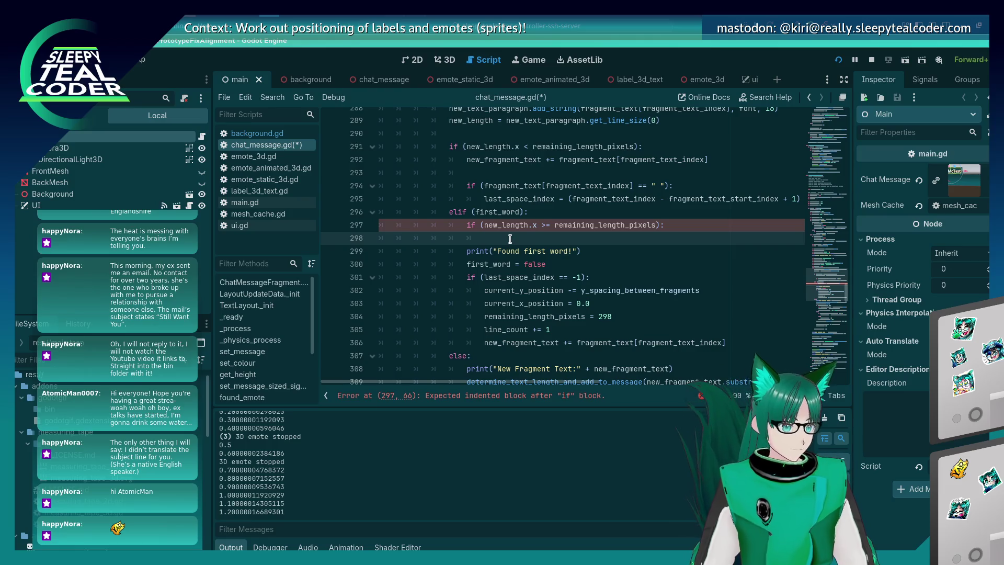
key("Return")
type("else:")
Step: Move the 'Found first word' print line above the new width check
key("Down")
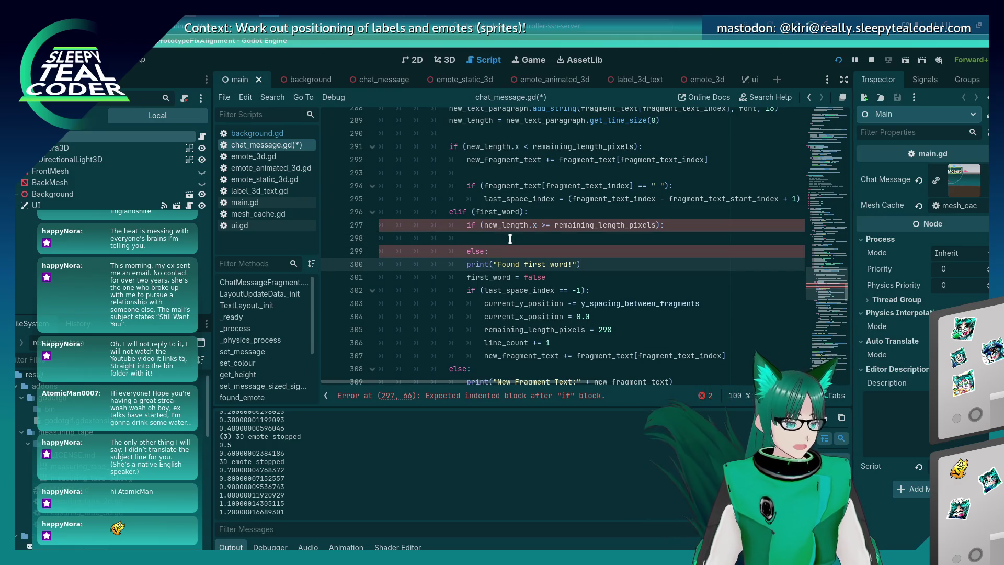
key("shift+Home")
key("ctrl+x")
key("Up")
key("Up")
key("Up")
key("ctrl+v")
key("Return")
key("Down")
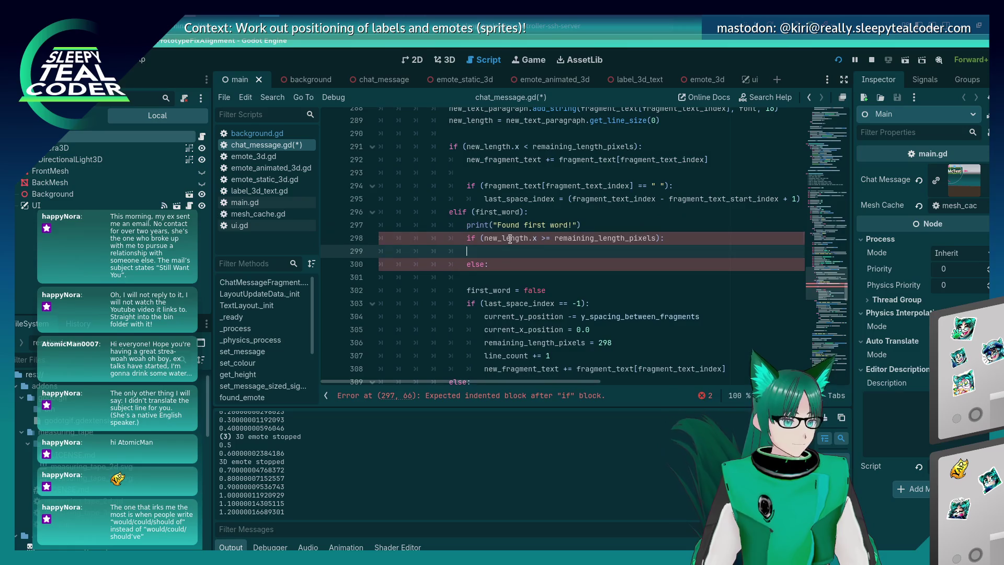
key("Down")
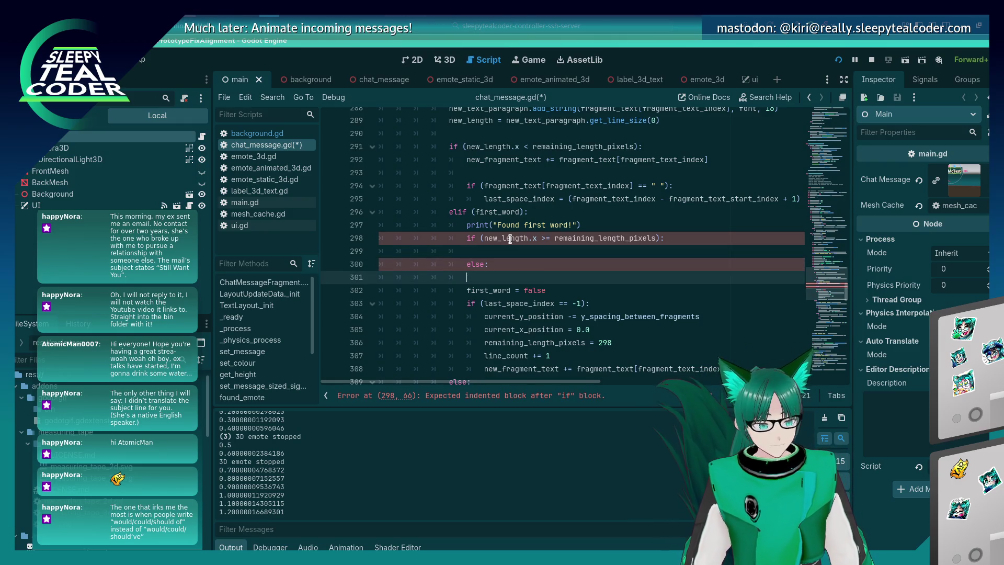
Step: Move the first_word = false line above the new width check
key("Down")
key("Down")
key("Down")
key("Up")
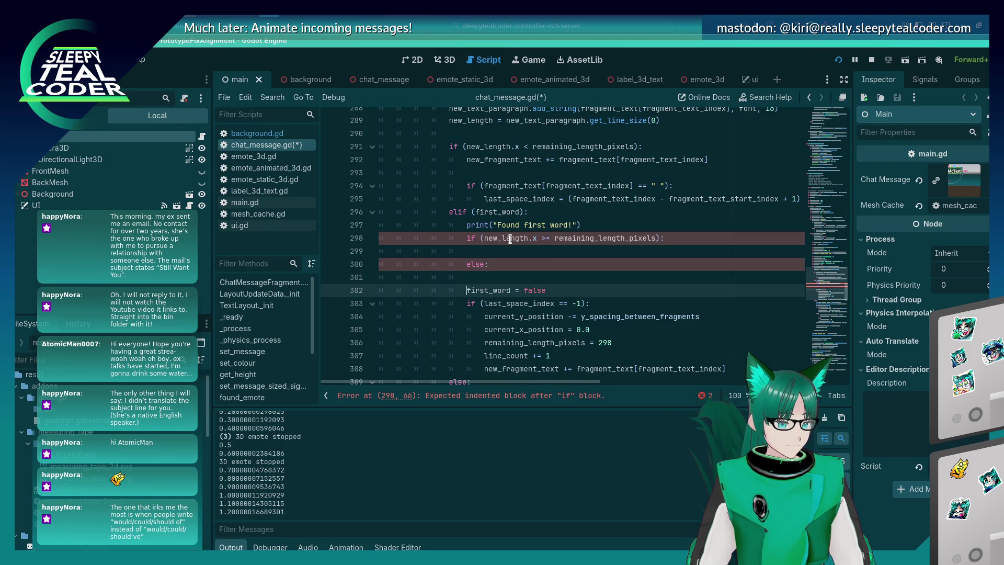
key("shift+End")
key("ctrl+x")
key("Up")
key("Up")
key("Up")
key("Up")
key("Up")
key("End")
key("ctrl+v")
Step: Select the line-wrap block (lines 304–309) and move it up under else
key("Down")
key("Down")
key("Down")
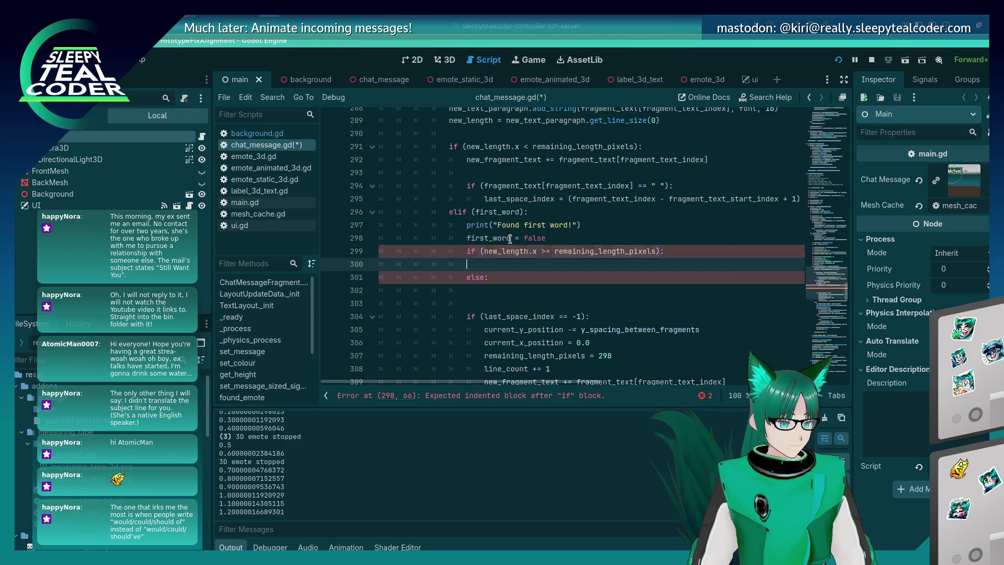
key("shift+Down")
key("shift+Down")
key("shift+Down")
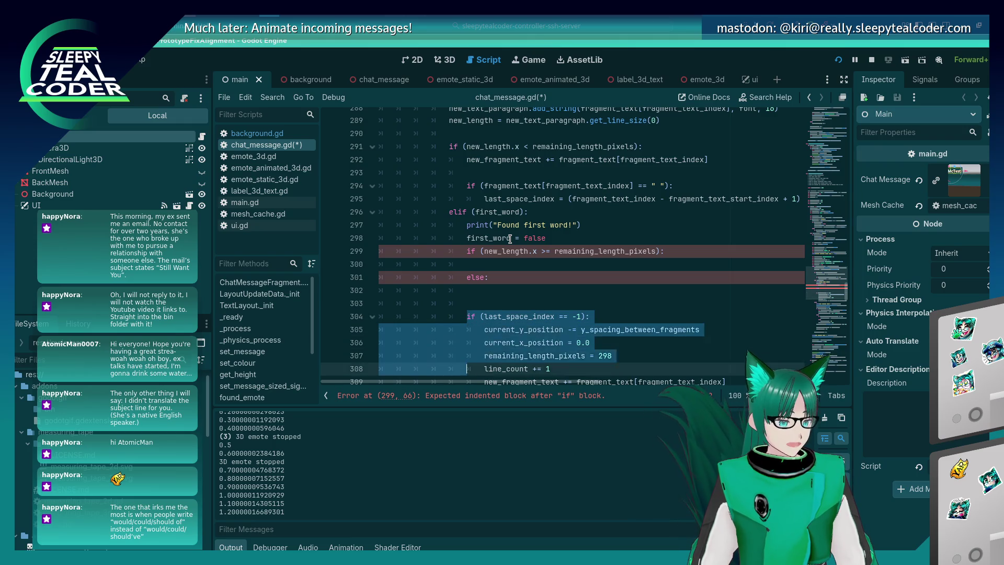
key("shift+Up")
key("shift+Up")
key("shift+Up")
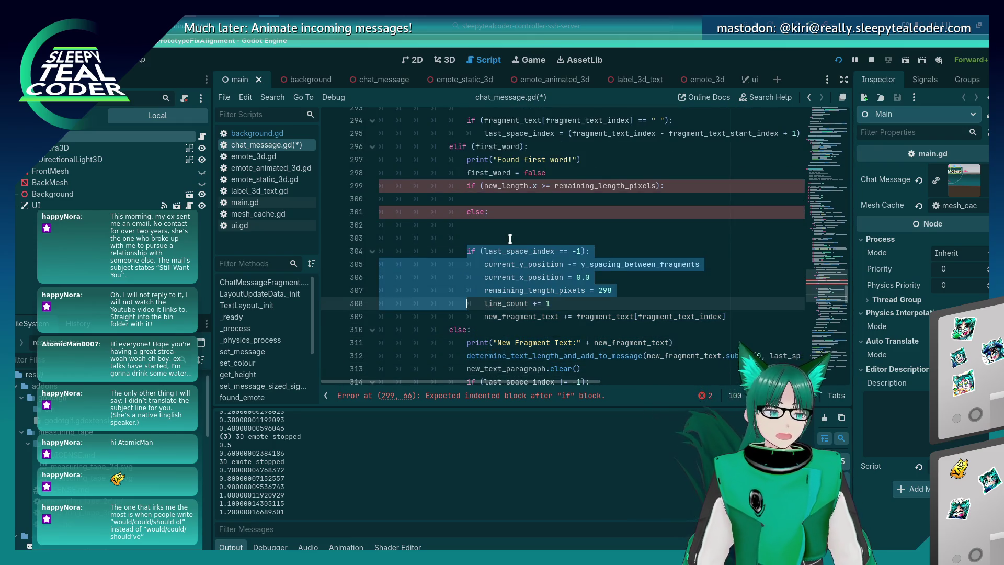
key("shift+End")
key("Down")
key("shift+End")
key("End")
key("shift+Home")
key("shift+Home")
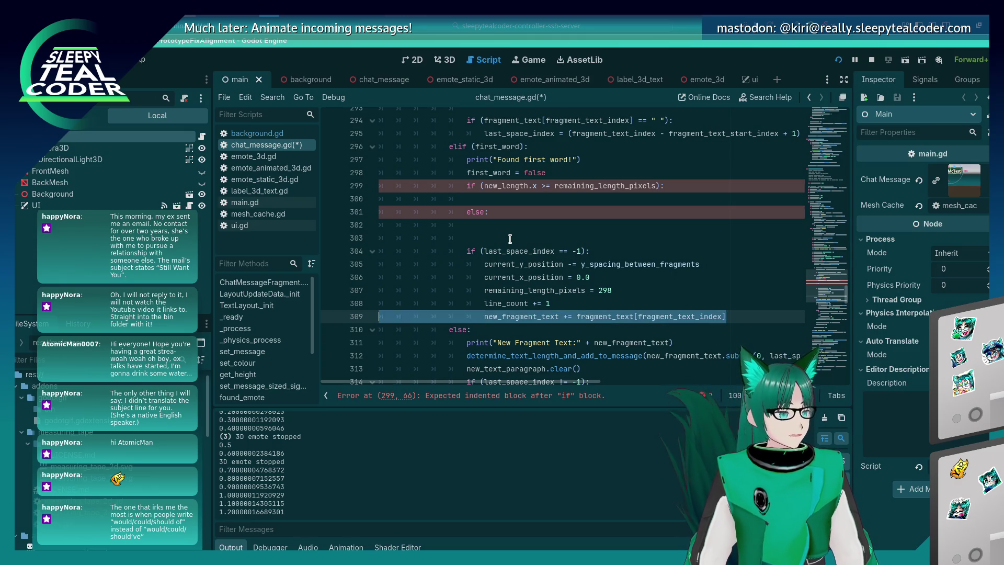
key("shift+Up")
key("shift+Up")
key("shift+Up")
key("alt+Up")
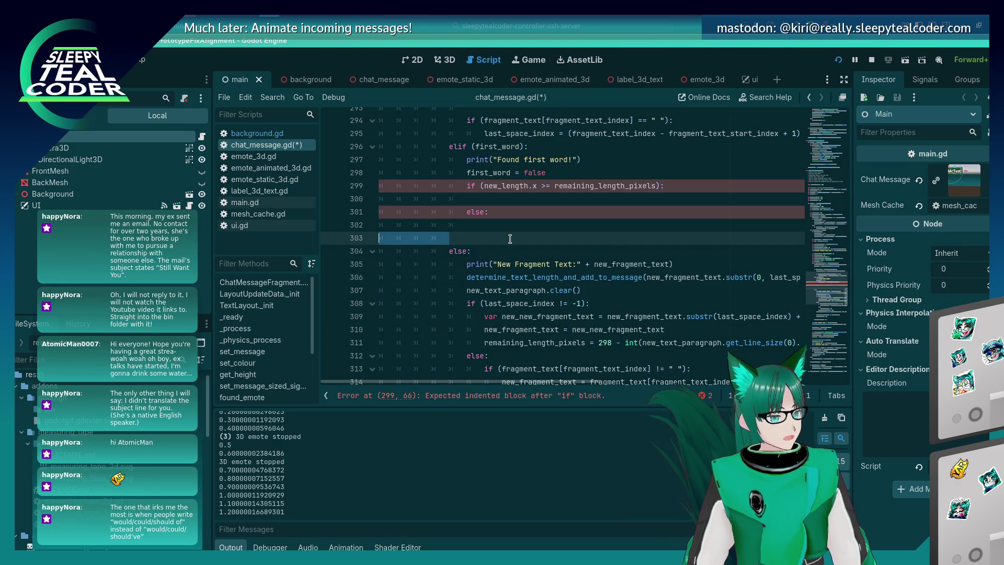
key("alt+Up")
key("End")
Step: Indent each line of the wrap block one level under else and save the script
key("Home")
key("Tab")
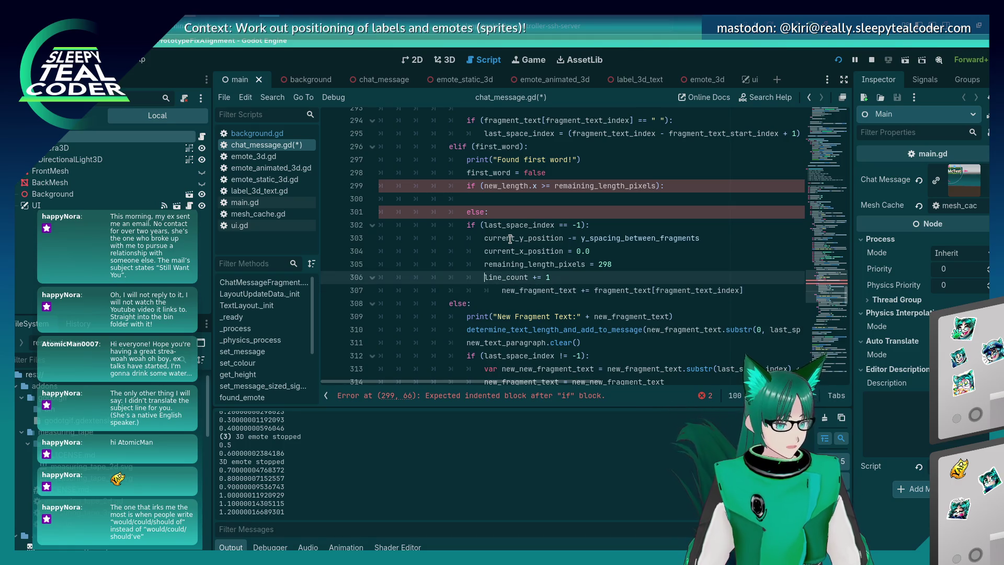
key("Up")
key("Home")
key("Tab")
key("Up")
key("Home")
key("Tab")
key("Up")
key("Home")
key("Tab")
key("Up")
key("Home")
key("Tab")
key("Up")
key("Home")
key("Tab")
key("ctrl+s")
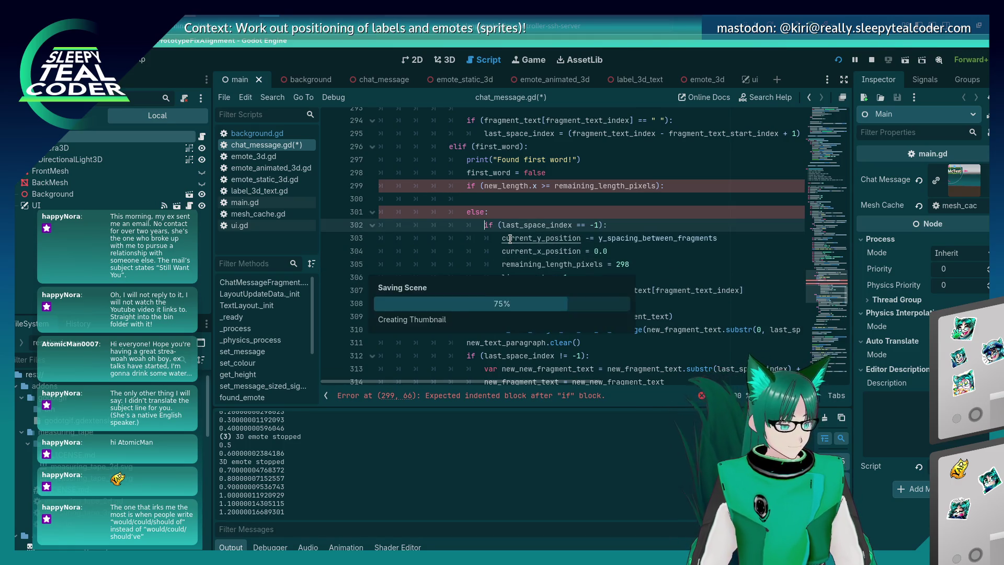
Step: Paste the determine_text_length_and_add_to_message call and new_text_paragraph.clear() into the overflow branch, then save
key("Up")
key("Up")
key("Down")
key("Down")
key("Down")
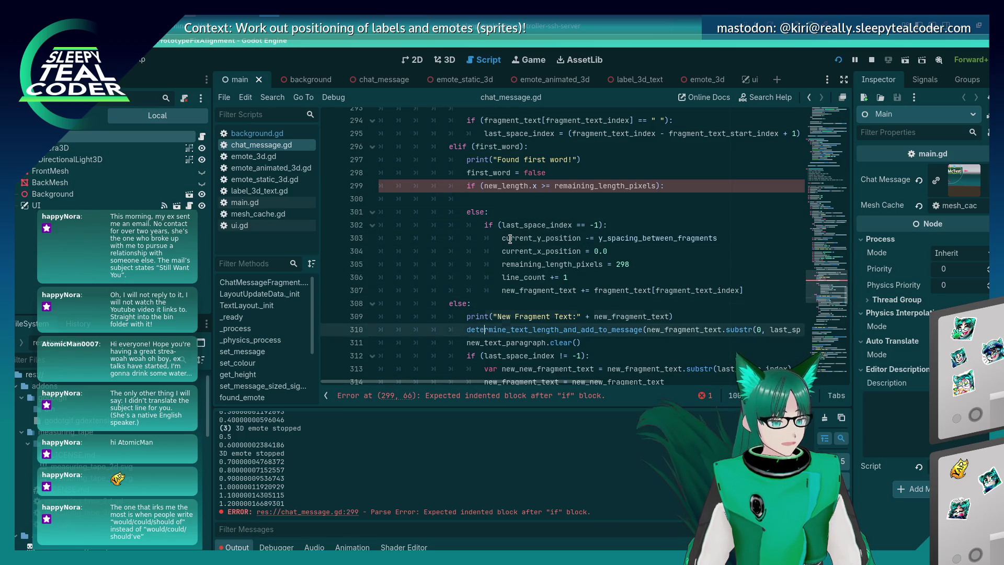
key("Home")
key("shift+End")
key("Up")
key("Up")
key("Up")
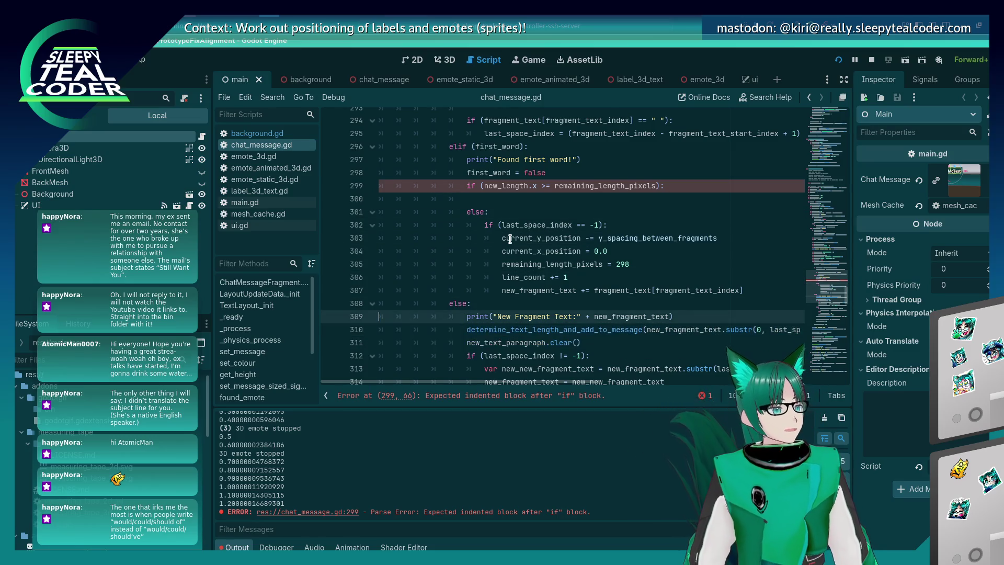
key("ctrl+v")
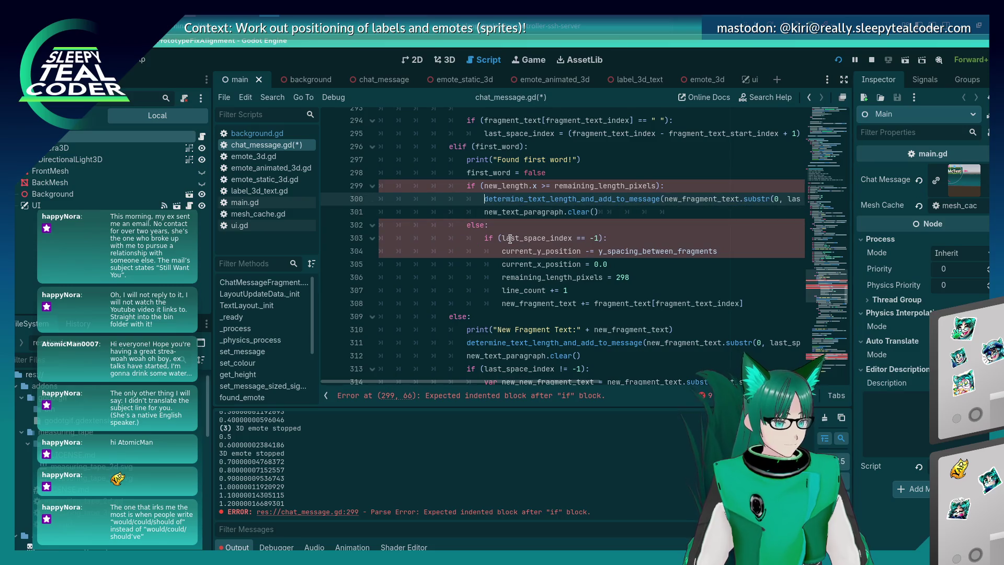
key("ctrl+s")
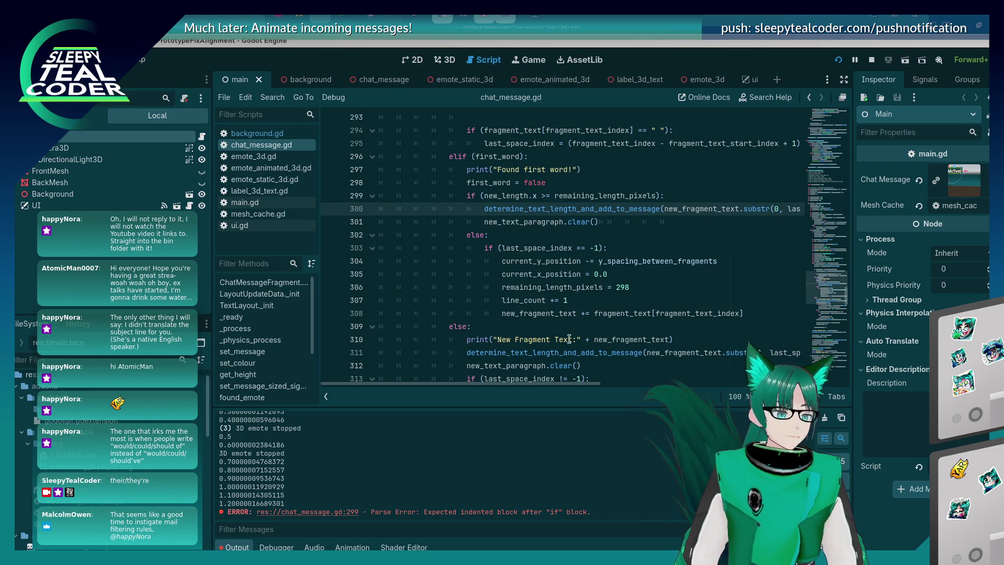
Step: Save chat_message.gd and scroll down to the line-wrap block
left_click(551, 223)
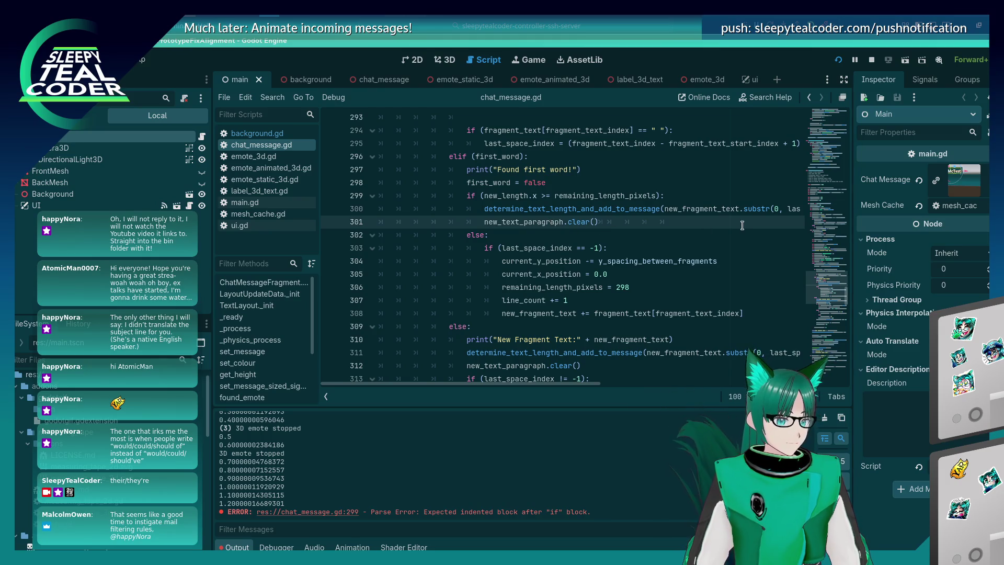
key("ctrl+s")
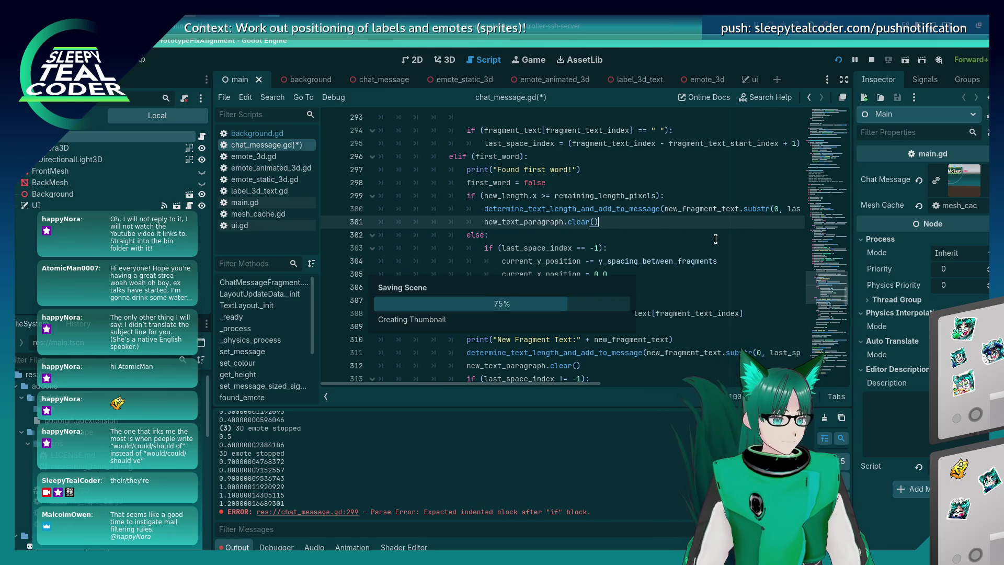
left_click(511, 196)
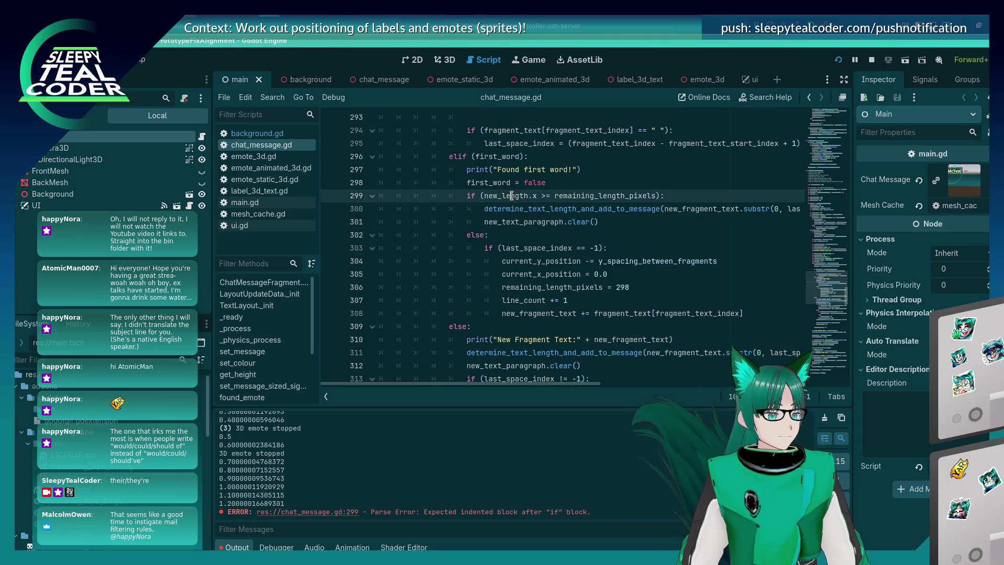
left_click(511, 222)
scroll(557, 255, "down", 4)
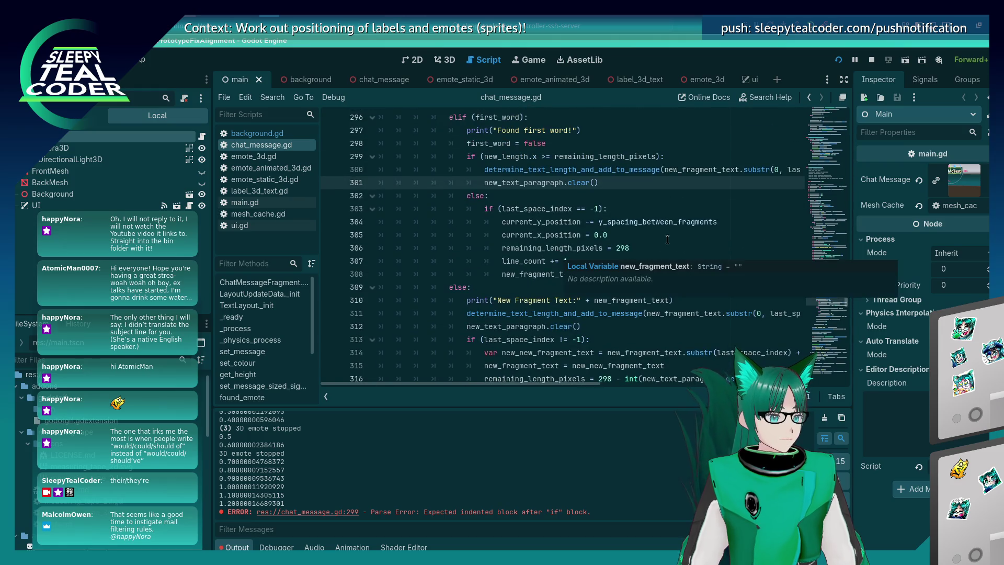
Step: Move remaining_length_pixels = 298 out of the inner if, after the wrap block under else
left_click(665, 247)
key("shift+Home")
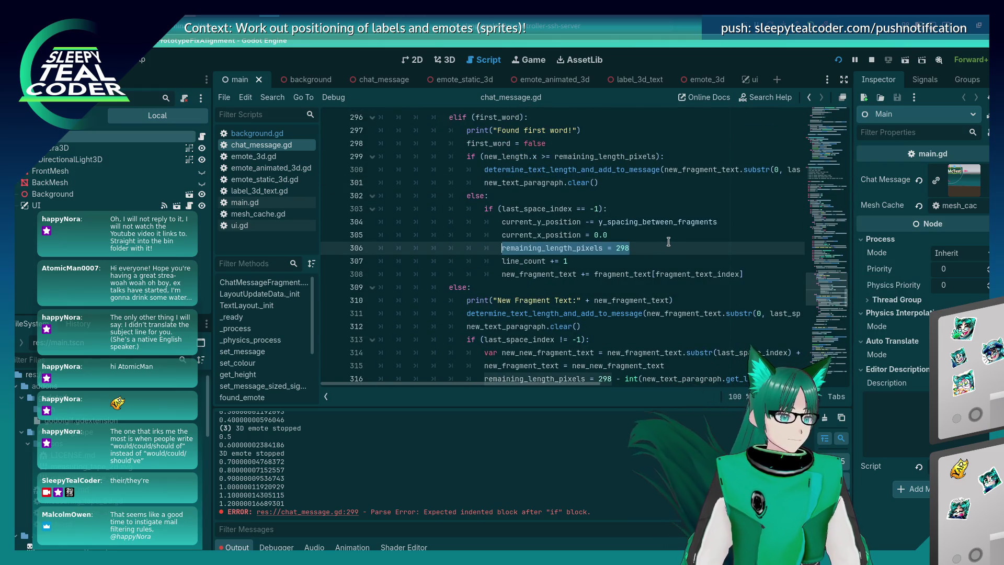
key("shift+Home")
key("BackSpace")
key("Delete")
key("Down")
key("End")
key("Return")
key("BackSpace")
key("BackSpace")
key("BackSpace")
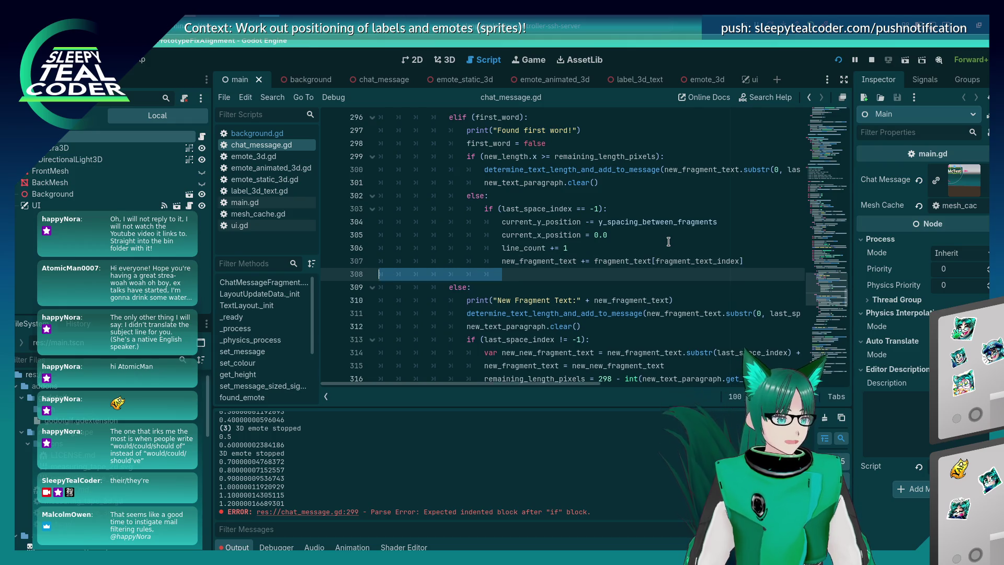
type("remaining_length_pixels = 298")
key("Home")
key("Tab")
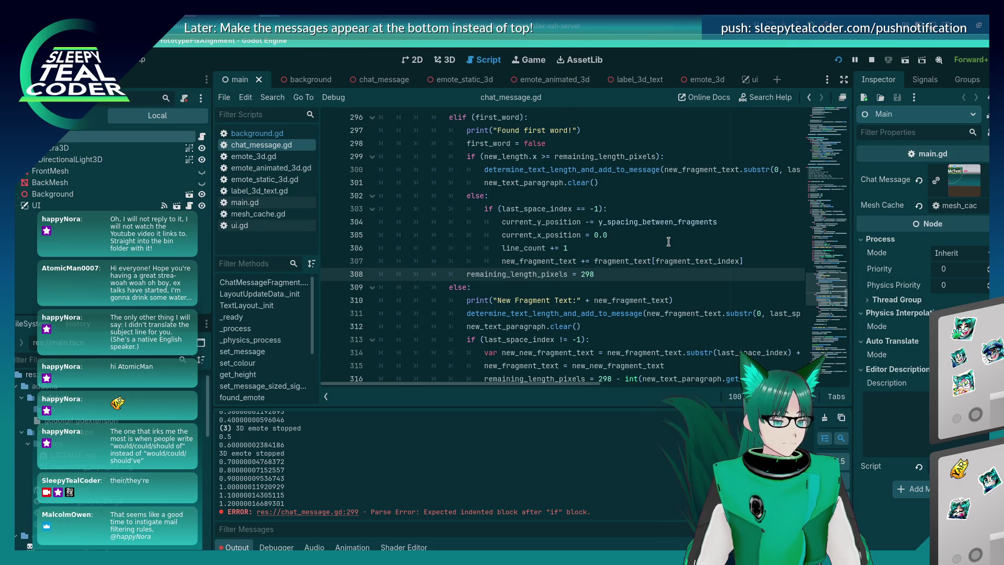
key("Up")
key("Up")
key("Up")
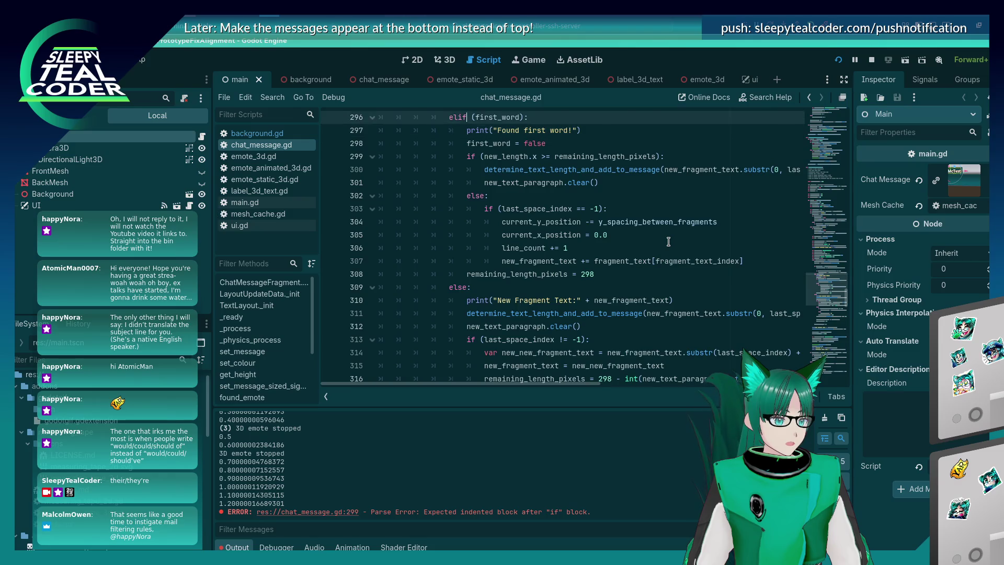
Step: Duplicate the new_fragment_text append line below new_text_paragraph.clear()
key("Down")
key("Down")
key("Down")
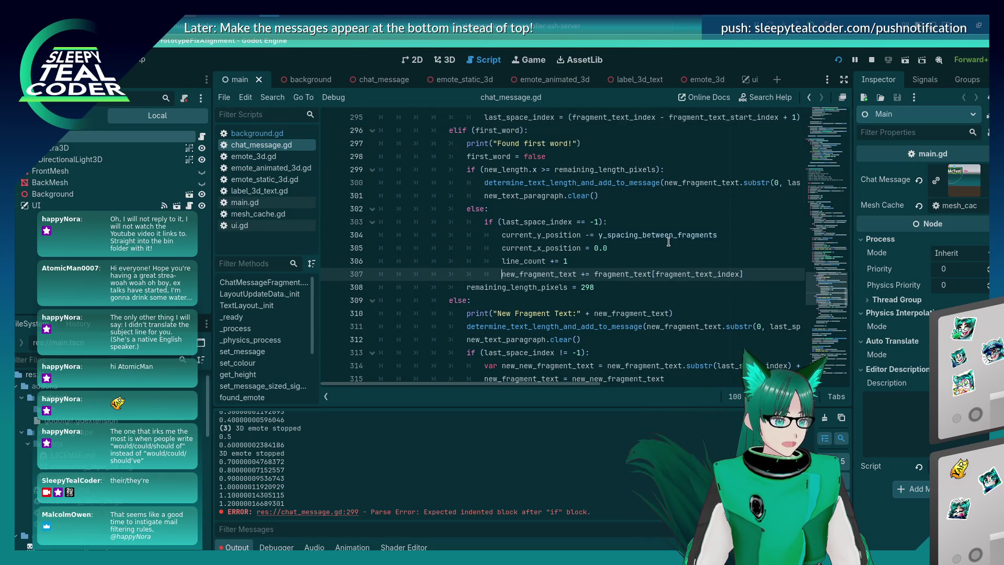
key("shift+End")
key("ctrl+c")
key("Up")
key("Up")
key("Up")
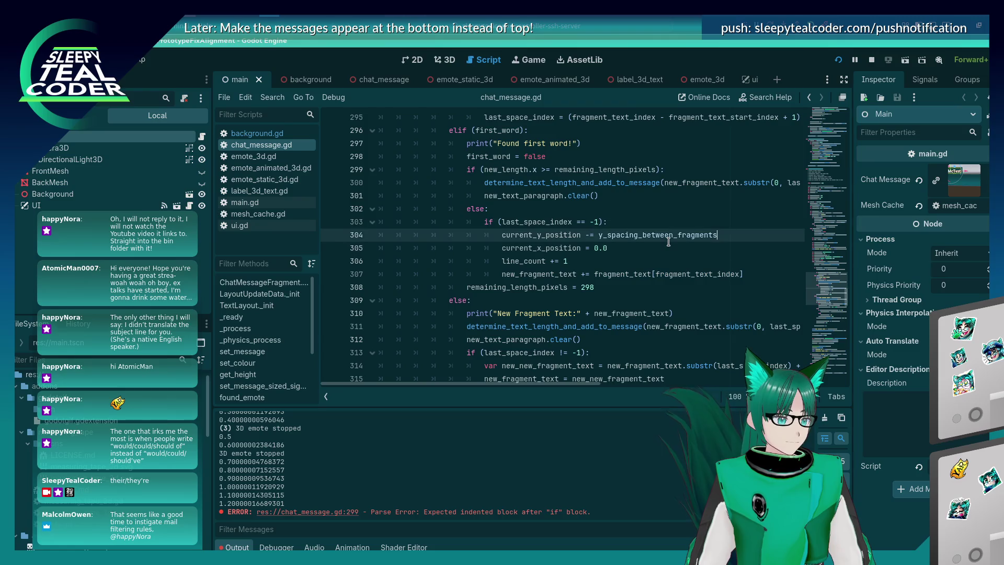
key("Down")
key("Return")
key("ctrl+v")
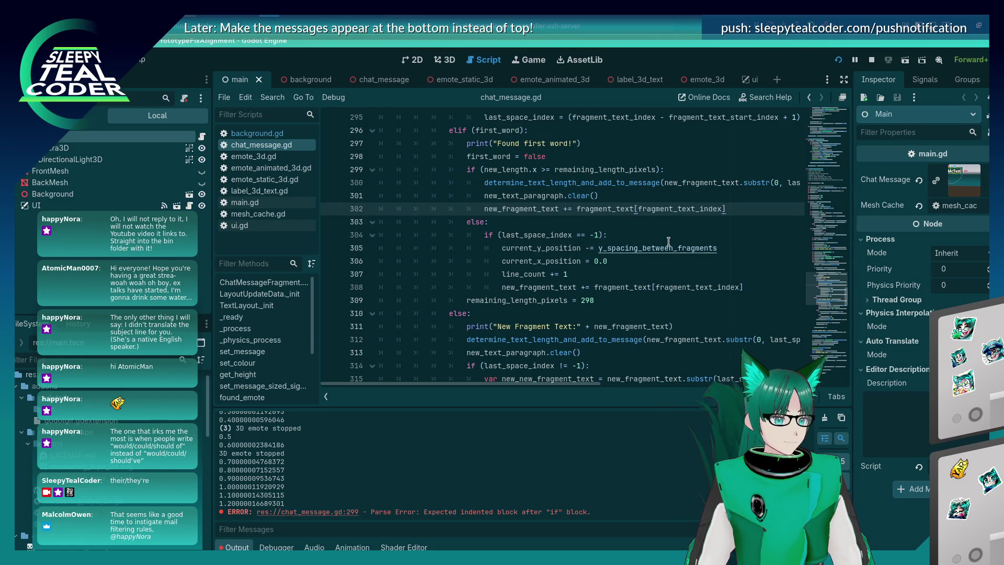
Step: Replace that line with the space-check if/else from lines 319–322
scroll(672, 246, "down", 4)
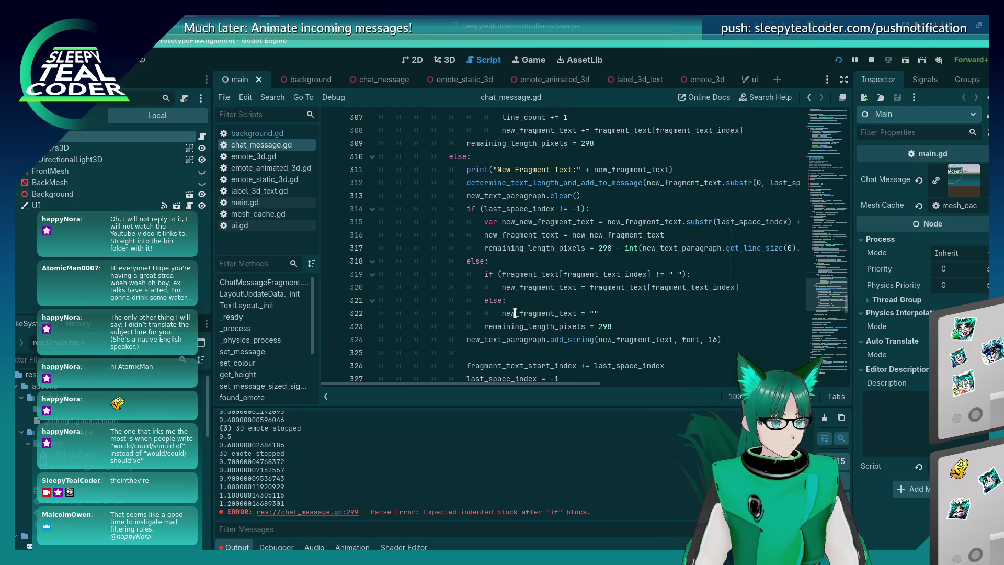
left_click_drag(597, 313, 340, 274)
scroll(544, 236, "up", 5)
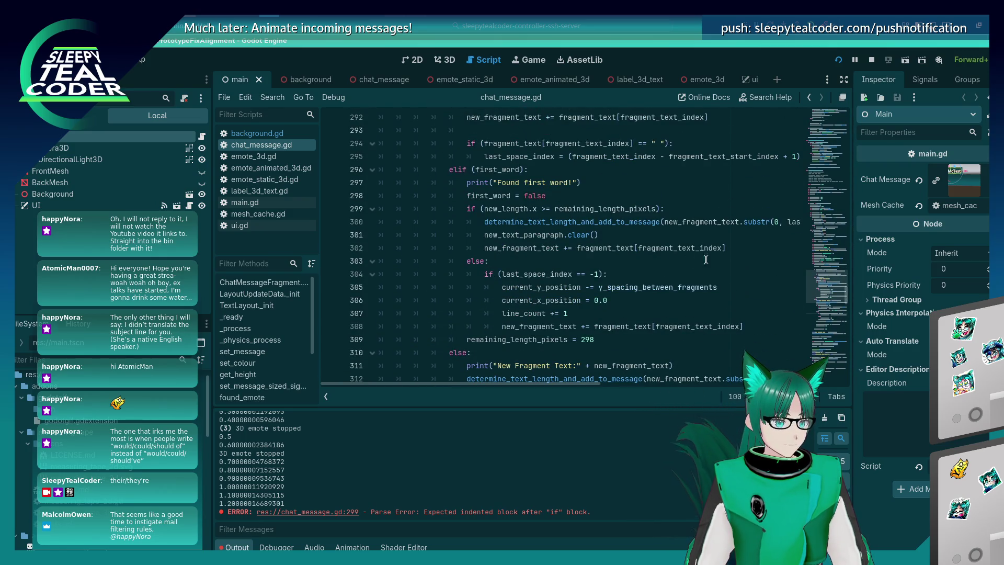
left_click(741, 250)
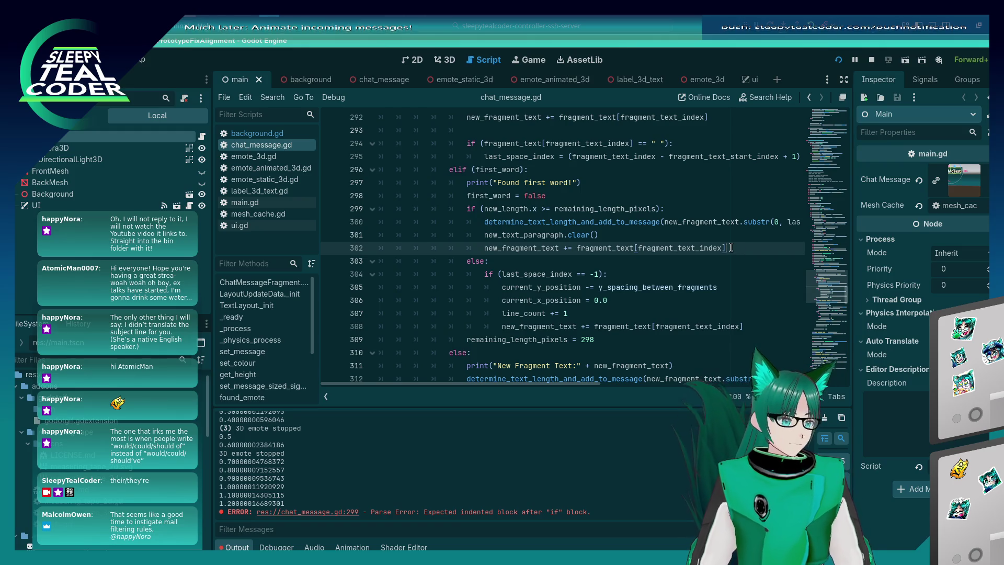
key("shift+Home")
key("shift+Home")
key("ctrl+v")
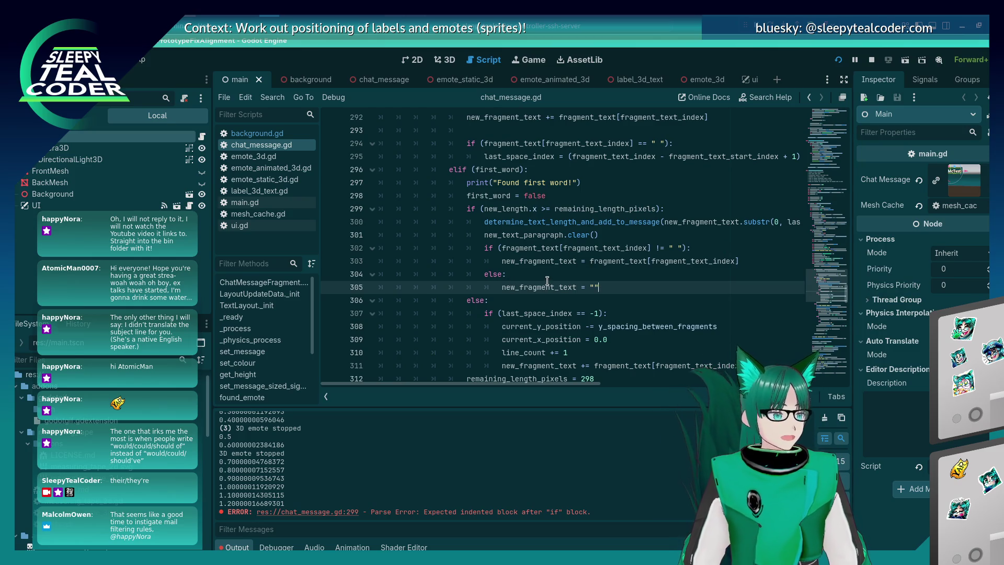
scroll(564, 266, "down", 3)
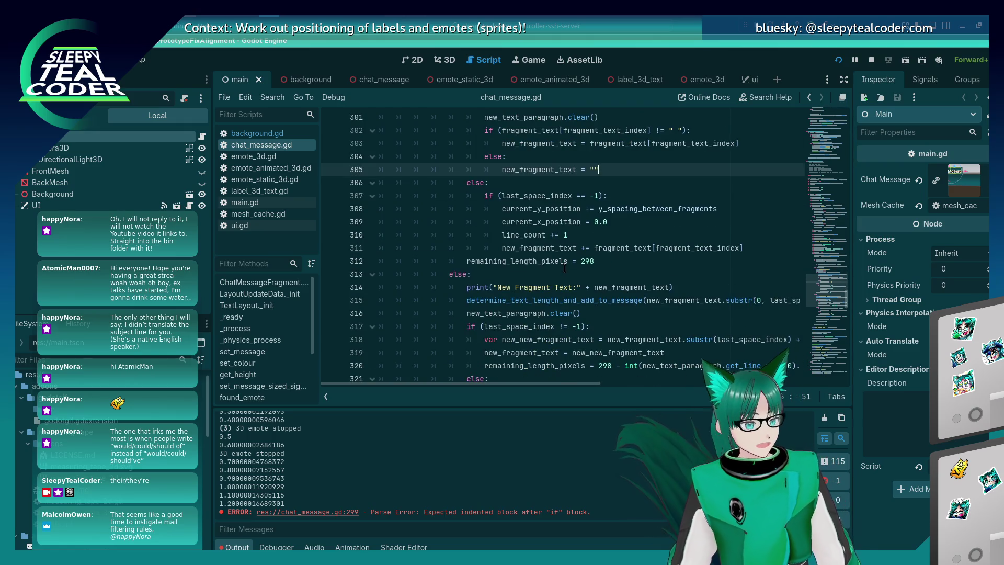
scroll(567, 264, "up", 2)
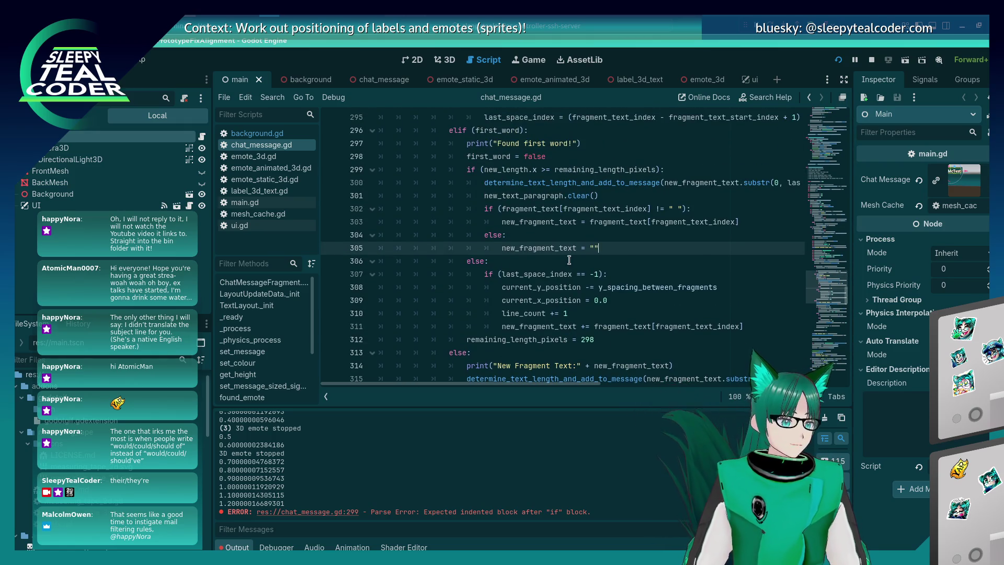
scroll(569, 260, "down", 3)
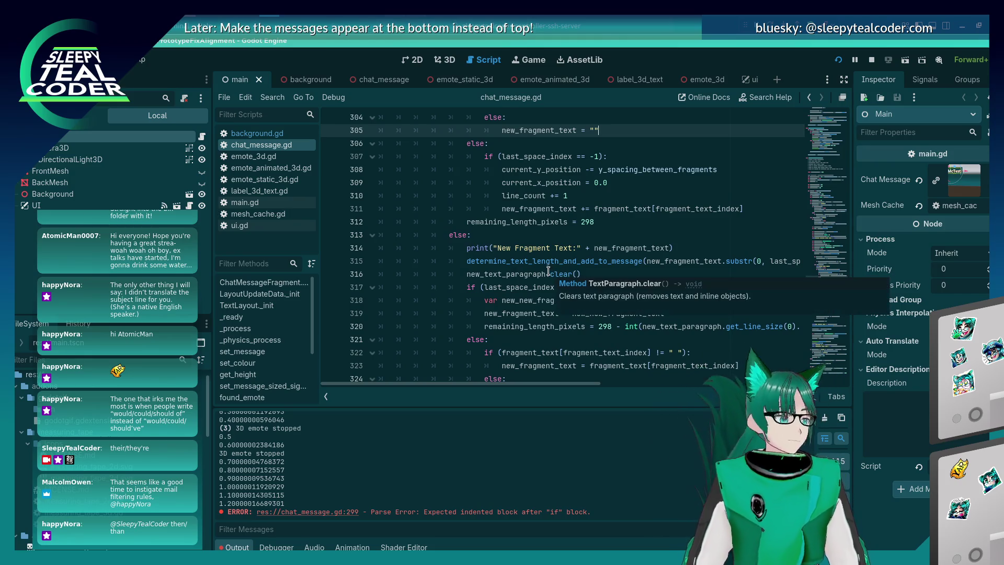
scroll(548, 272, "down", 4)
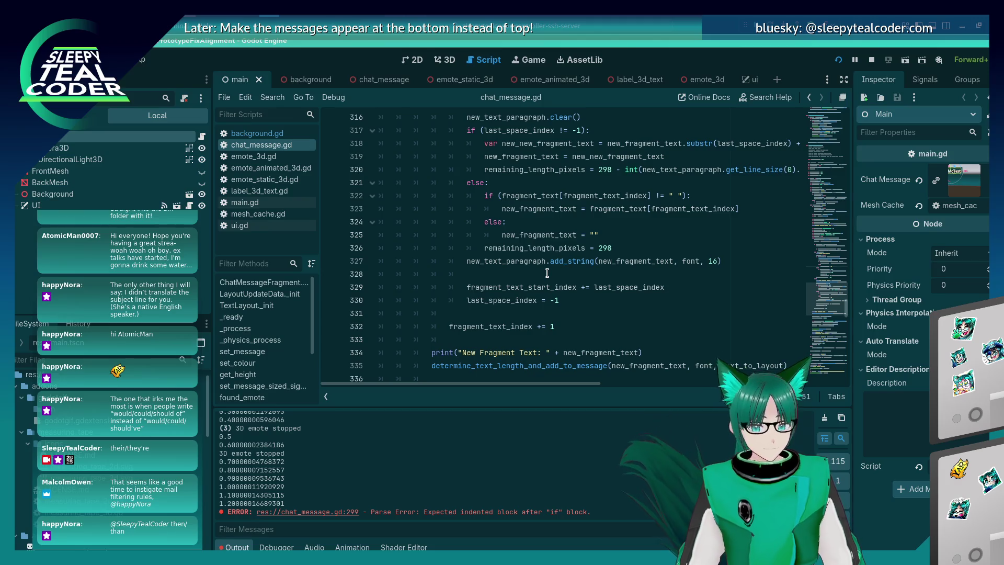
scroll(543, 274, "down", 4)
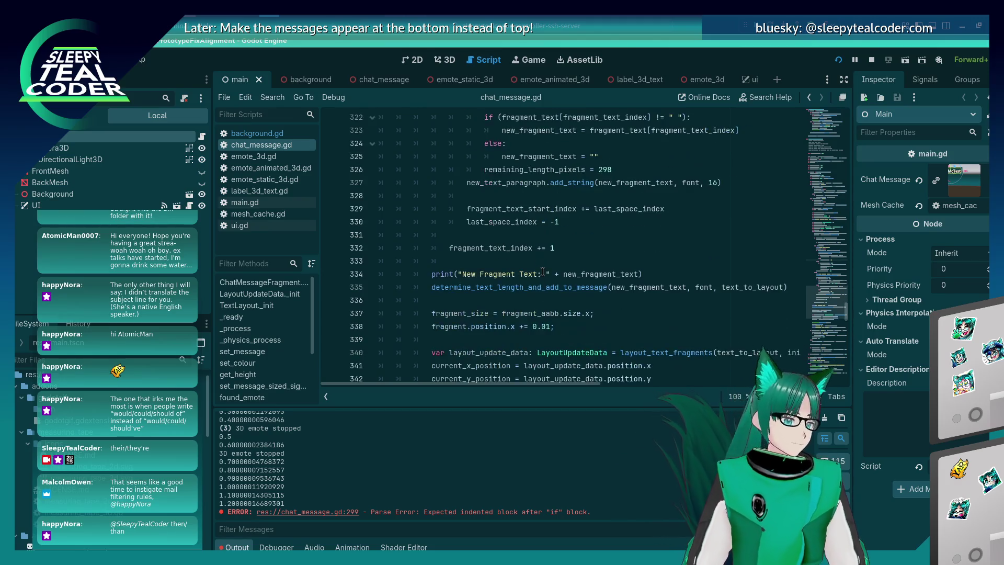
scroll(541, 272, "up", 5)
scroll(542, 272, "up", 6)
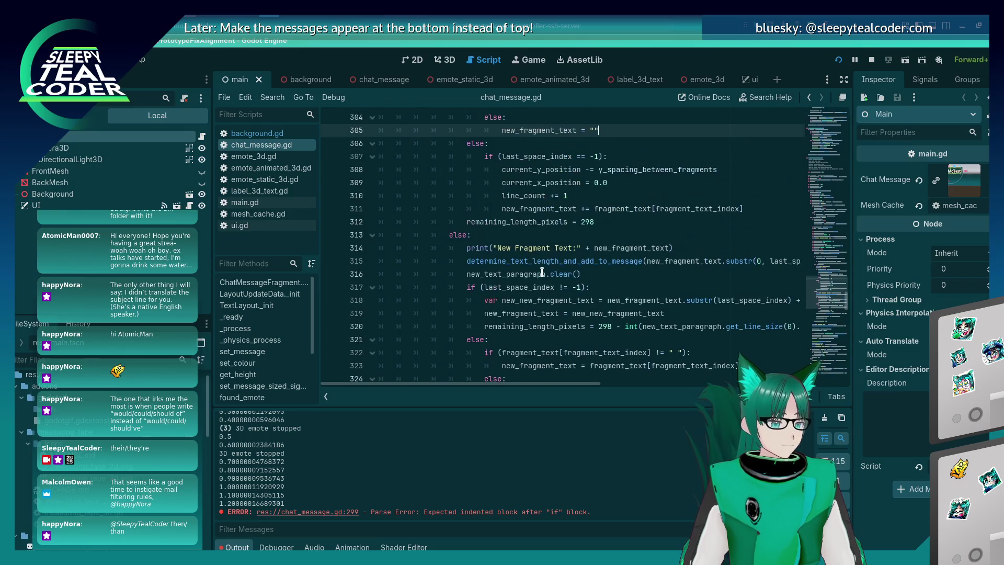
scroll(541, 272, "down", 3)
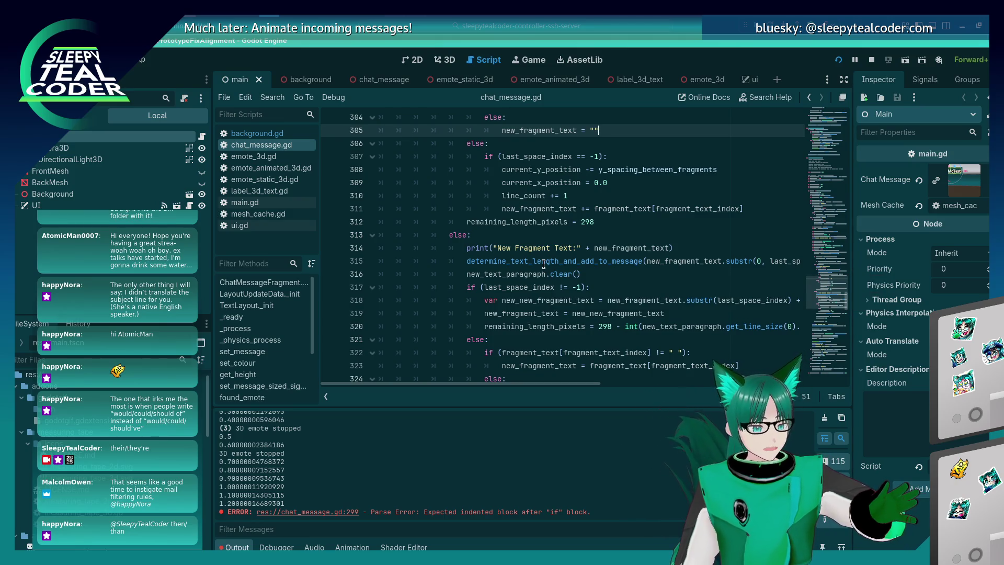
mouse_move(543, 263)
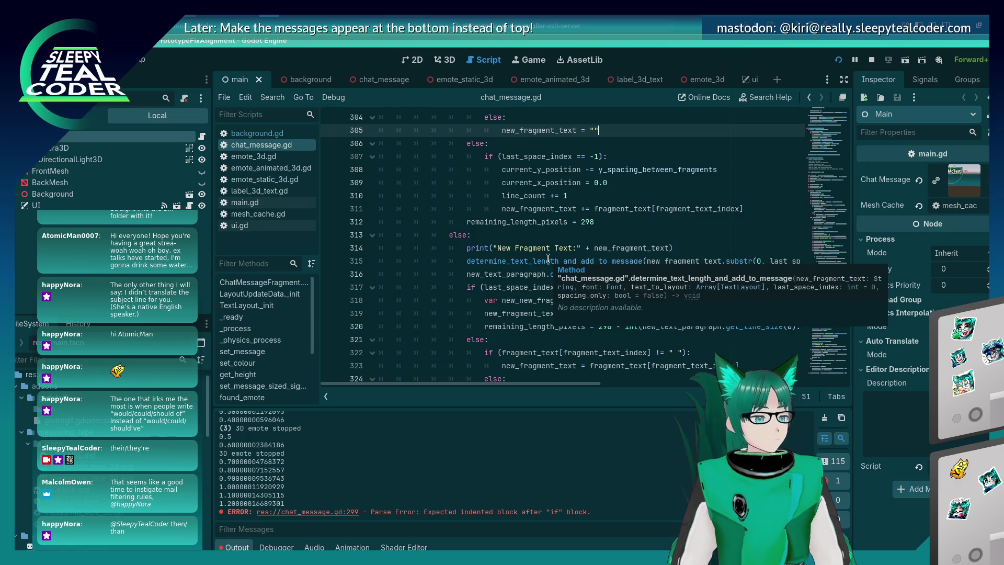
left_click(559, 221)
scroll(582, 307, "up", 4)
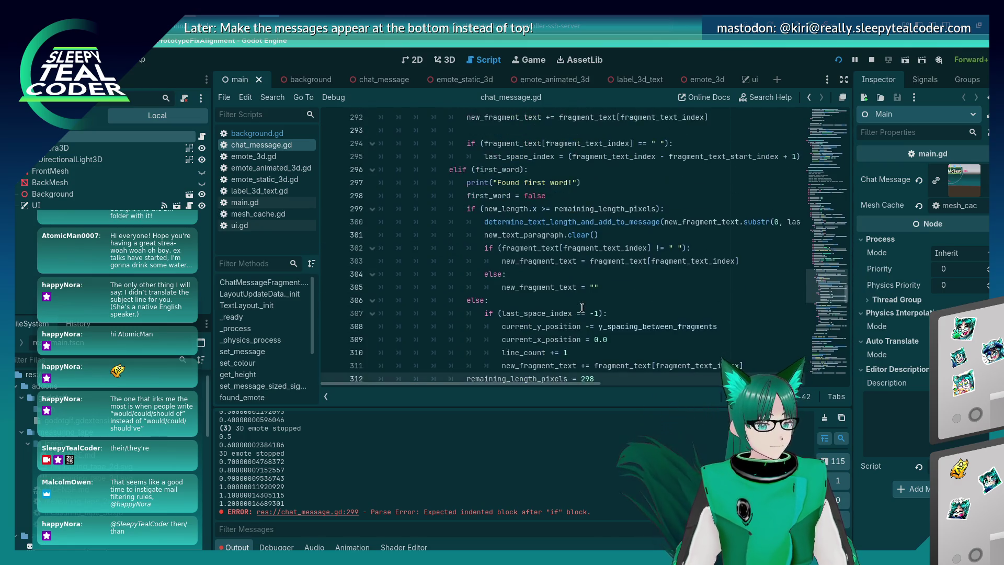
scroll(582, 307, "down", 8)
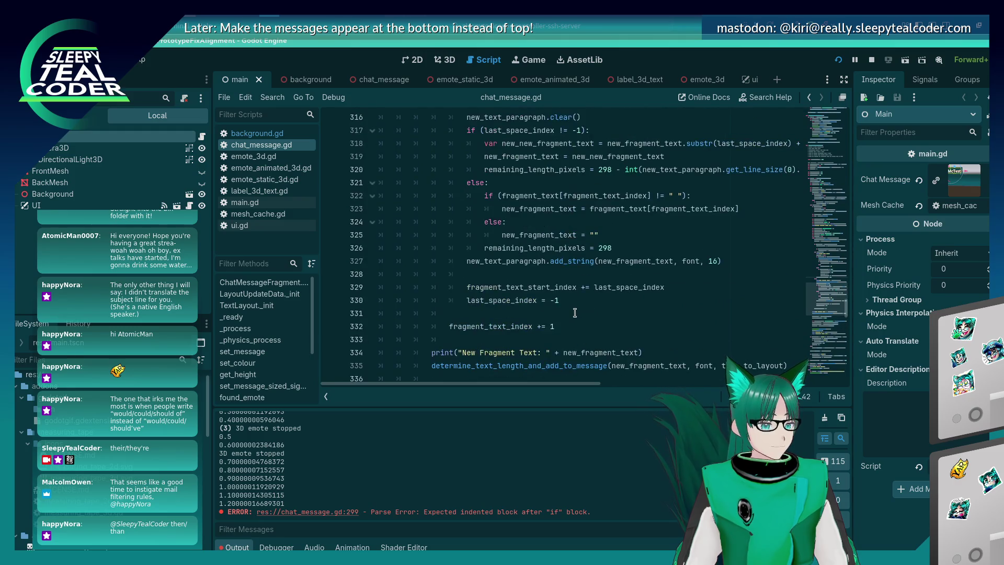
scroll(575, 312, "up", 8)
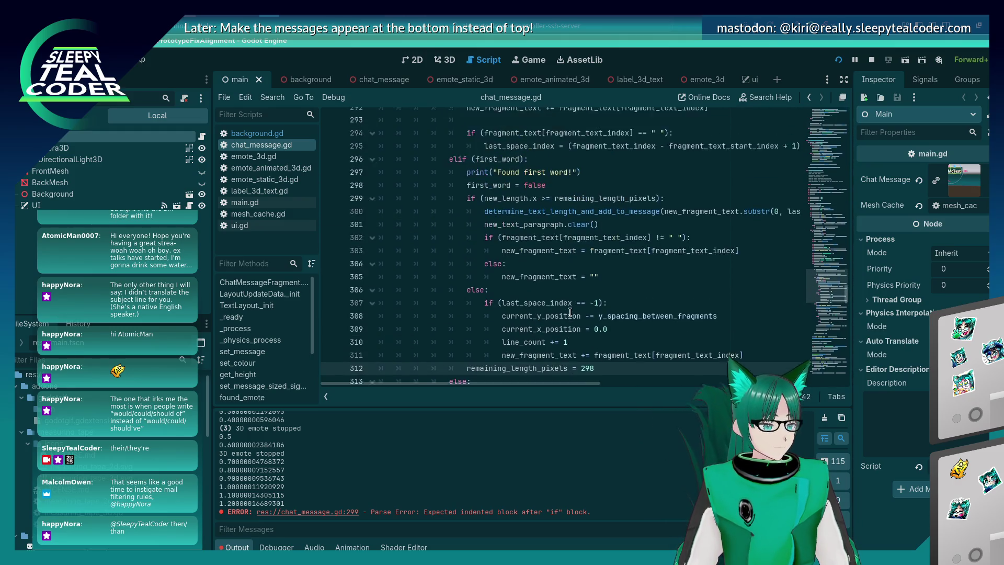
scroll(570, 312, "down", 5)
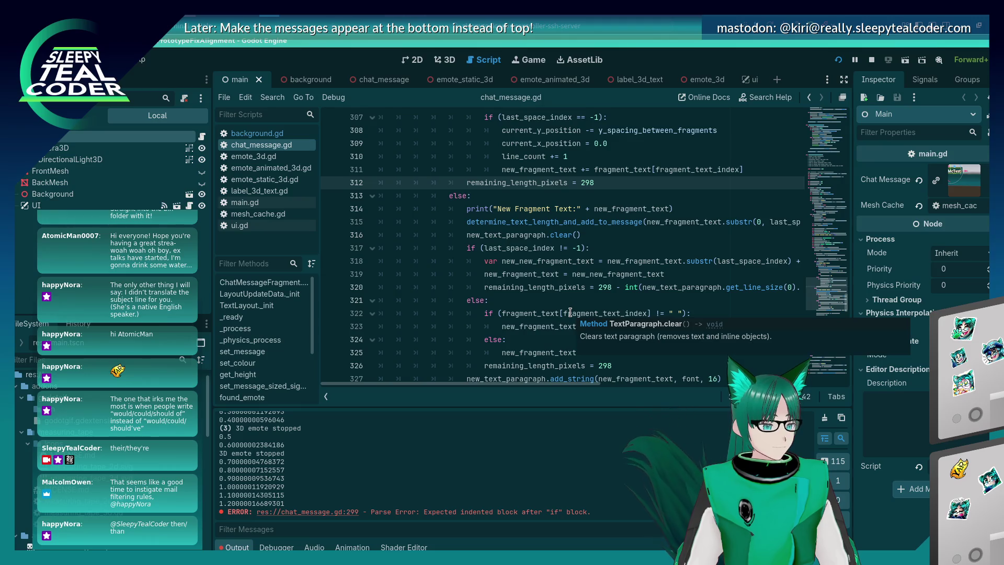
scroll(570, 312, "up", 6)
scroll(570, 312, "down", 5)
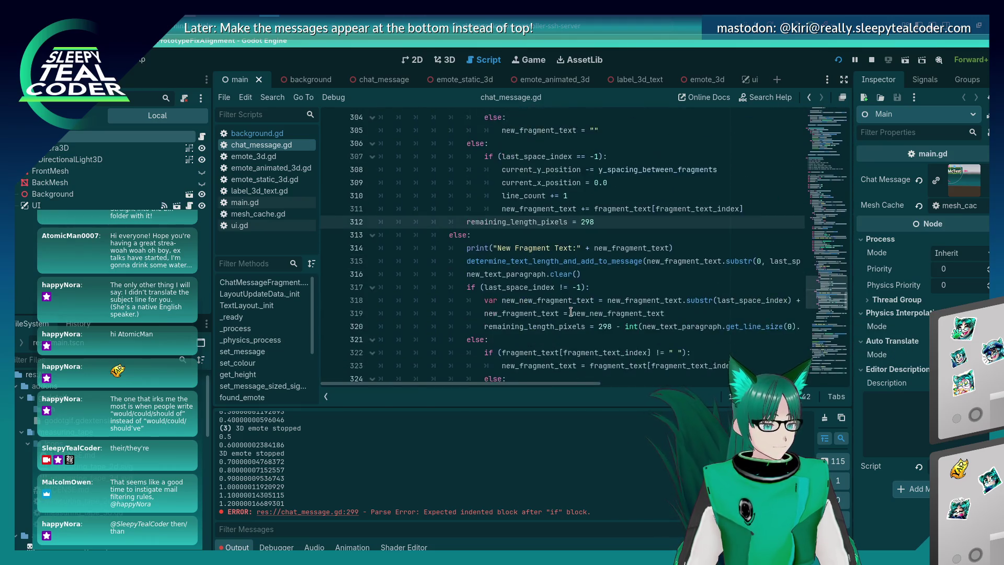
scroll(571, 312, "up", 3)
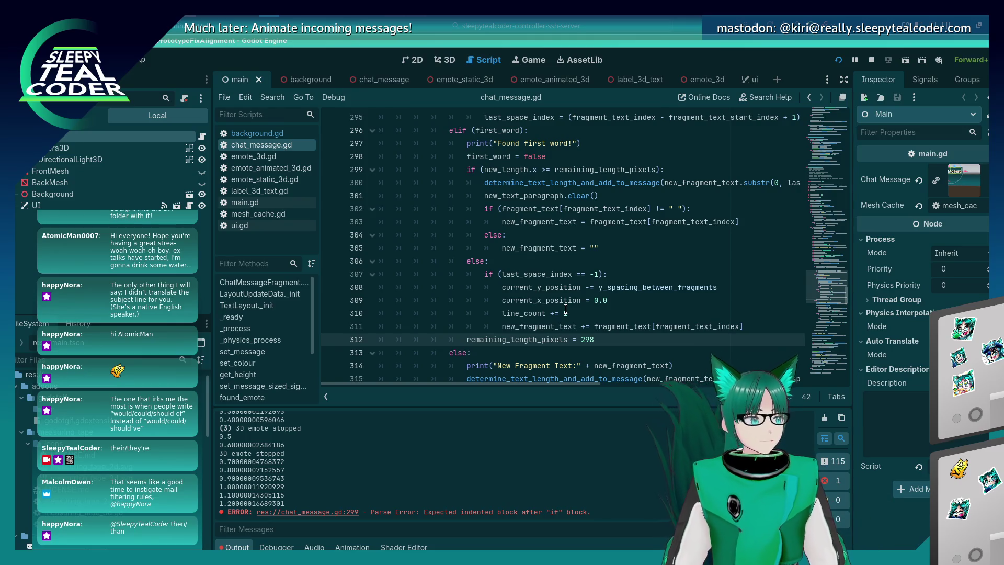
scroll(565, 310, "down", 2)
scroll(565, 310, "up", 2)
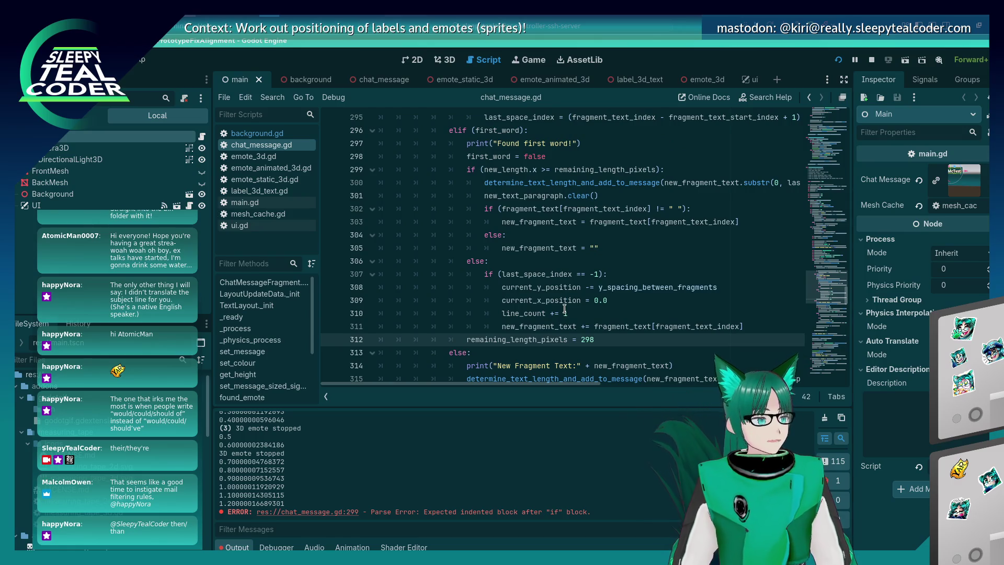
mouse_move(564, 306)
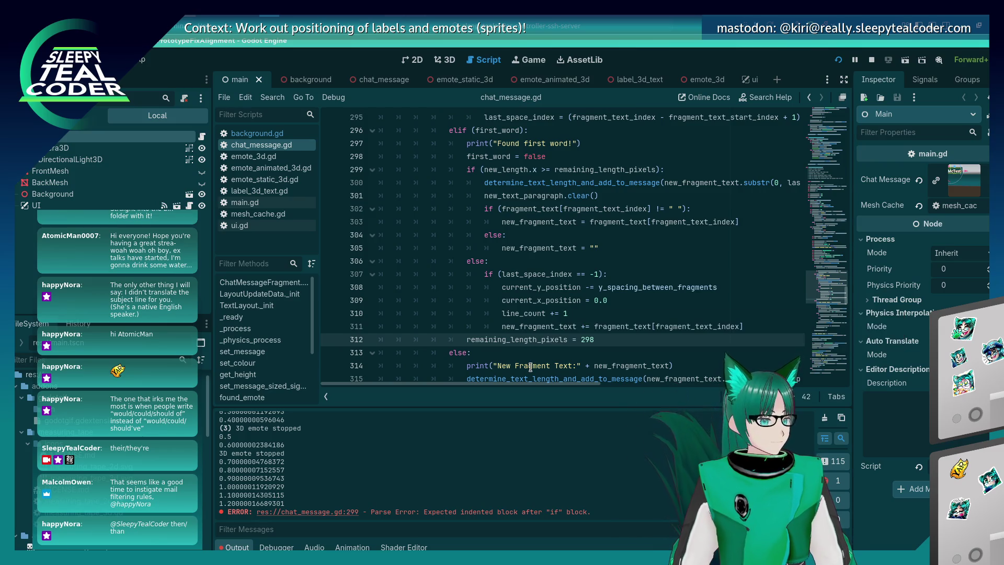
Step: Select remaining_length_pixels on line 312 and review where it is used
double_click(539, 340)
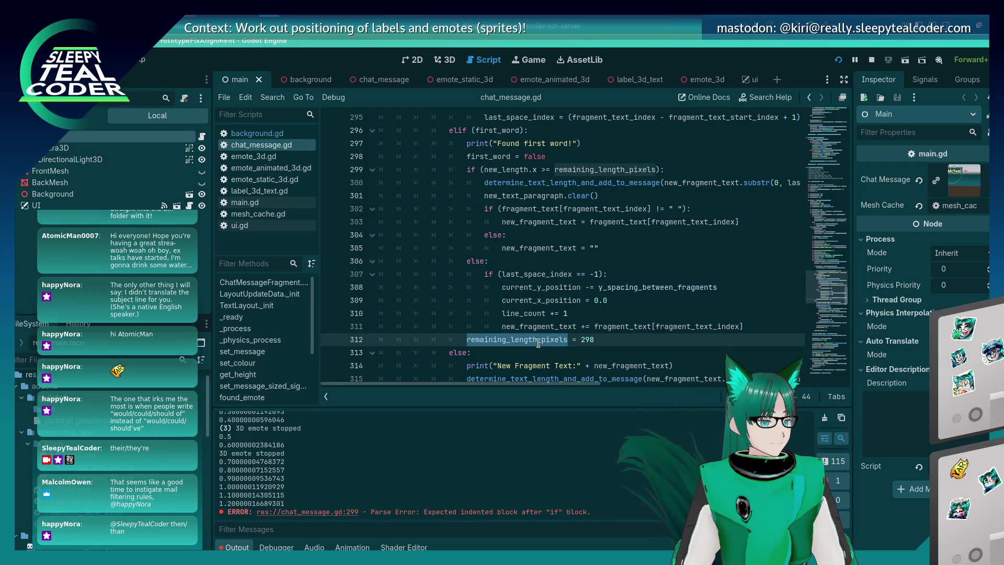
scroll(539, 342, "up", 1)
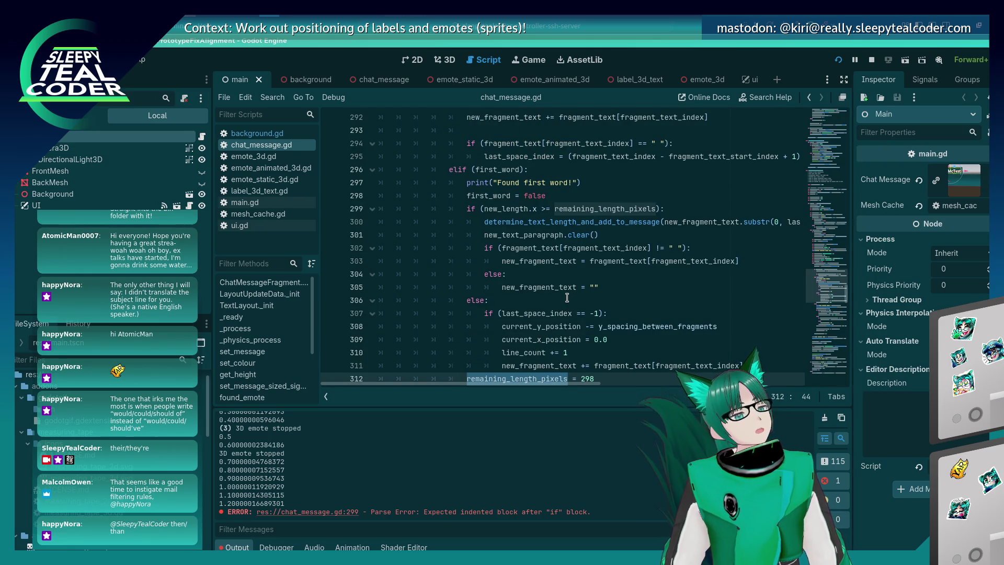
scroll(575, 288, "down", 1)
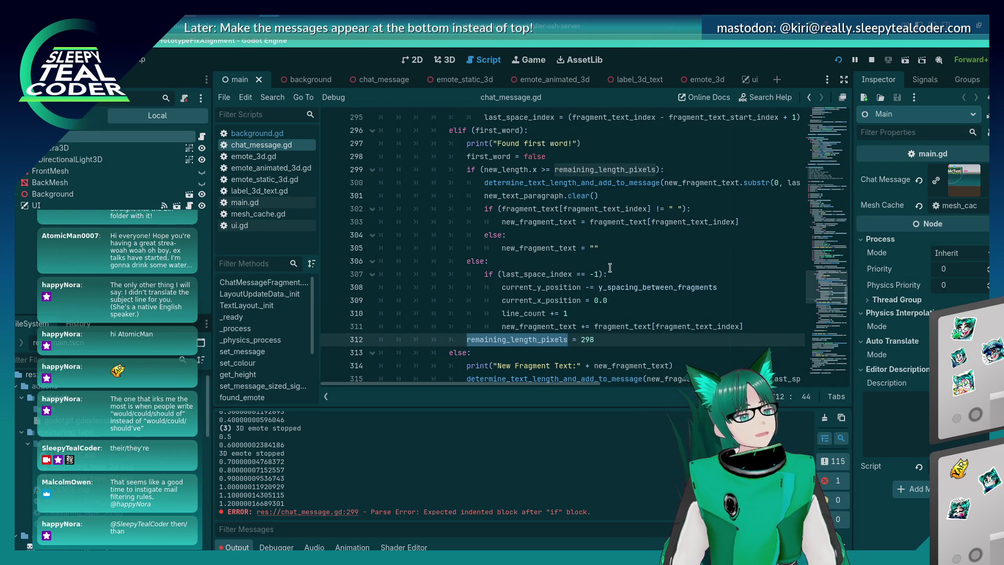
scroll(609, 267, "up", 1)
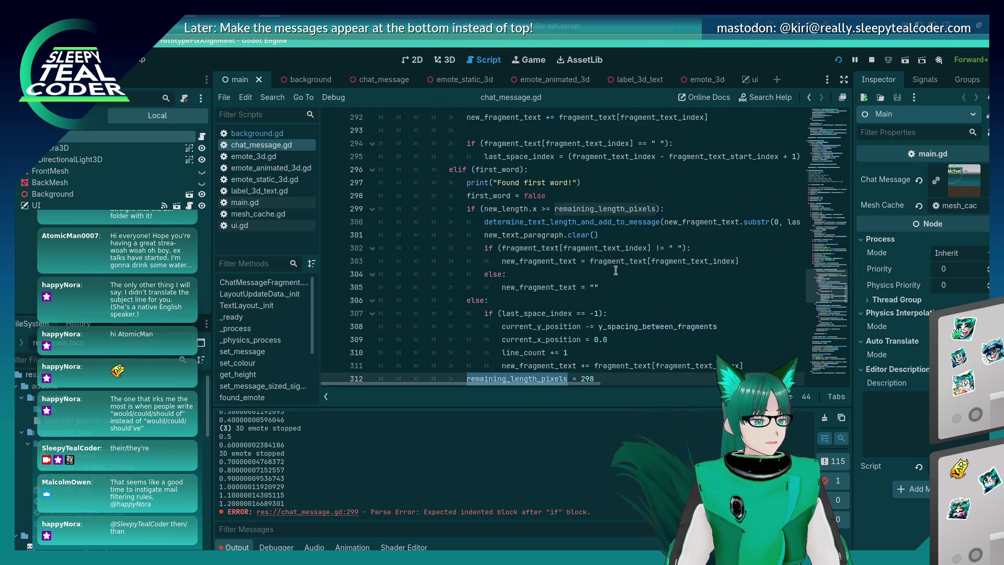
scroll(614, 272, "down", 2)
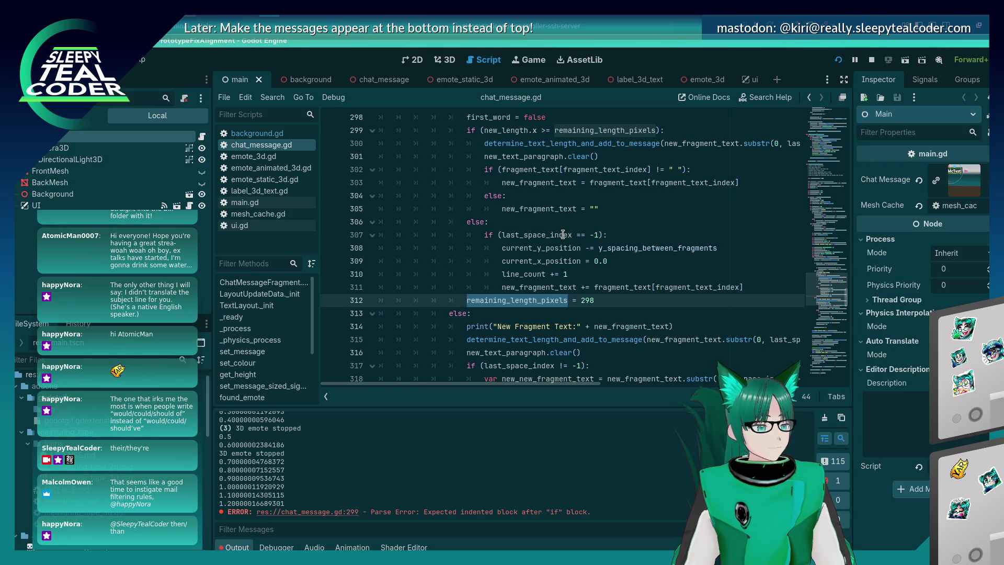
mouse_move(563, 234)
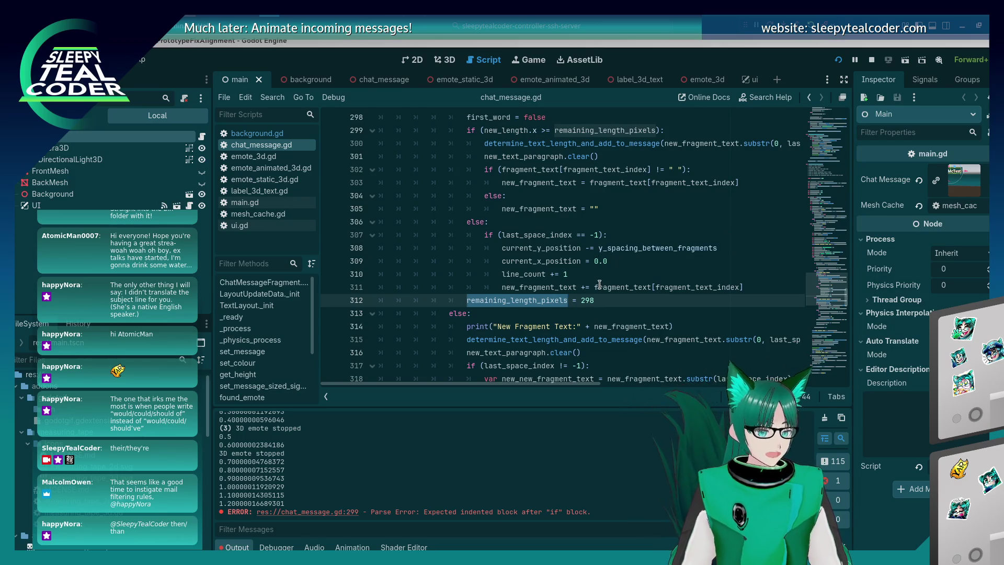
scroll(625, 188, "down", 2)
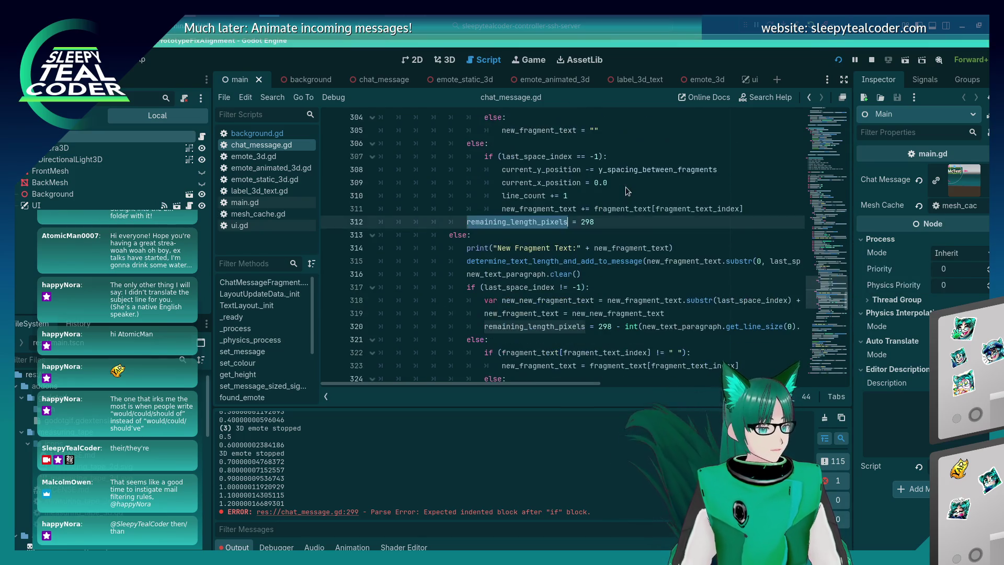
scroll(625, 186, "down", 2)
scroll(626, 188, "down", 2)
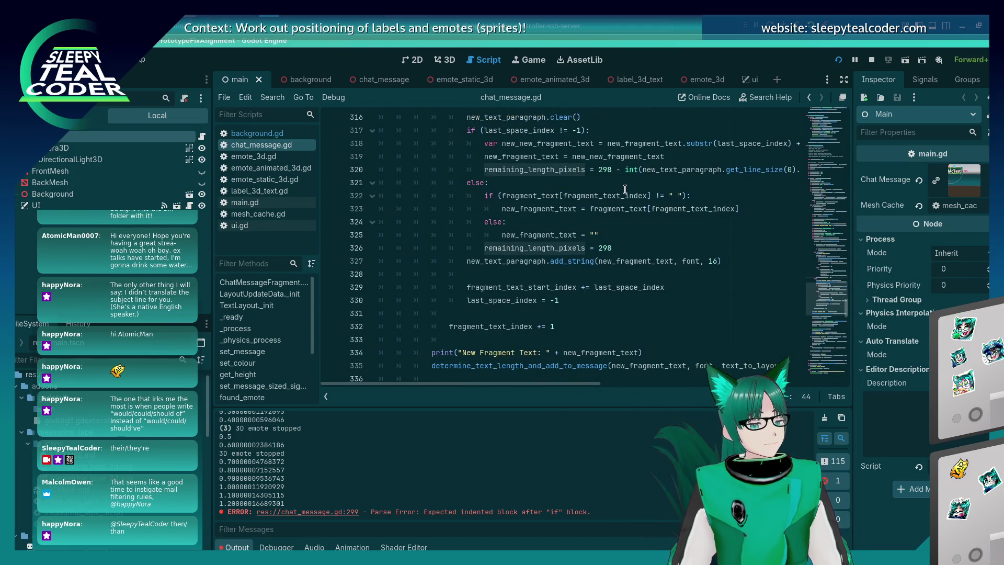
scroll(625, 189, "up", 2)
scroll(625, 189, "up", 5)
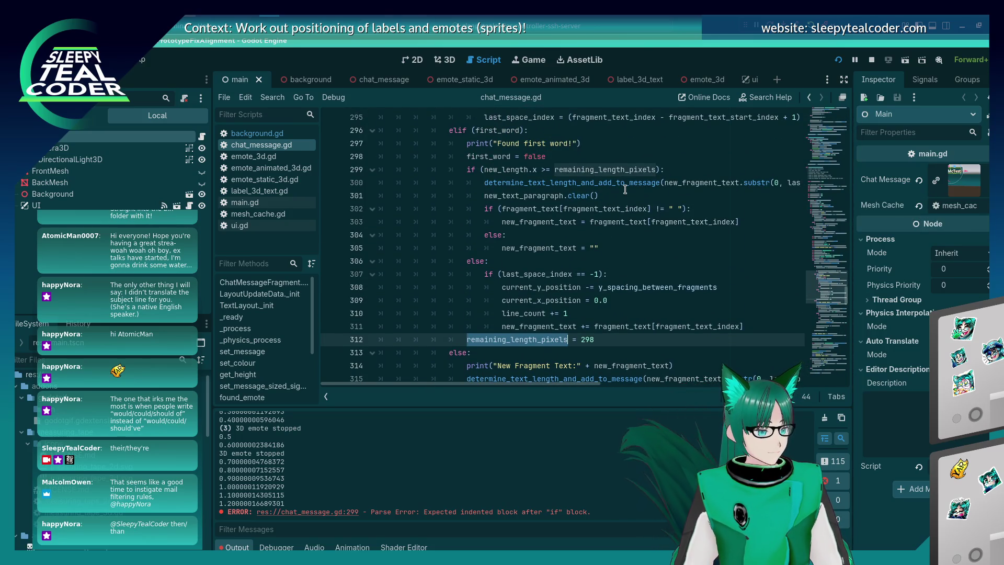
Step: Remove and restore the line 312 reset, then open a new line after the else on line 305
left_click(601, 343)
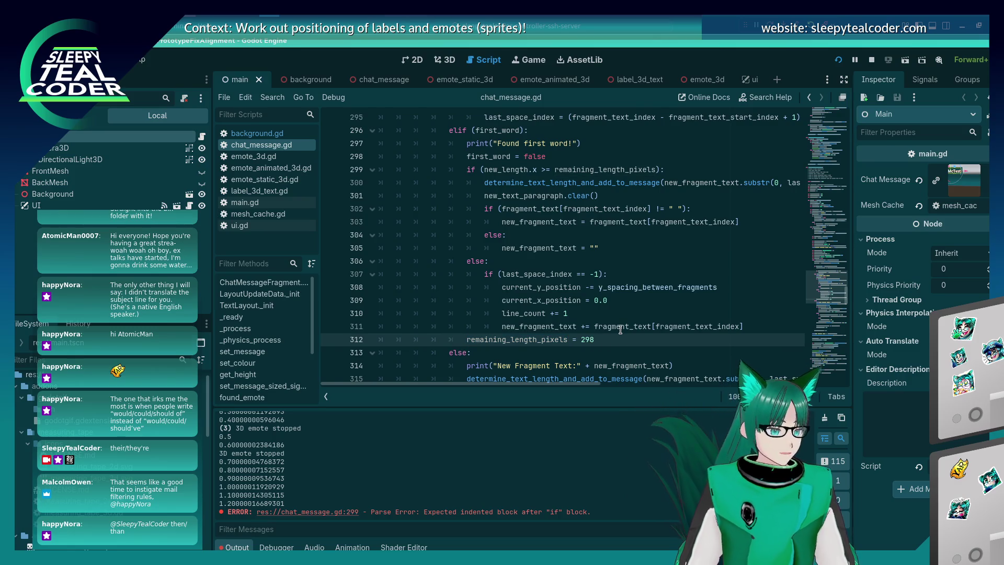
key("shift+Home")
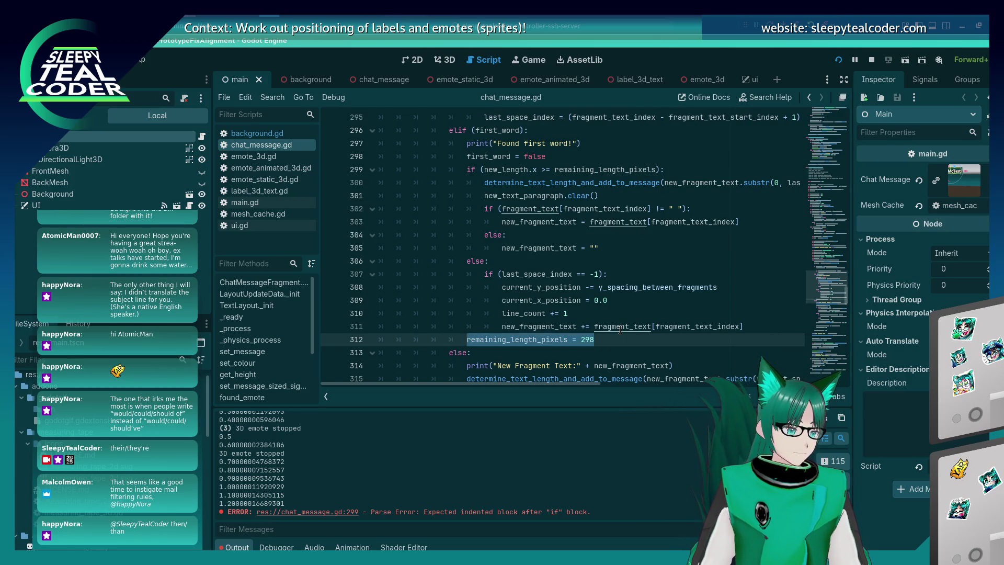
key("BackSpace")
key("ctrl+z")
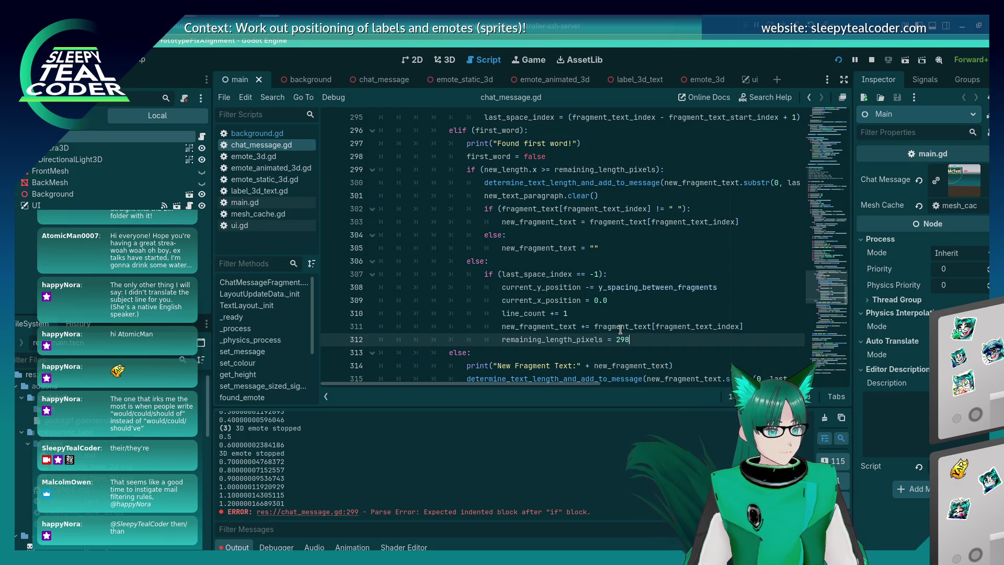
key("Up")
key("Up")
key("Up")
key("Return")
Step: Complete the line as remaining_length_pixels = 298 - int(new_text_paragraph.get_line_size(0).x) and save
type("remaining_length_pixels =")
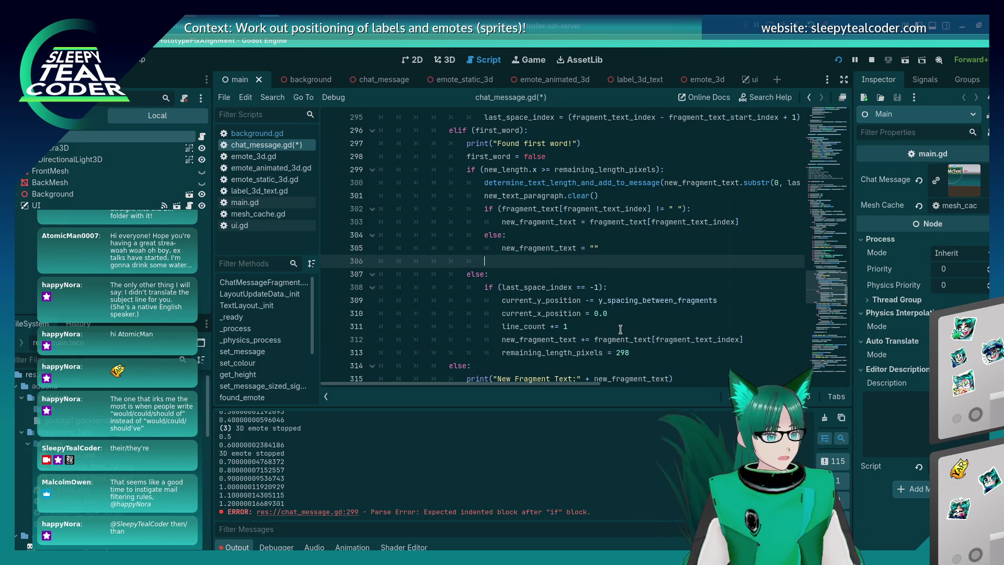
scroll(620, 328, "down", 4)
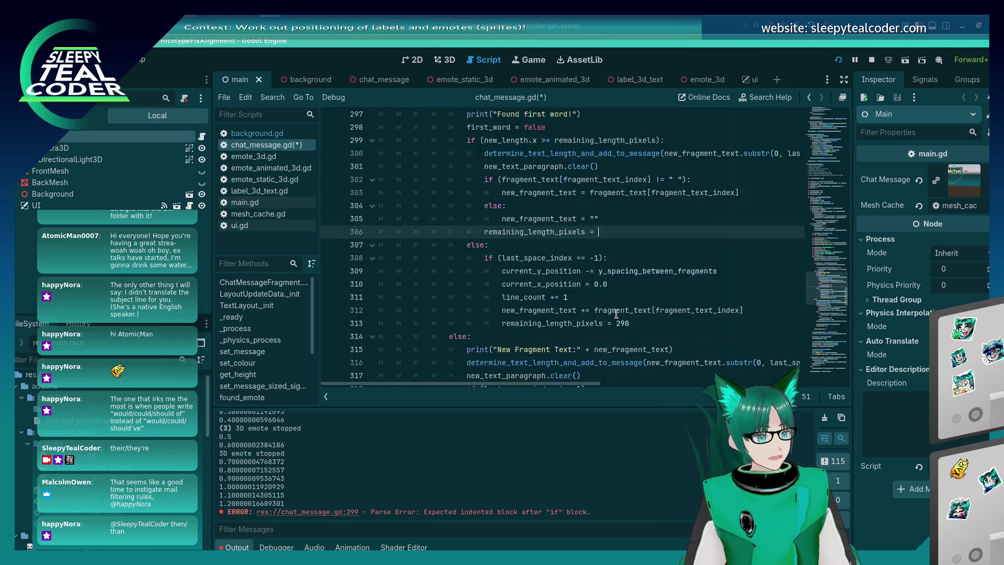
scroll(618, 296, "down", 3)
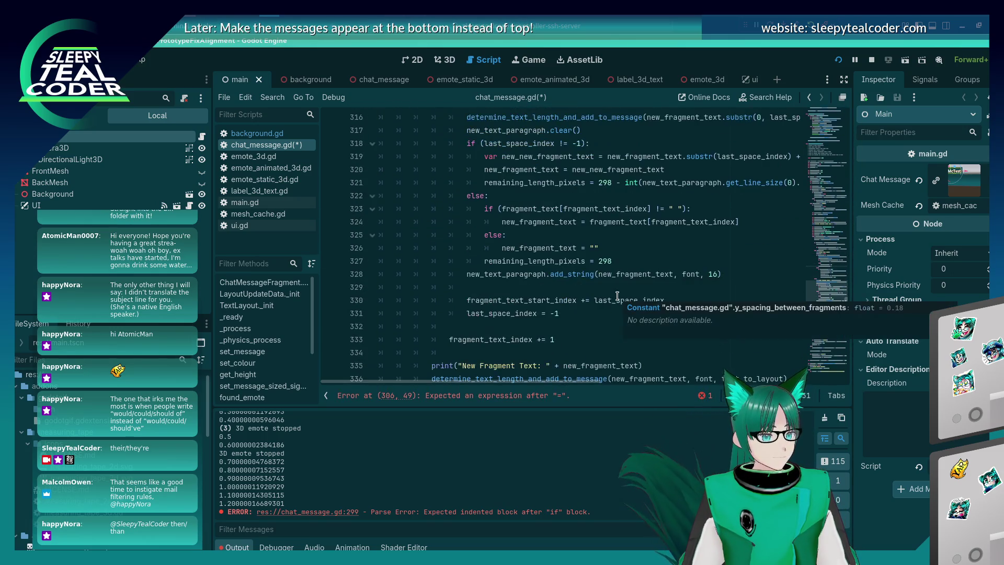
scroll(617, 296, "up", 1)
left_click(596, 223)
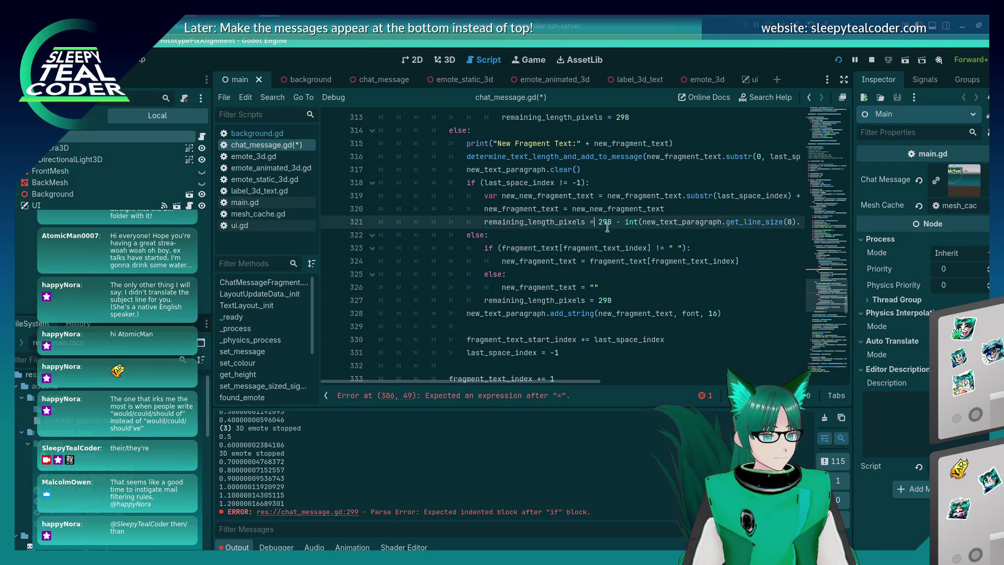
key("shift+End")
key("ctrl+c")
scroll(596, 313, "up", 7)
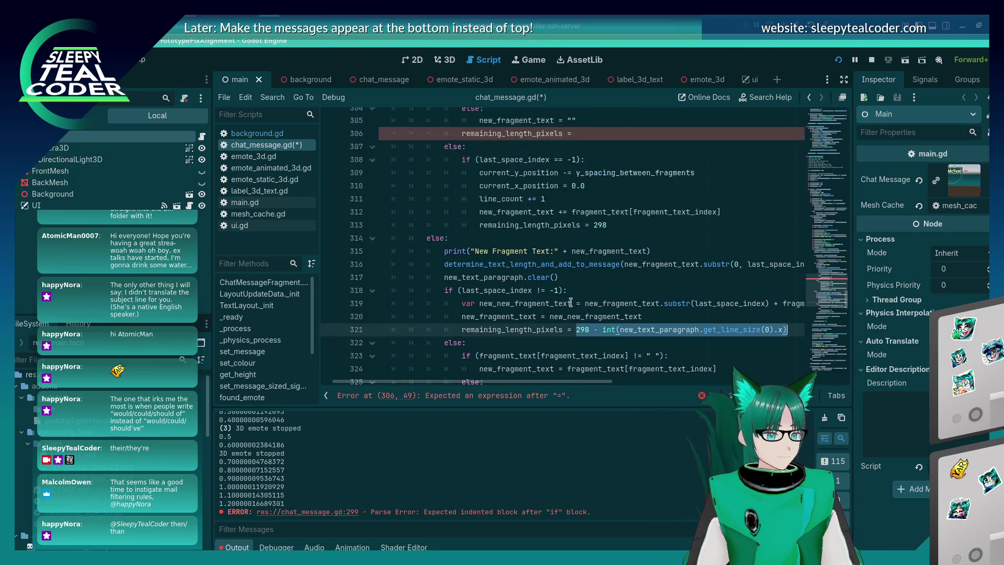
left_click(583, 298)
key("ctrl+v")
key("ctrl+s")
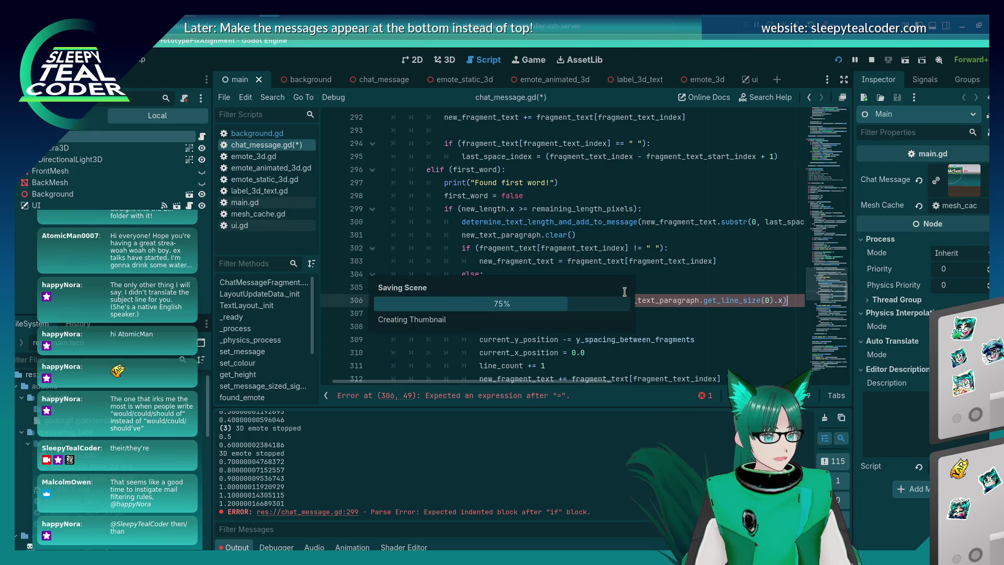
key("Up")
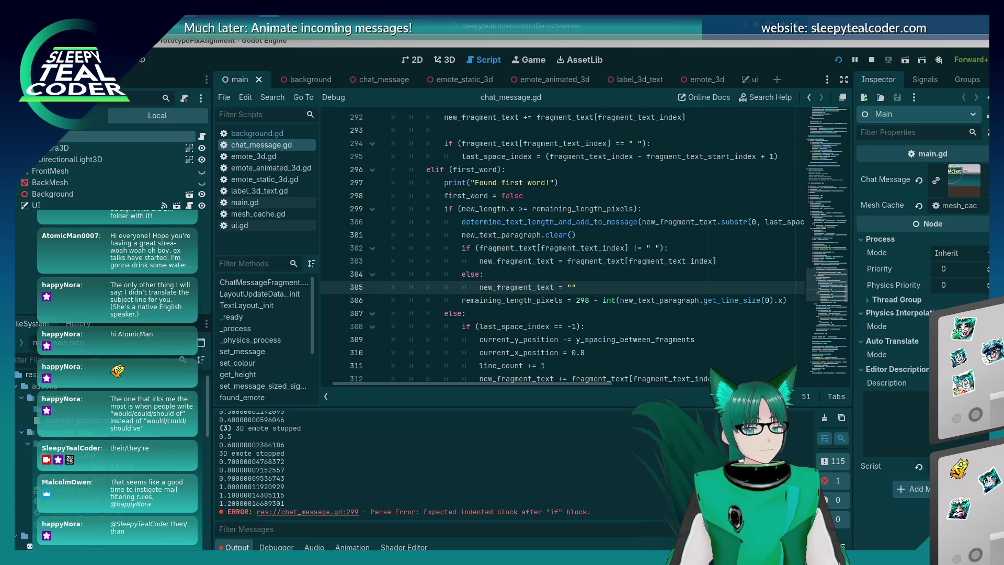
Step: Review the overflow check around line 299
scroll(515, 317, "down", 2)
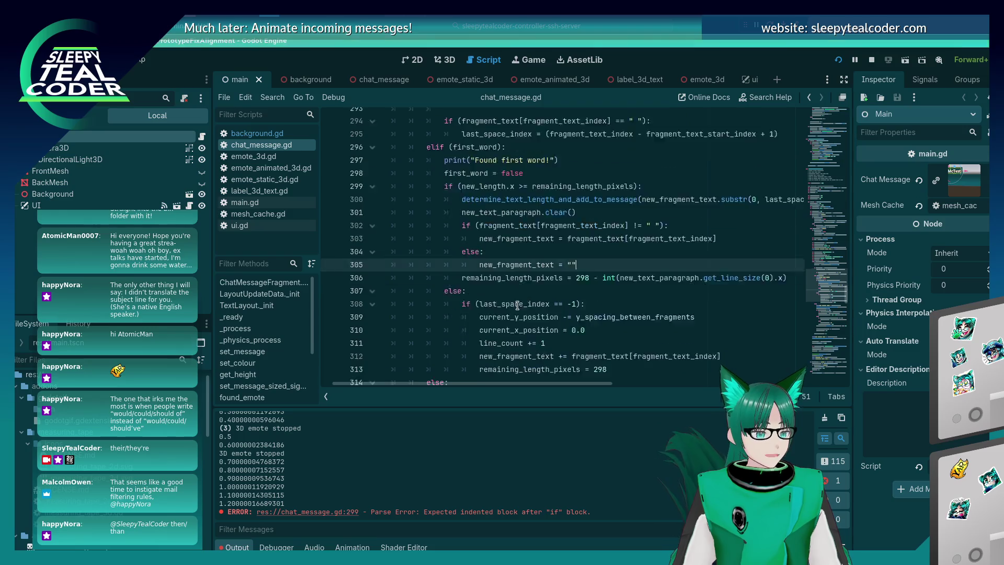
left_click(328, 511)
scroll(674, 232, "up", 1)
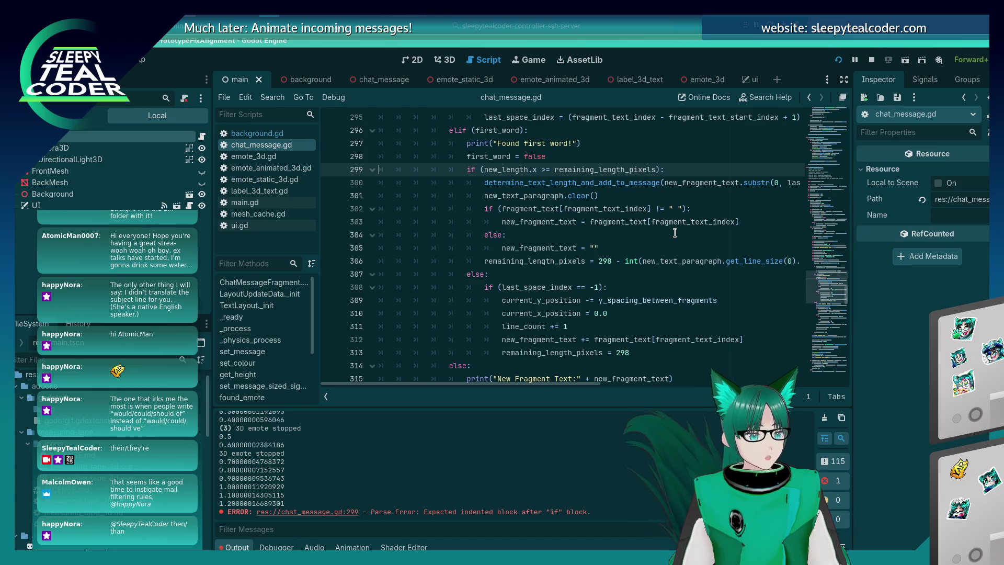
scroll(674, 233, "down", 2)
scroll(674, 233, "up", 3)
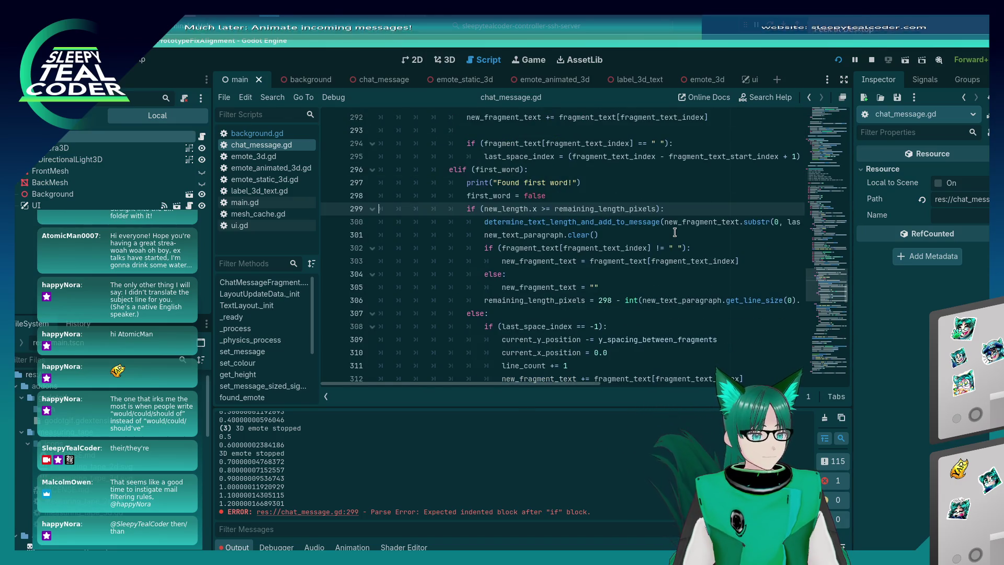
scroll(674, 233, "down", 3)
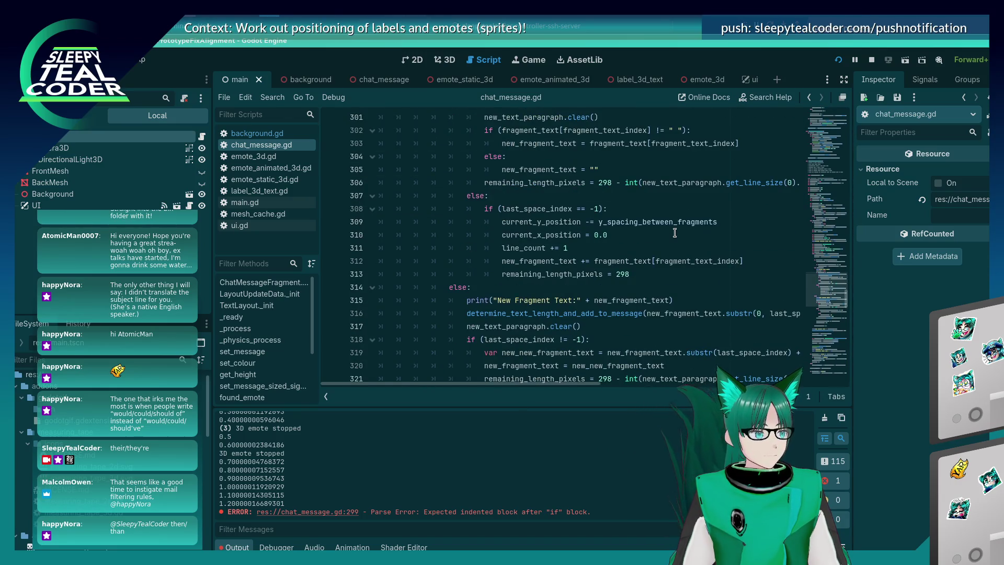
Step: Run the project, add the test chat message, and return to chat_message.gd
left_click(846, 59)
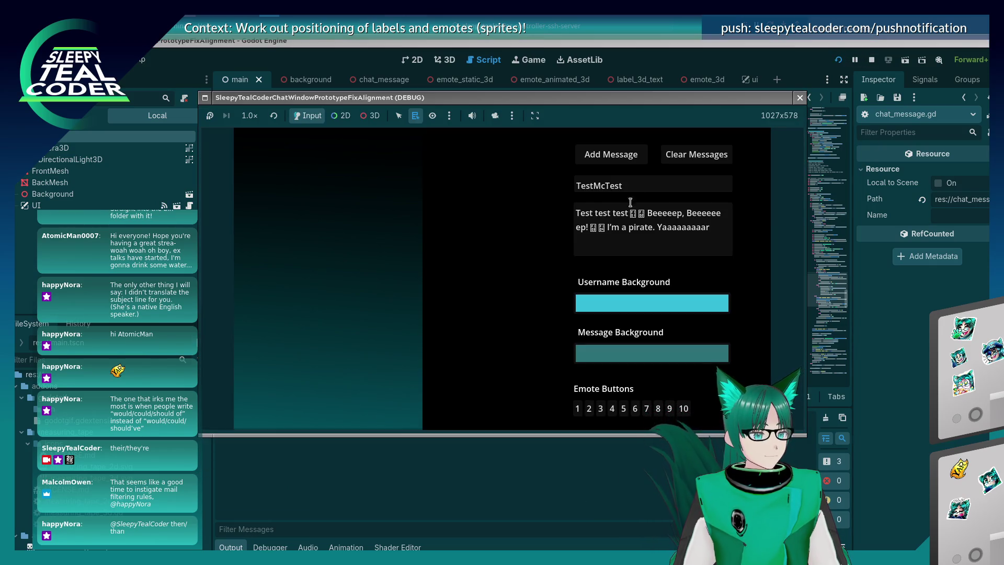
left_click(633, 159)
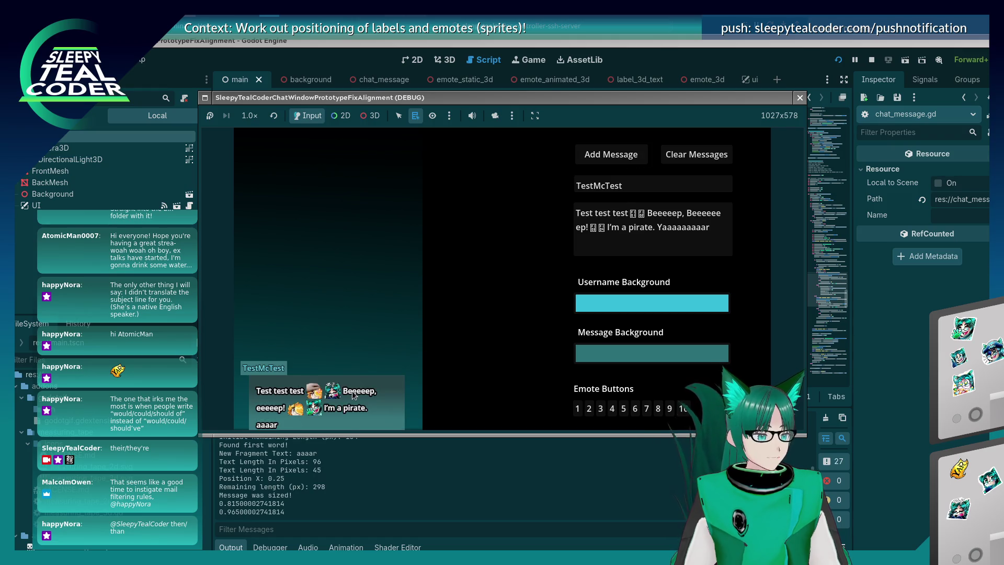
left_click(388, 439)
left_click(572, 236)
scroll(560, 286, "up", 3)
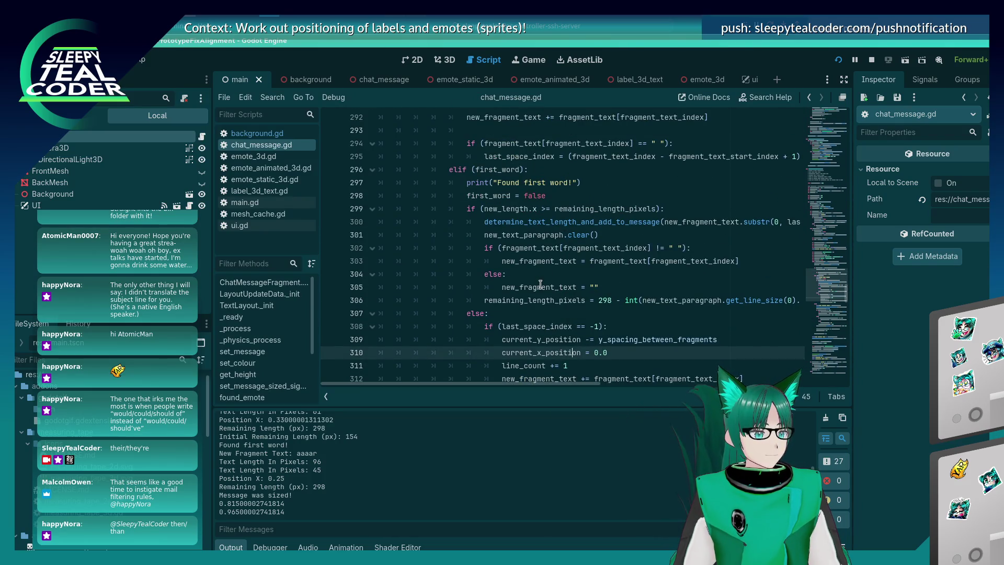
scroll(540, 284, "up", 1)
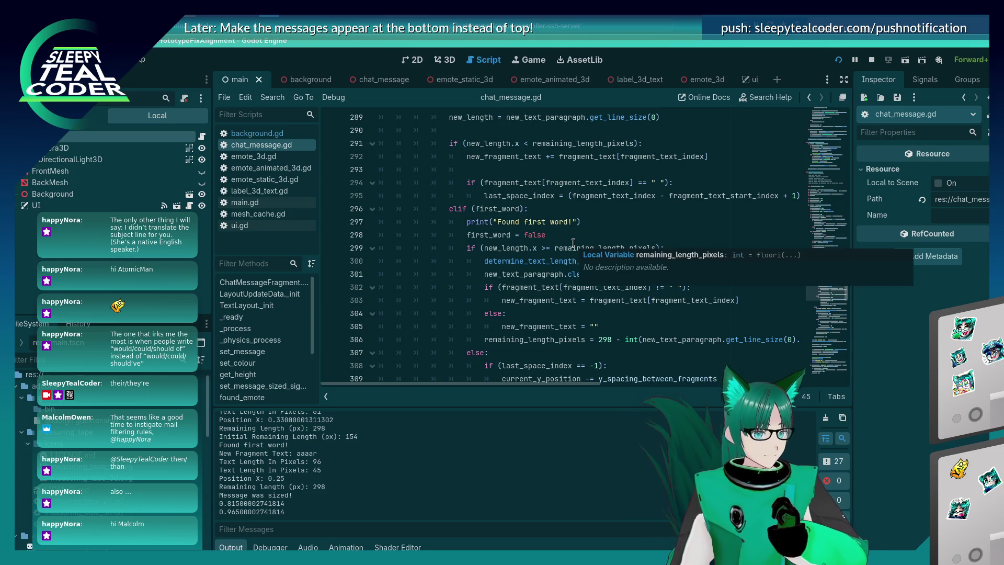
scroll(573, 243, "up", 1)
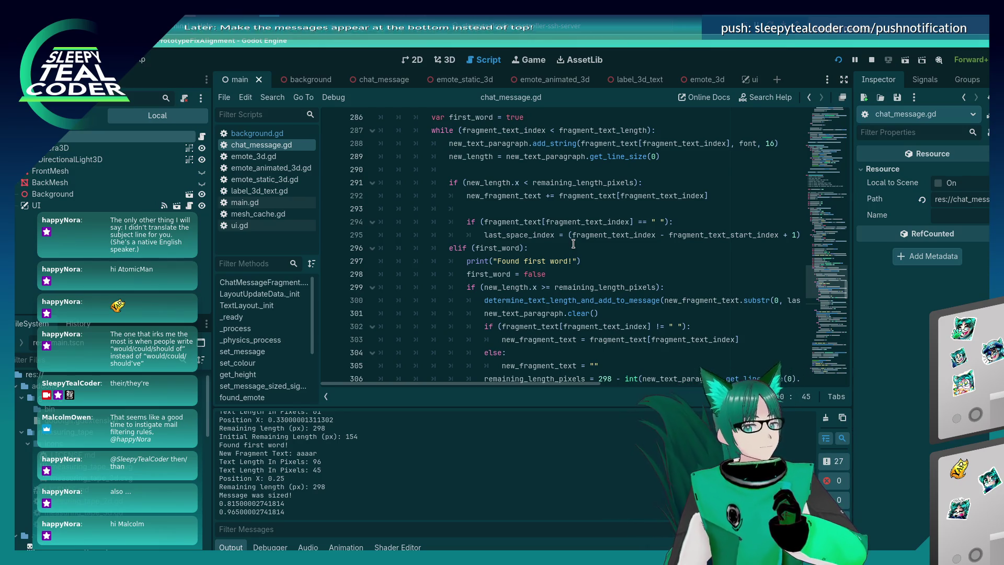
scroll(571, 246, "down", 1)
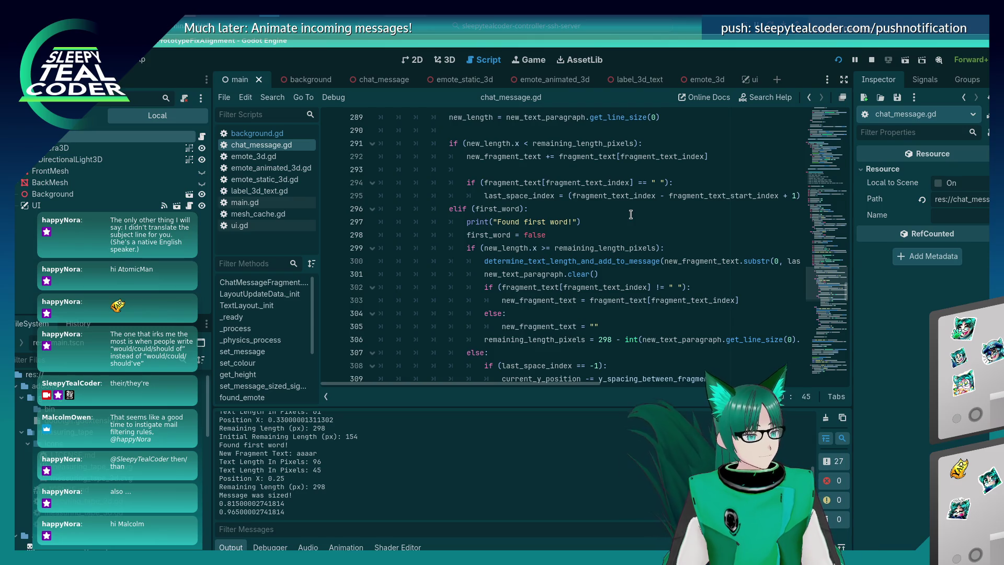
scroll(631, 214, "down", 2)
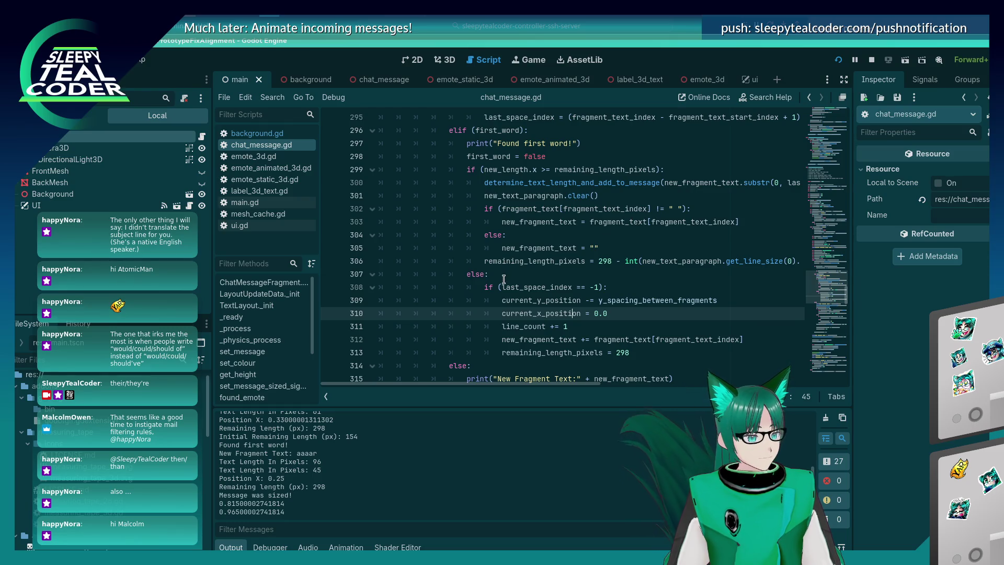
Step: Replace the /* */ block comment on lines 299–307 with Ctrl+K line comments
scroll(503, 278, "up", 1)
type("*/")
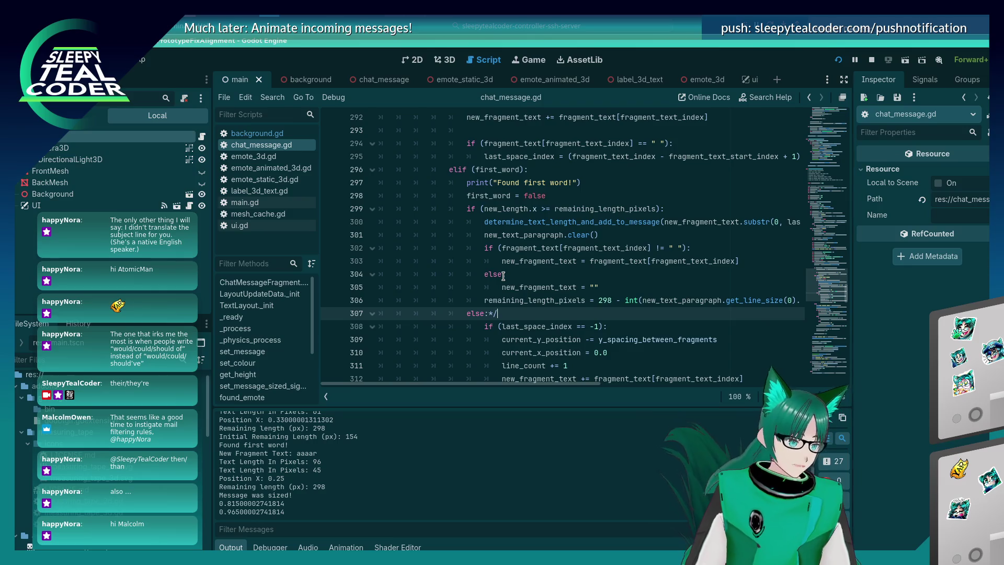
key("Up")
key("Up")
key("Up")
key("Home")
type("/*")
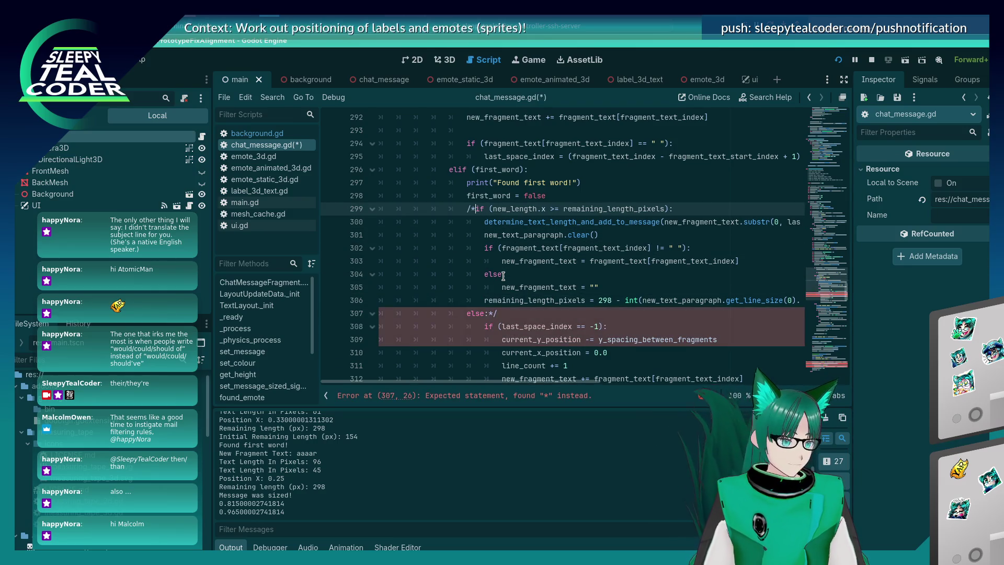
key("BackSpace")
key("BackSpace")
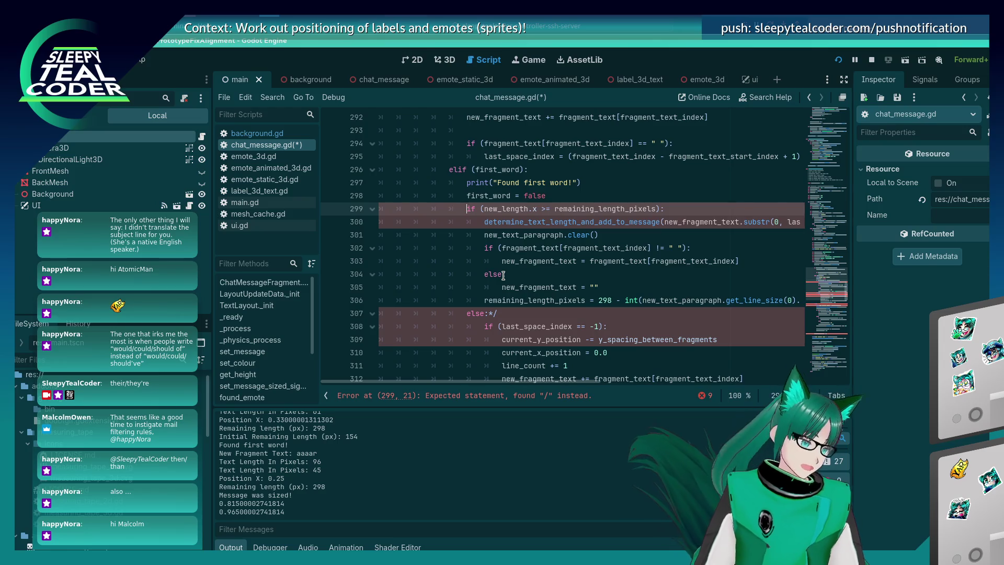
key("Down")
key("Down")
key("Down")
key("BackSpace")
key("BackSpace")
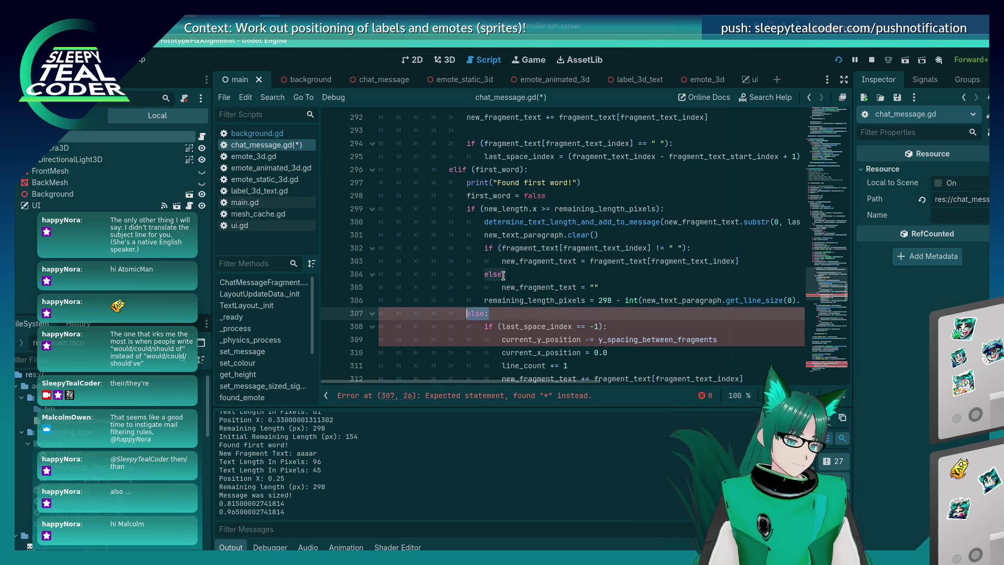
key("shift+Up")
key("shift+Up")
key("shift+Up")
key("shift+Home")
key("shift+Up")
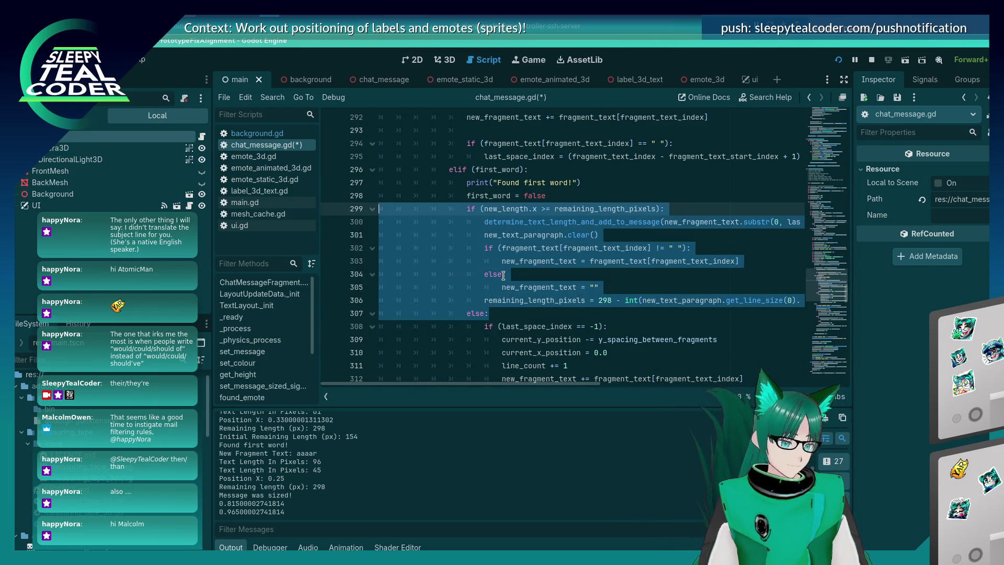
key("ctrl+k")
Step: Unindent the wrap code on lines 308–313, save the script and run the game
scroll(584, 264, "down", 4)
left_click_drag(633, 234, 370, 164)
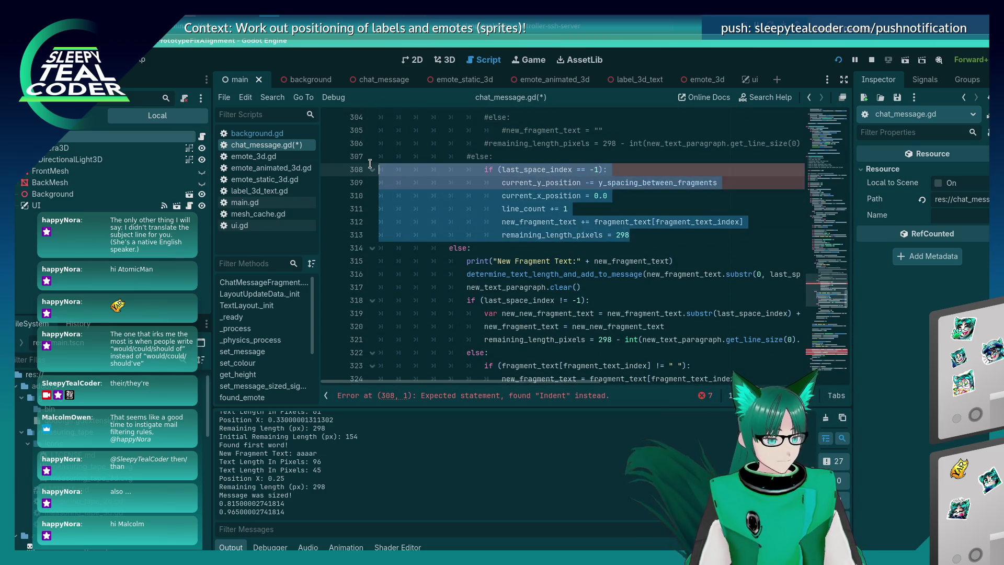
key("shift+Tab")
left_click(587, 143)
key("F5")
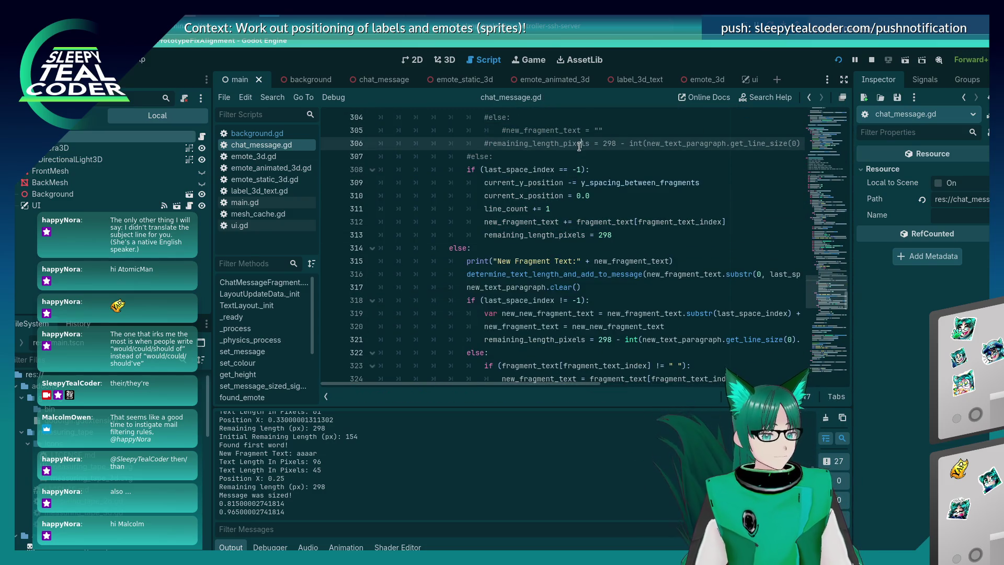
Step: Post a test message with Add Message, then stop the game with F8 and return to the script
left_click(623, 148)
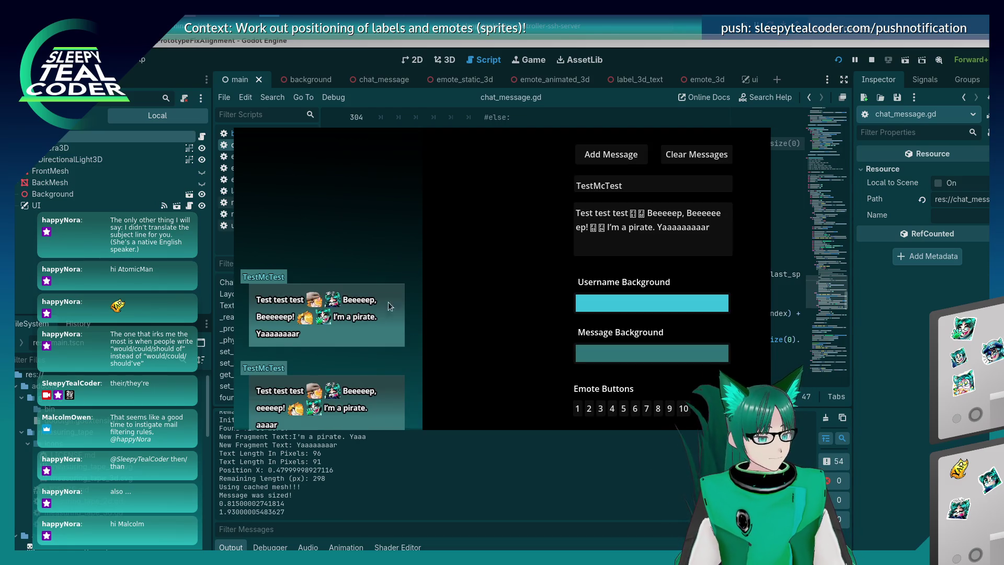
key("F8")
scroll(698, 248, "up", 4)
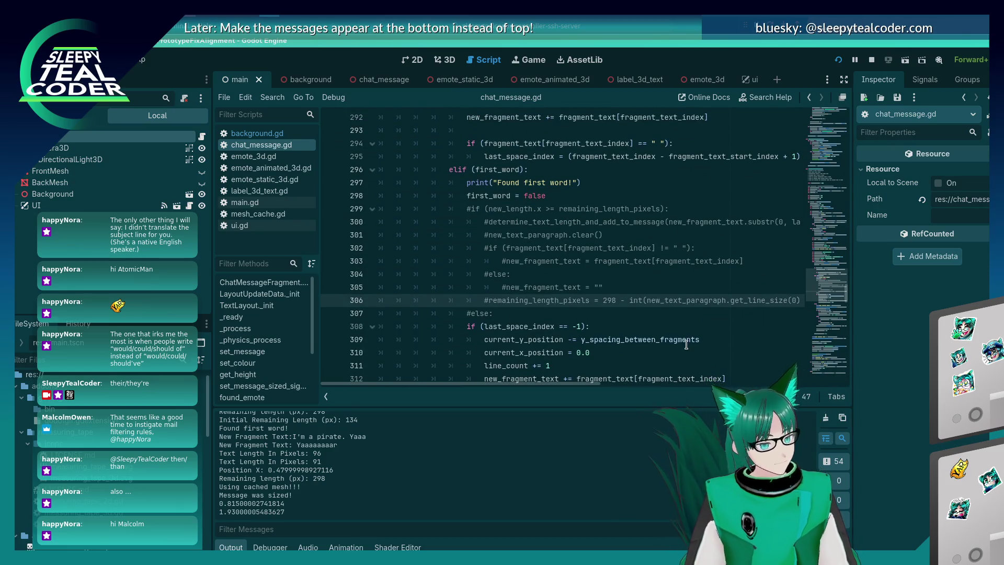
scroll(526, 235, "down", 4)
scroll(525, 274, "up", 4)
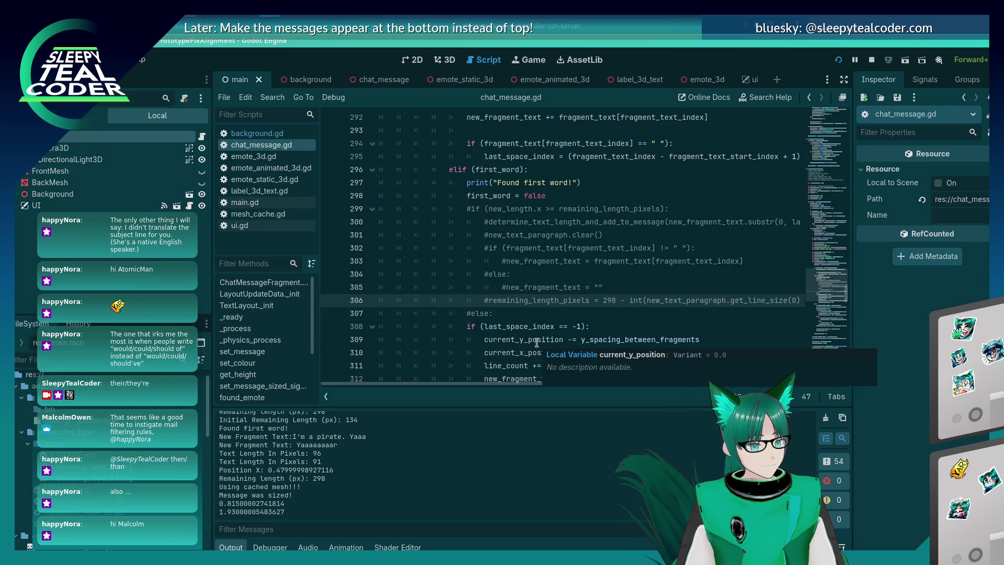
Step: Uncomment the if on line 299, the else on line 307 and lines 304–306
left_click(469, 207)
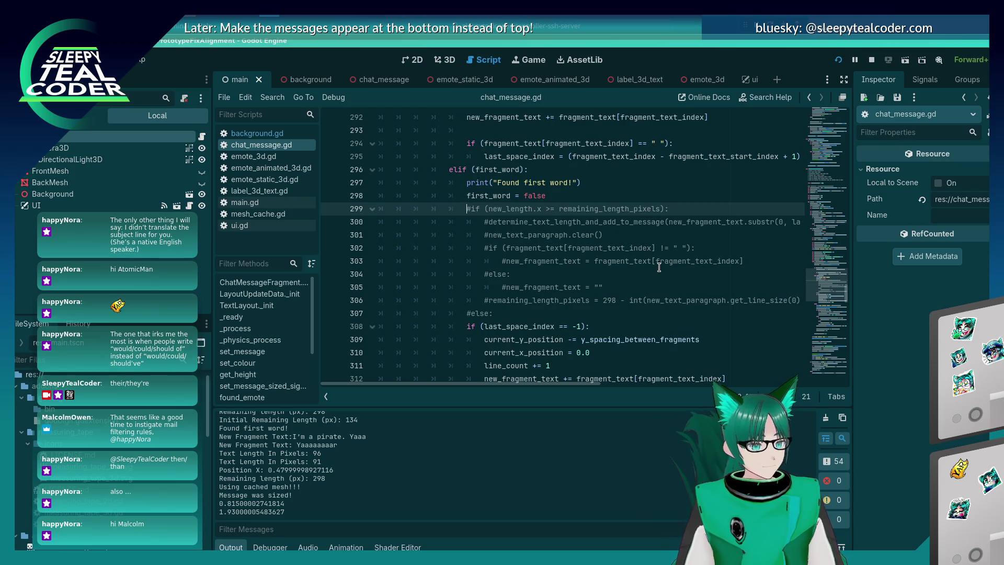
key("Delete")
key("Down")
key("Down")
key("Down")
key("Delete")
key("Up")
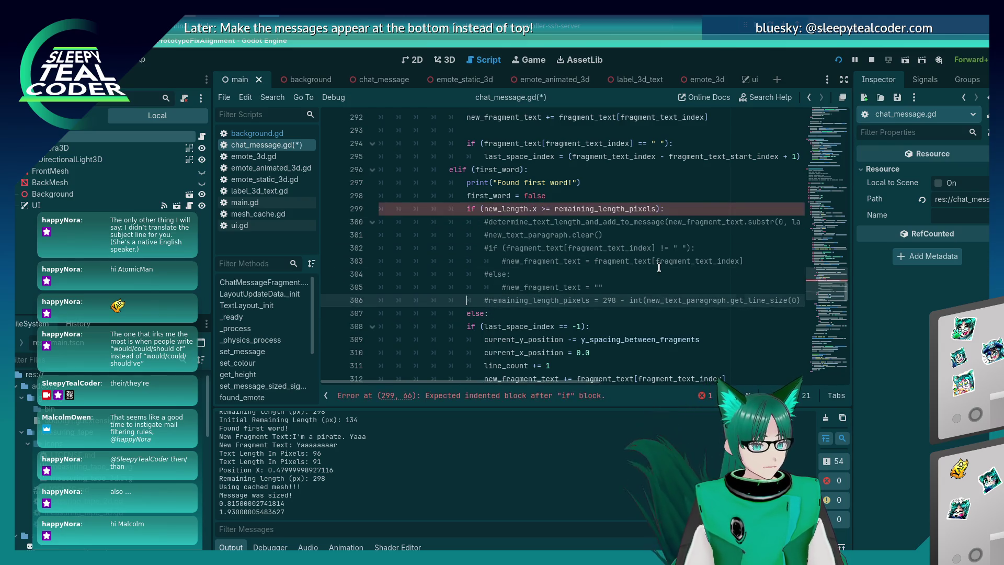
key("Home")
key("Delete")
key("Up")
key("Home")
key("Delete")
key("Up")
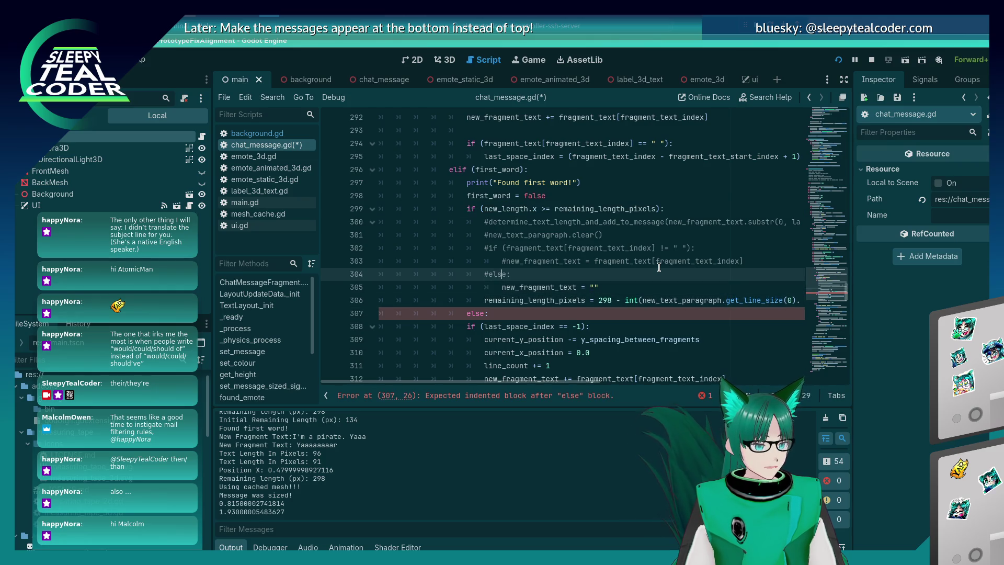
key("Home")
Step: Finish uncommenting lines 300–303 of the first-word overflow branch
key("Delete")
key("Up")
key("Home")
key("Delete")
key("Up")
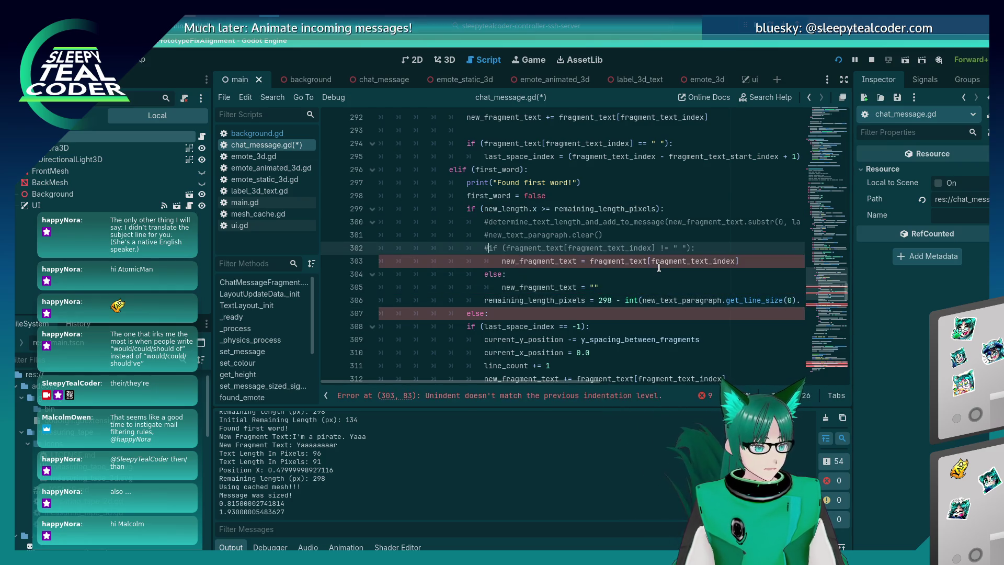
key("Delete")
key("Up")
key("Up")
key("Delete")
key("Down")
key("Delete")
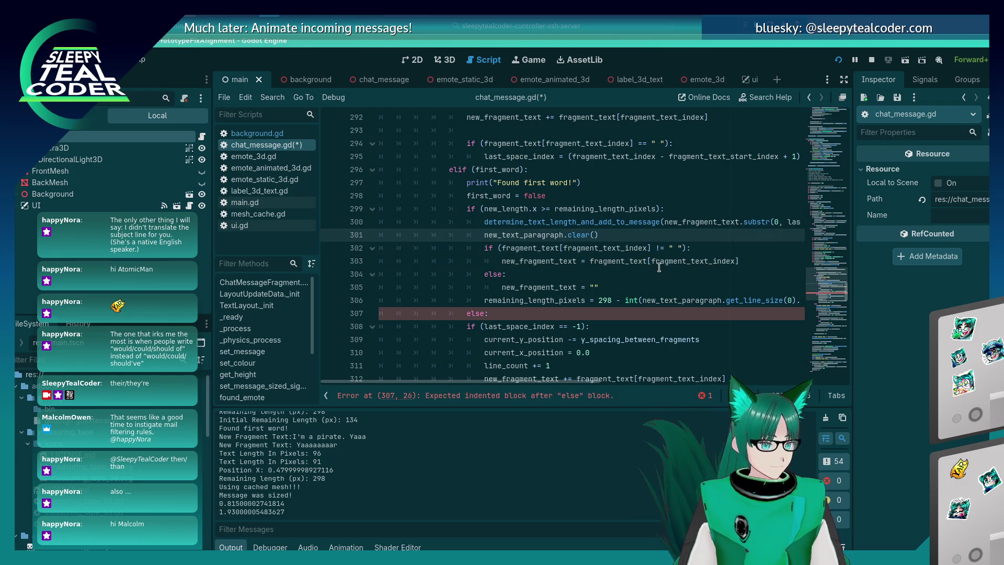
Step: Copy the add_string call from line 328
scroll(600, 258, "down", 5)
scroll(600, 258, "down", 3)
left_click(622, 313)
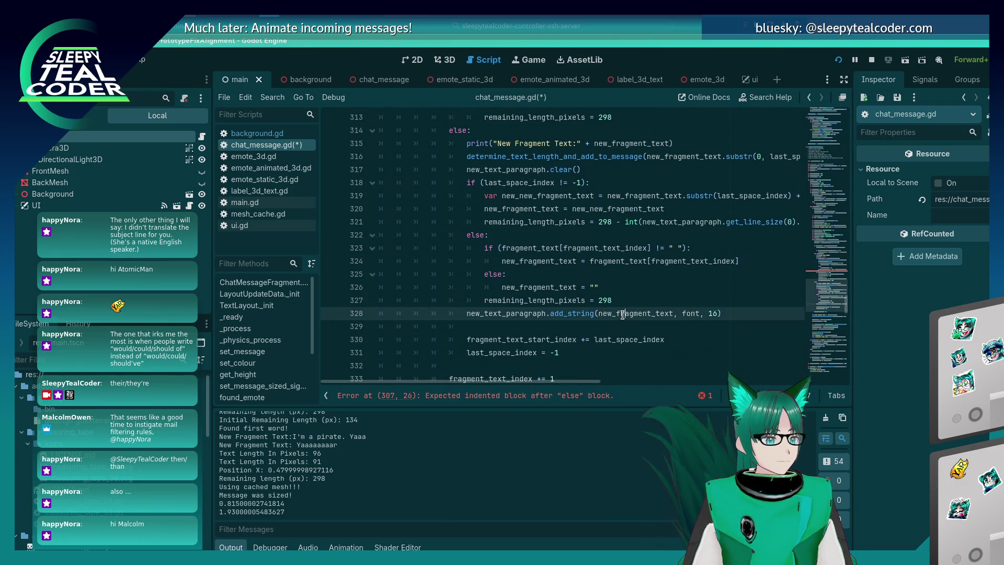
key("shift+Home")
key("ctrl+c")
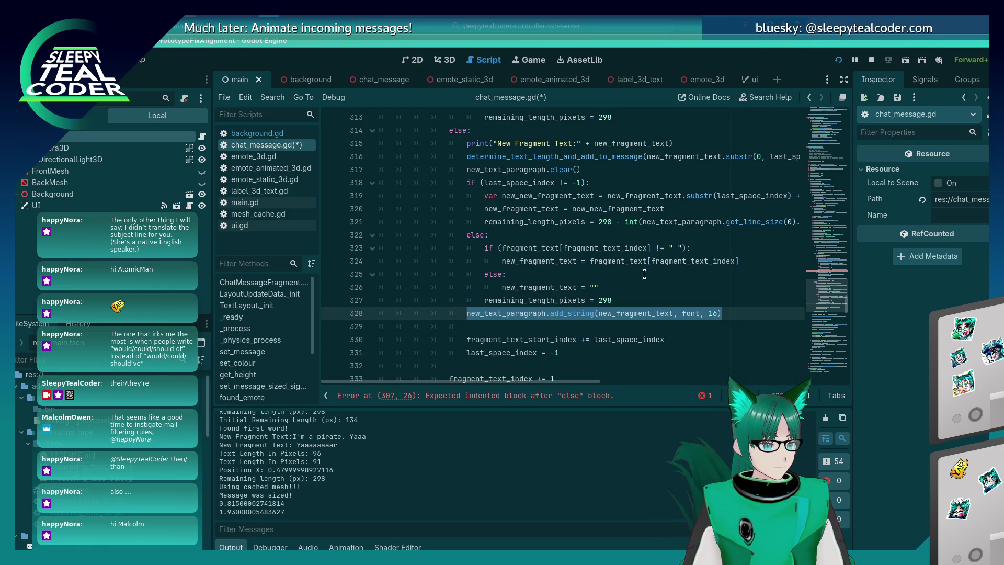
Step: Paste the add_string call as a new line after line 305 and save the script
scroll(644, 273, "up", 5)
scroll(617, 274, "down", 4)
scroll(597, 274, "up", 3)
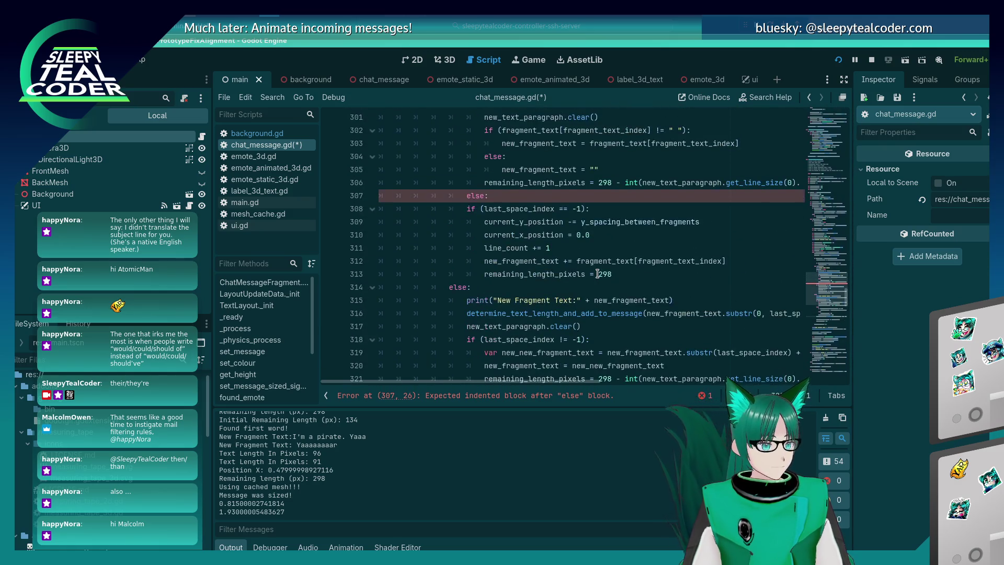
scroll(597, 274, "up", 3)
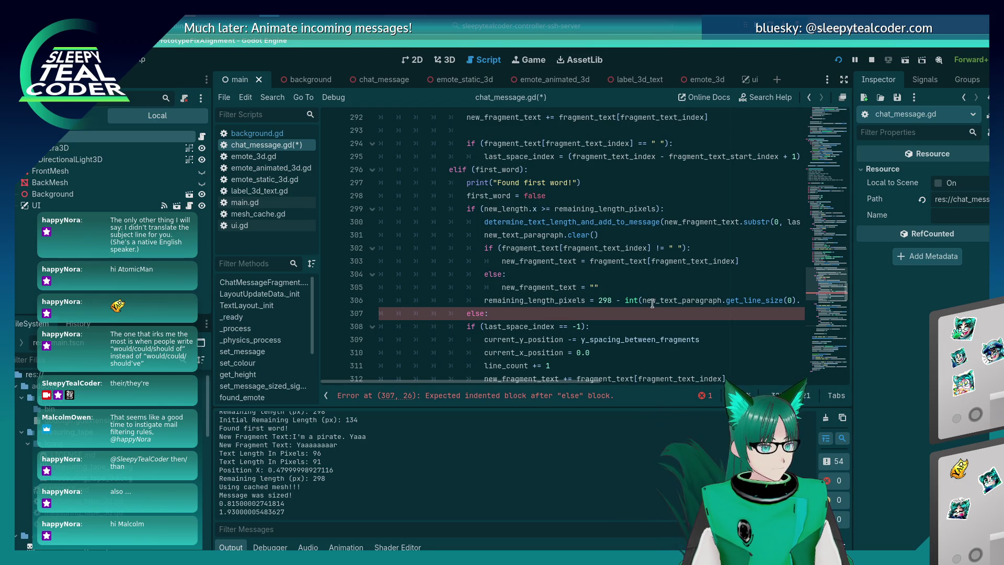
left_click(648, 284)
key("Return")
key("ctrl+v")
key("Home")
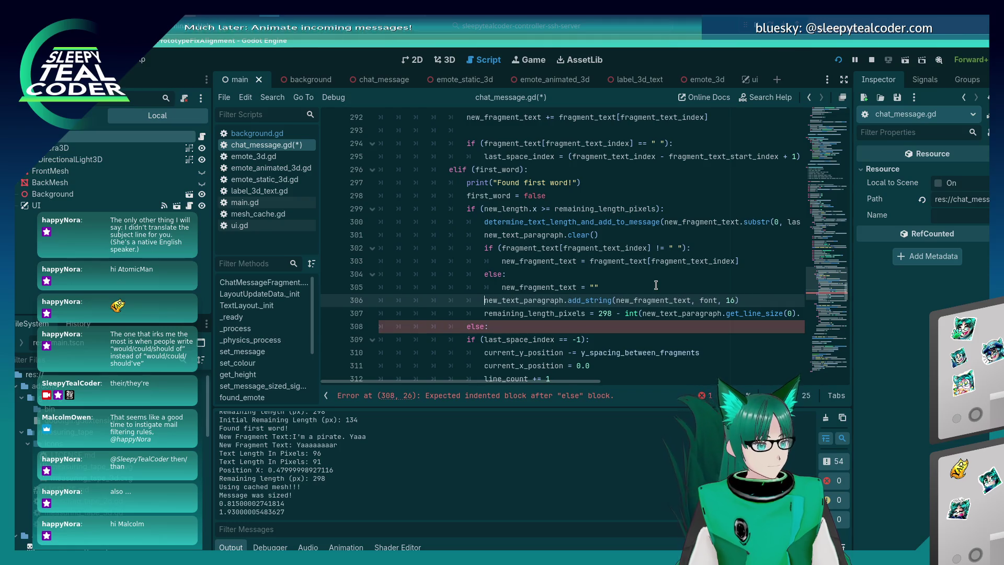
key("ctrl+s")
scroll(468, 220, "down", 3)
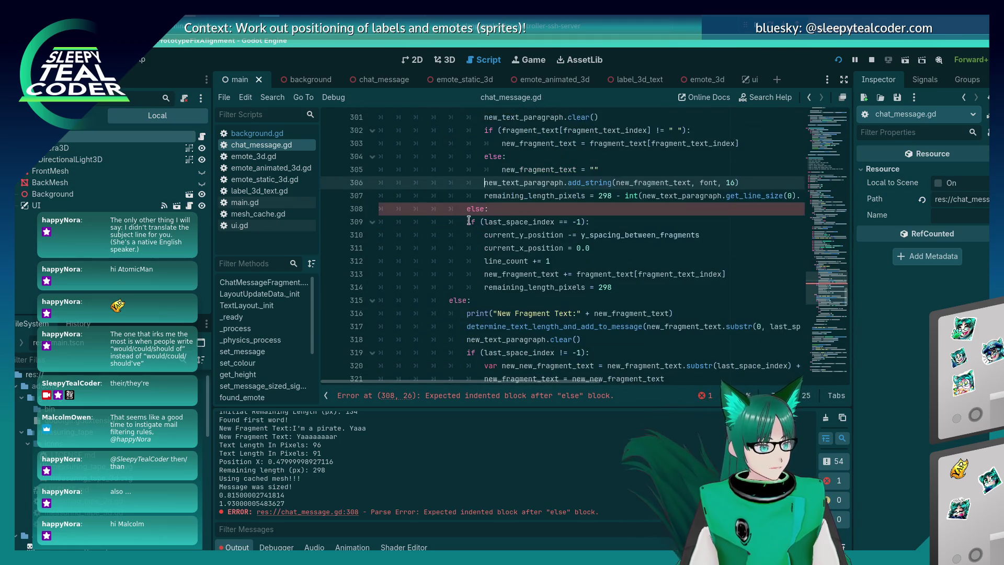
Step: Add the missing colon after else on line 308 and indent lines 309–314 under it
left_click(485, 210)
type(":")
left_click(618, 289)
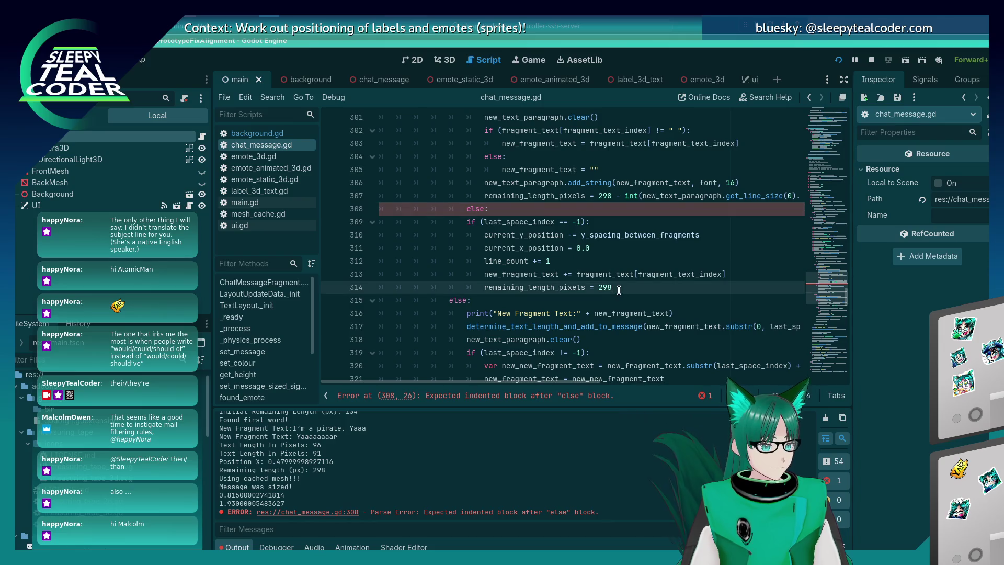
left_click_drag(639, 288, 397, 222)
key("Tab")
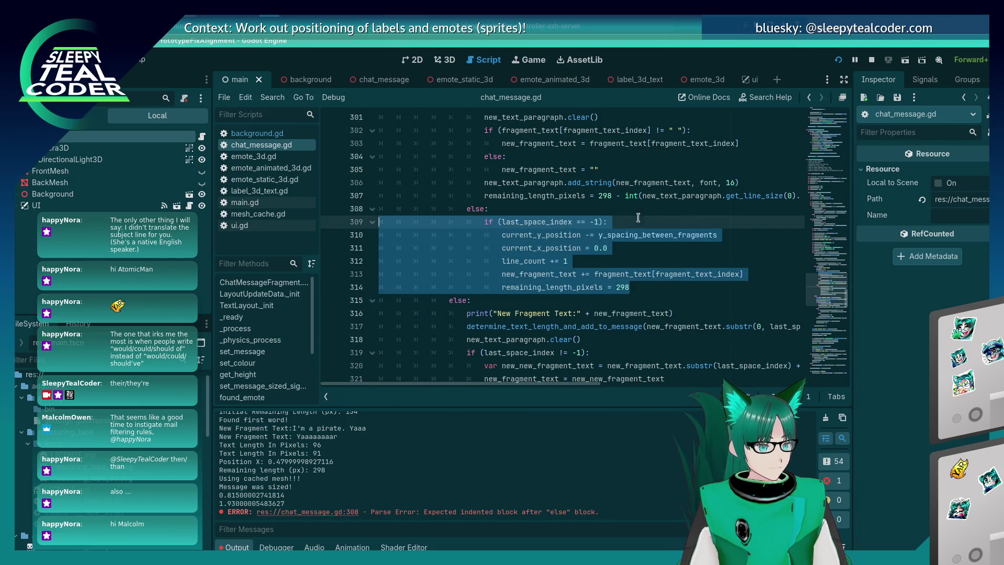
left_click(599, 206)
Step: Run the game with F5, stop it with F8, and review the output log
key("F5")
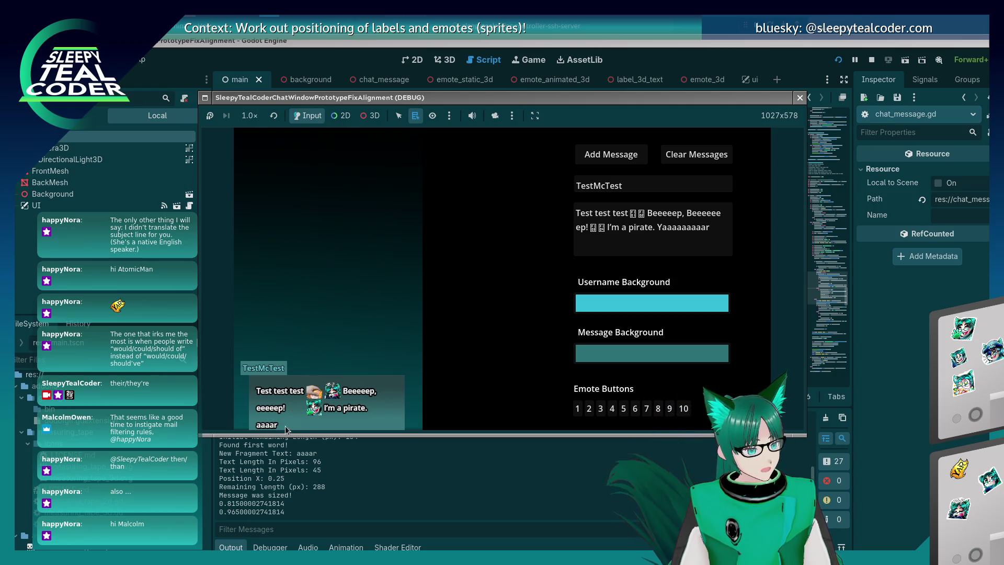
key("F8")
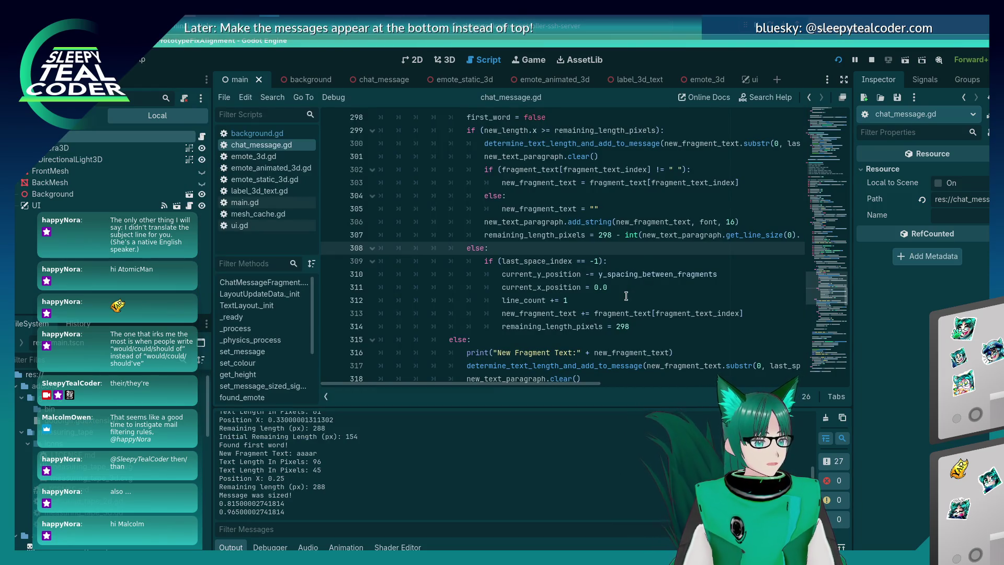
scroll(626, 296, "up", 2)
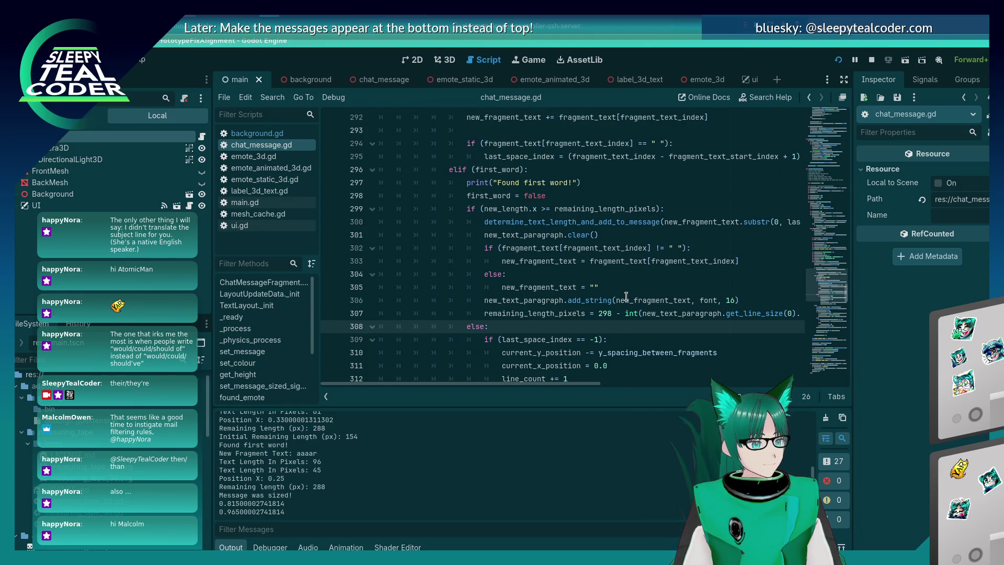
mouse_move(565, 385)
left_mouse_down()
mouse_move(774, 389)
mouse_move(555, 397)
left_mouse_up()
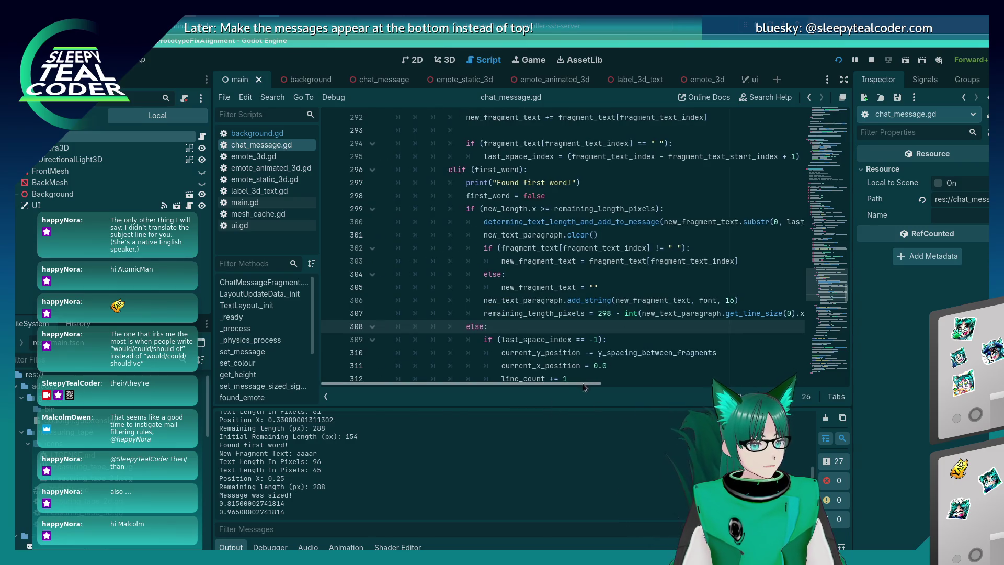
mouse_move(582, 383)
left_mouse_down()
mouse_move(744, 385)
mouse_move(593, 389)
mouse_move(721, 387)
left_mouse_up()
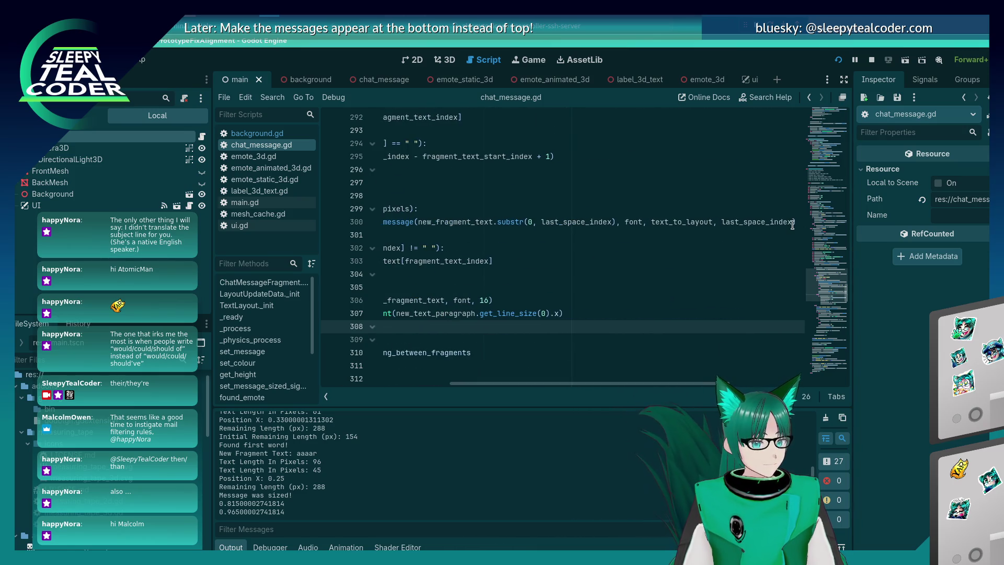
Step: Append ', true' to the call on line 300, then save, run and add a test message
left_click(791, 226)
type(", true")
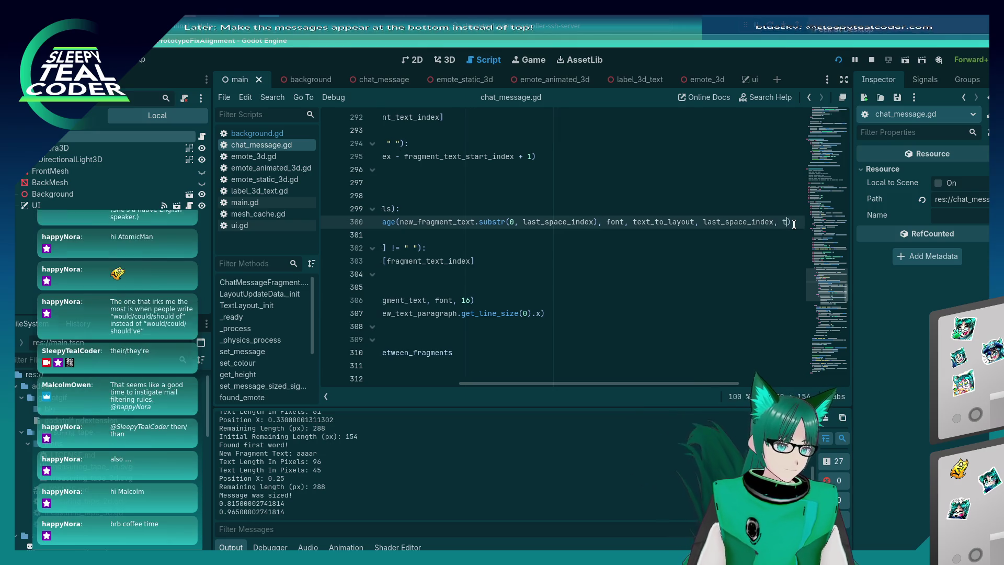
key("F5")
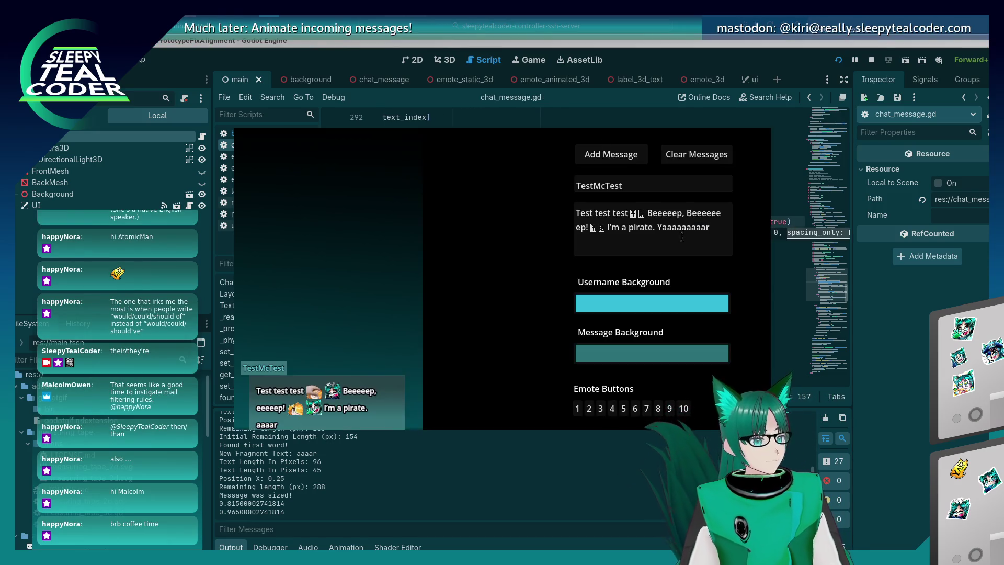
left_click(627, 157)
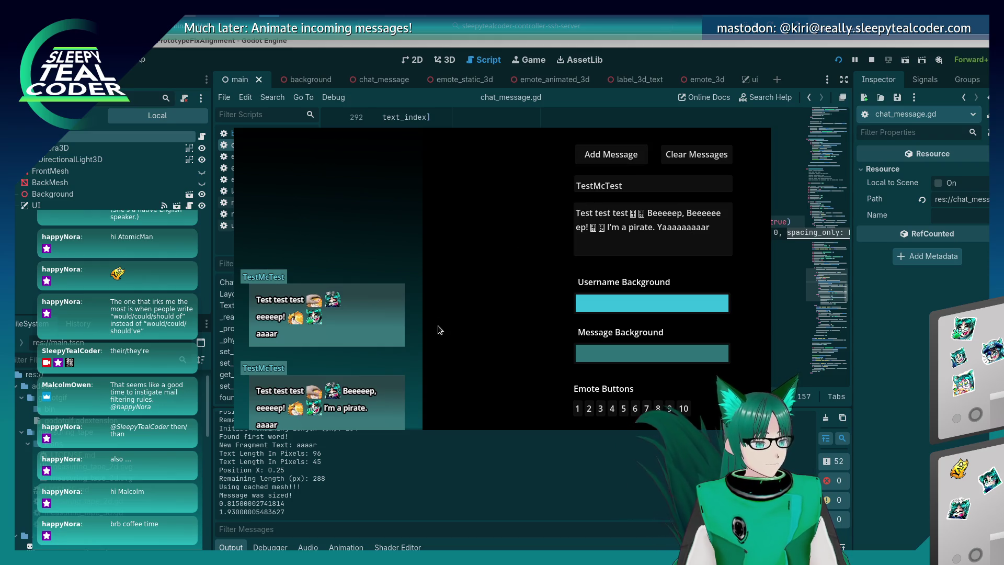
Step: Return to line 300 in the script editor and review the output log
left_click(946, 277)
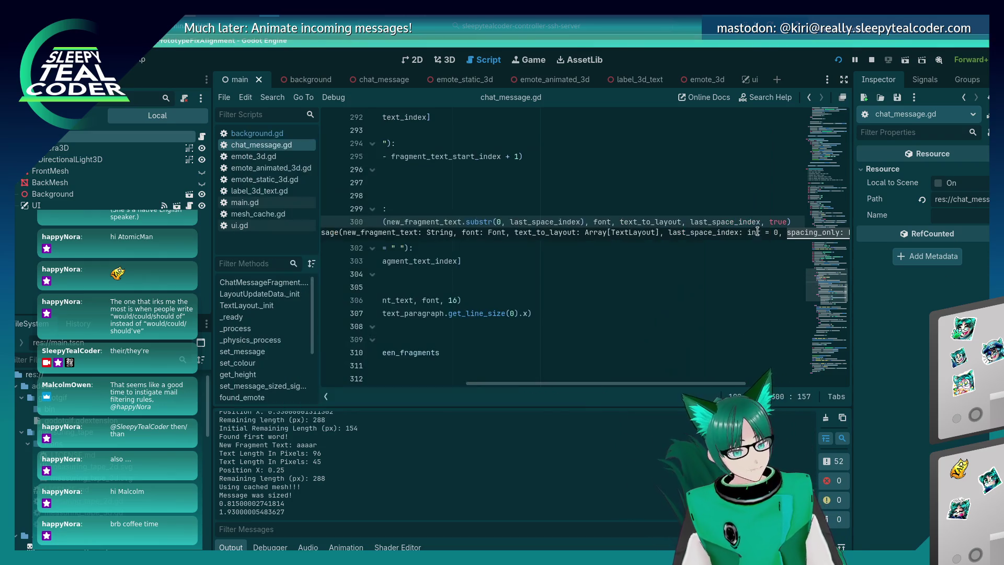
left_click(757, 230)
left_click(757, 222)
key("End")
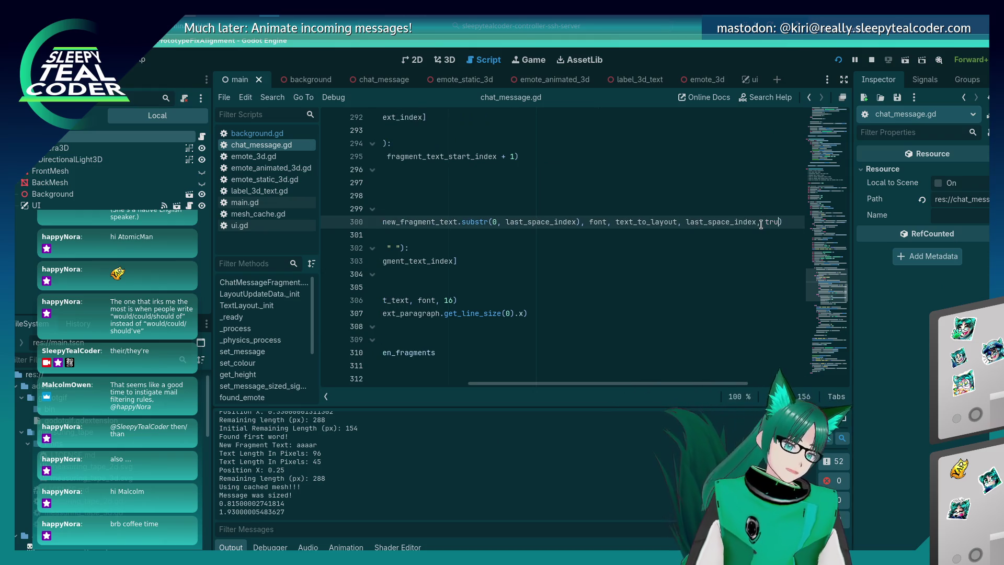
scroll(649, 240, "down", 8)
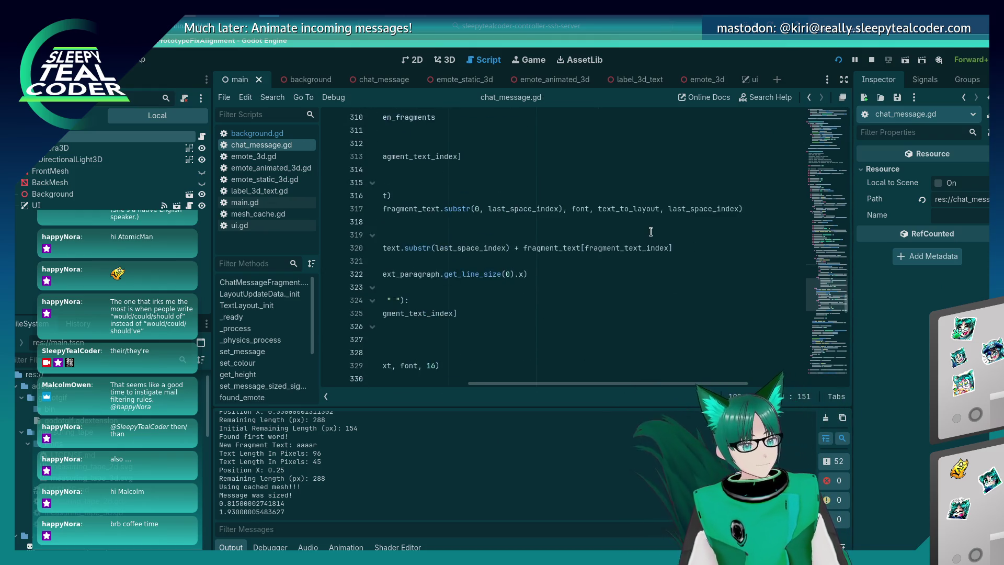
scroll(649, 240, "down", 5)
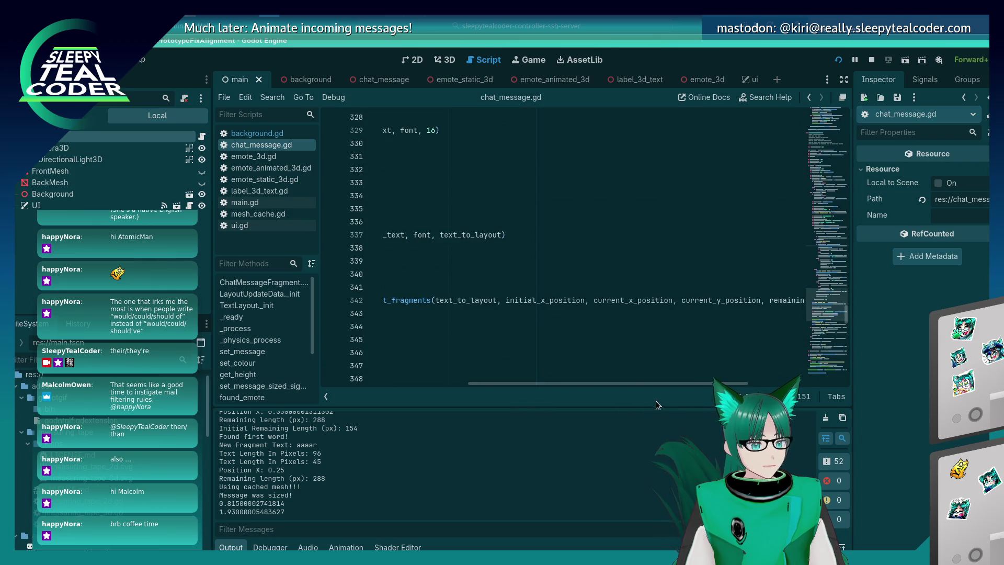
left_click_drag(762, 383, 587, 384)
scroll(628, 277, "up", 13)
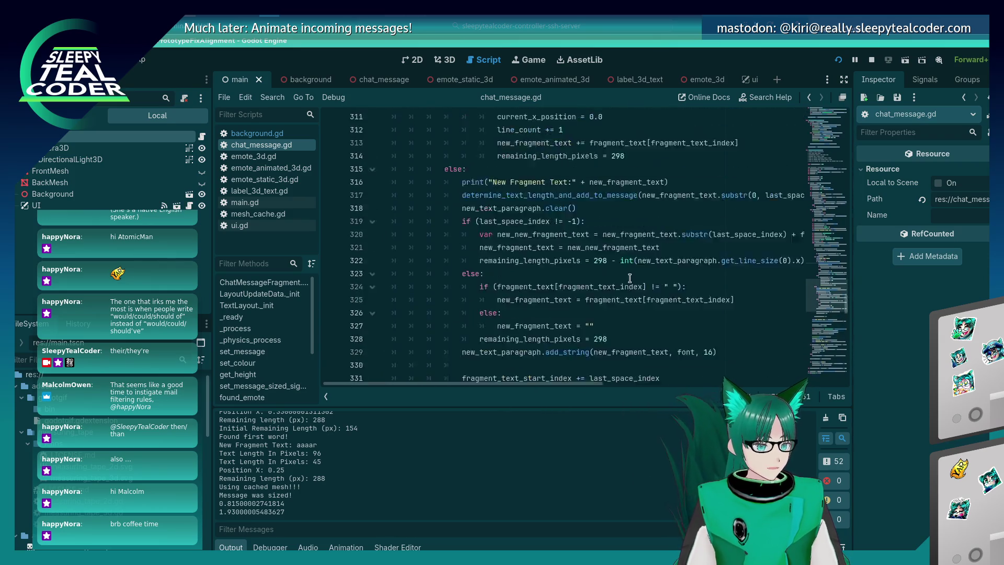
Step: Set gutter breakpoints at lines 308 and 300 so the test run pauses on line 300
left_click(831, 147)
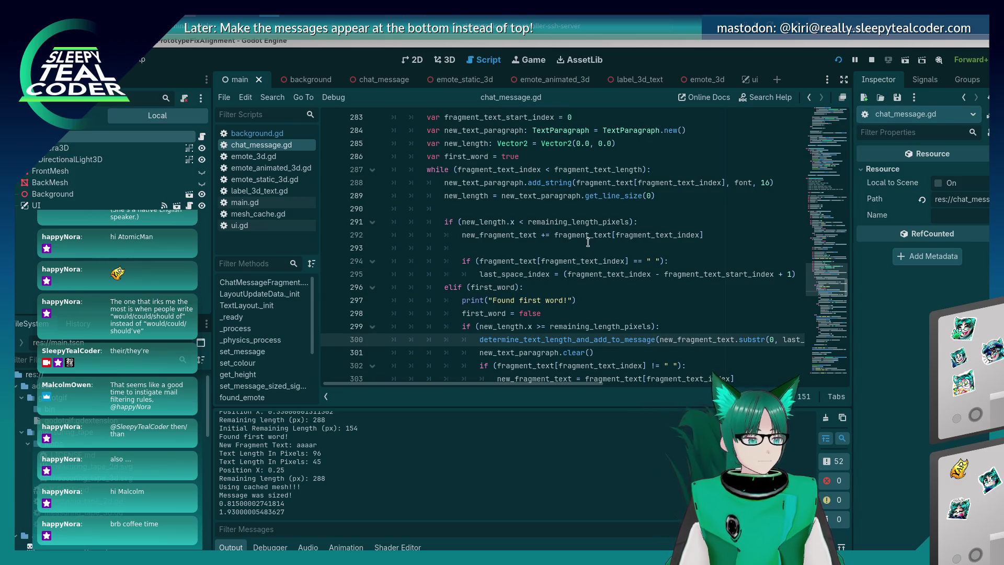
scroll(604, 327, "down", 3)
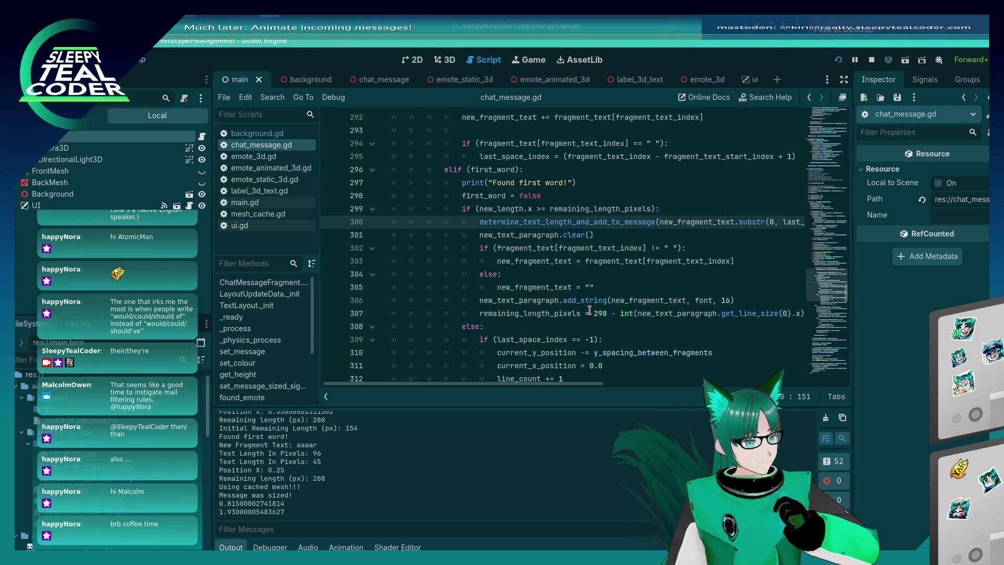
left_click(526, 222)
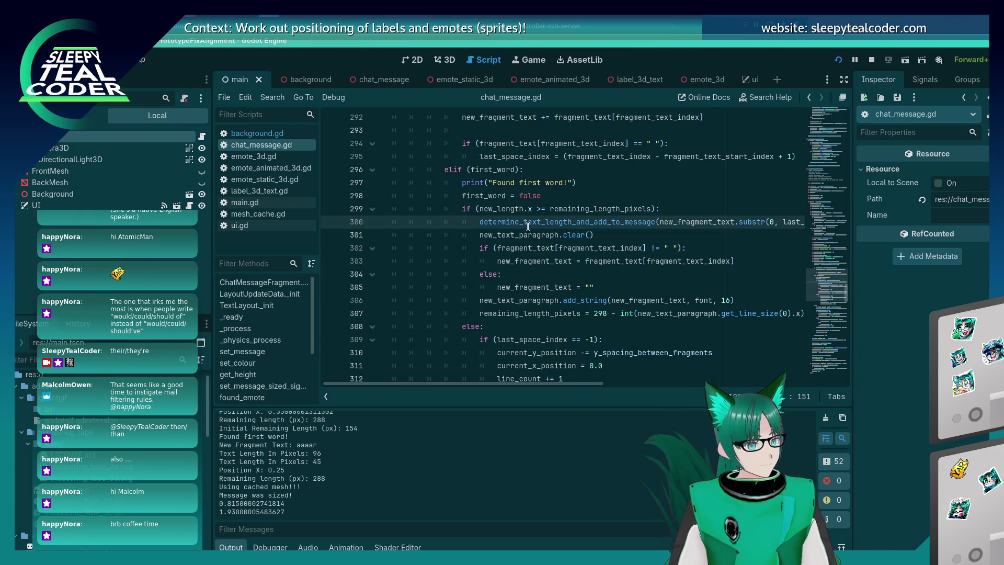
scroll(530, 276, "up", 2)
scroll(530, 277, "up", 2)
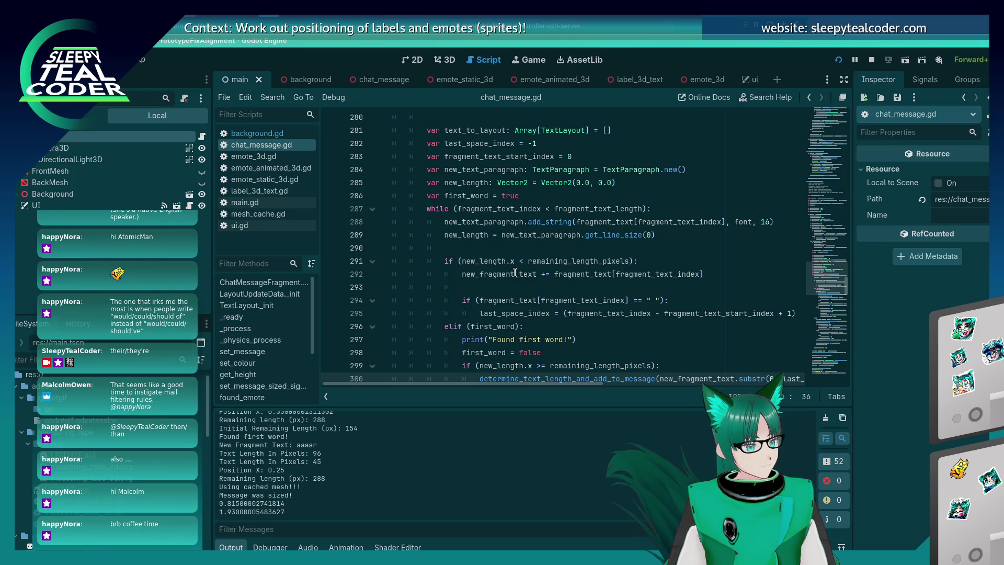
scroll(518, 272, "down", 4)
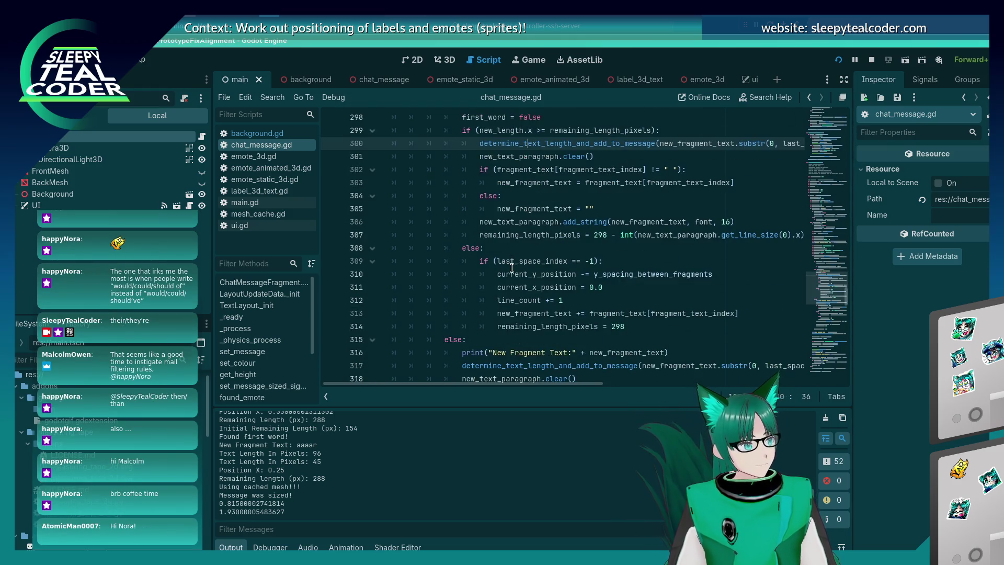
scroll(511, 268, "down", 2)
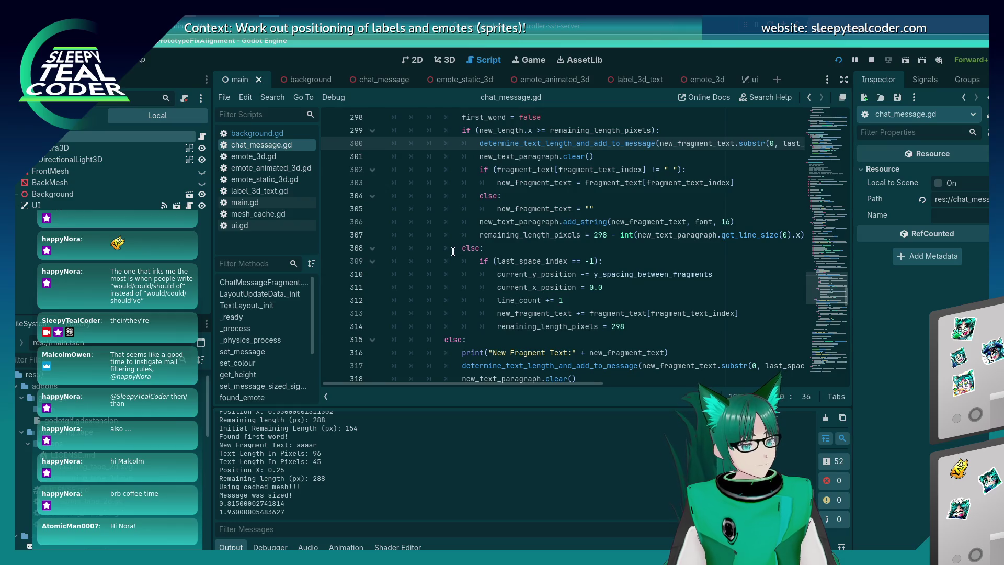
left_click(329, 247)
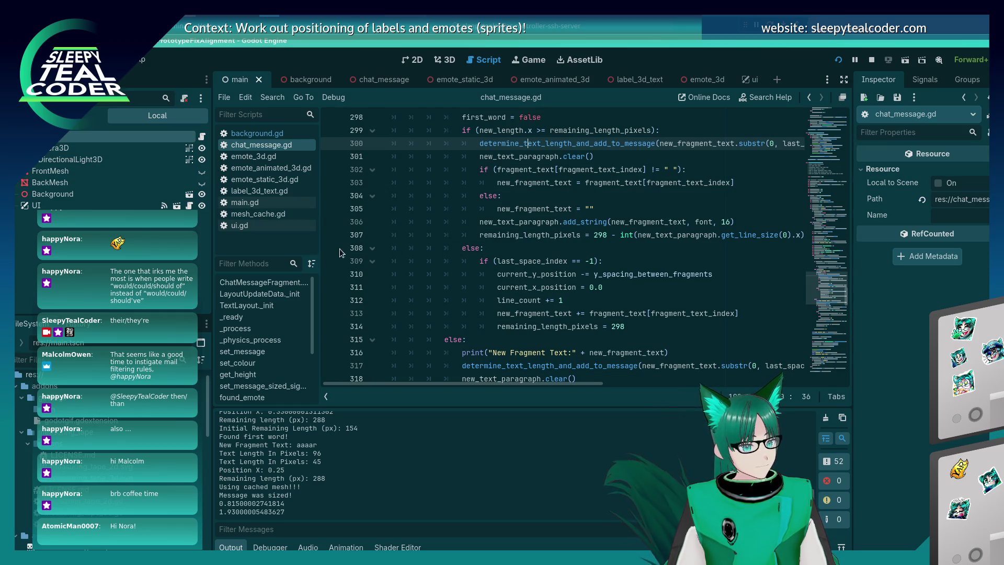
left_click(328, 145)
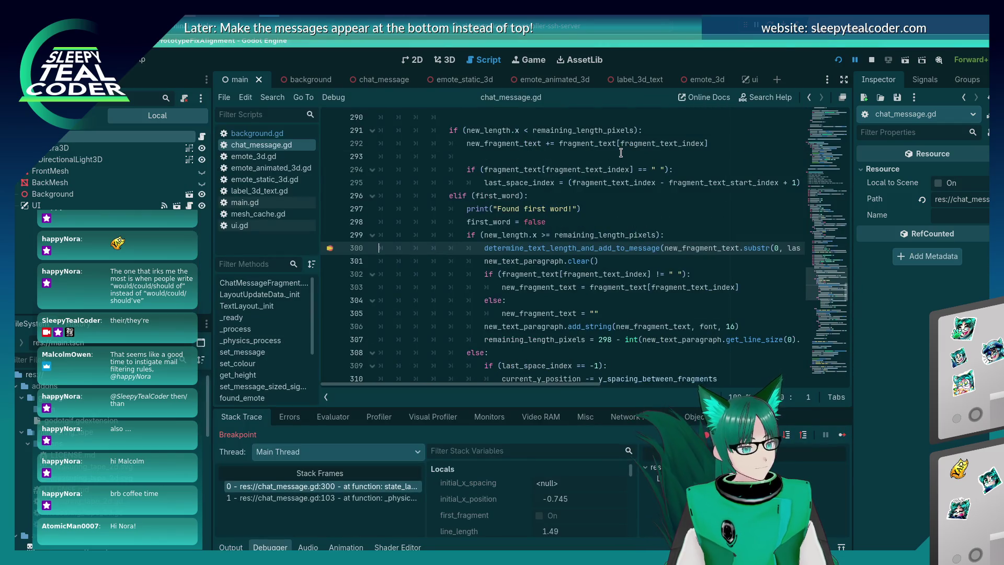
Step: Resume the paused game twice with the Debugger's Continue button
left_click(840, 434)
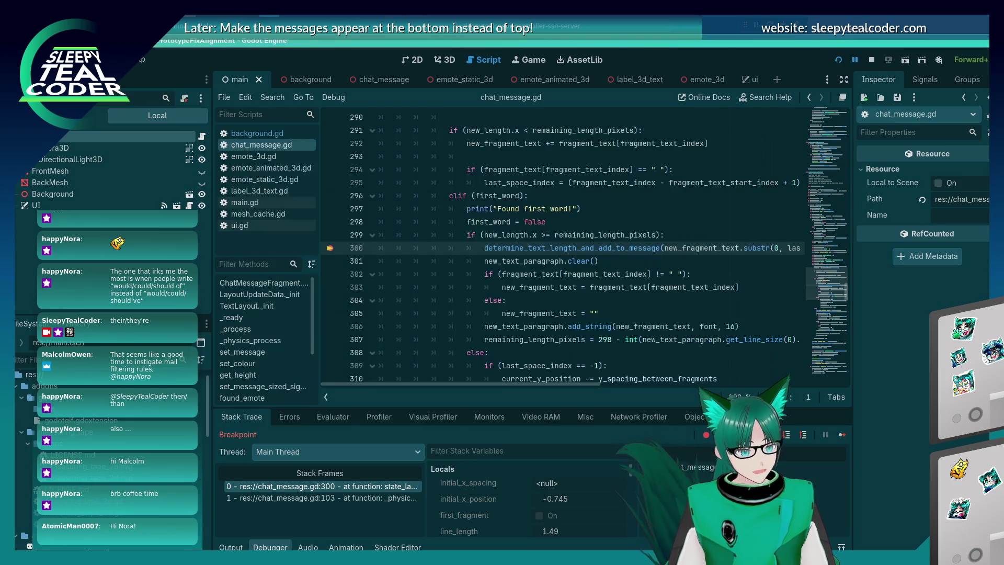
left_click(842, 432)
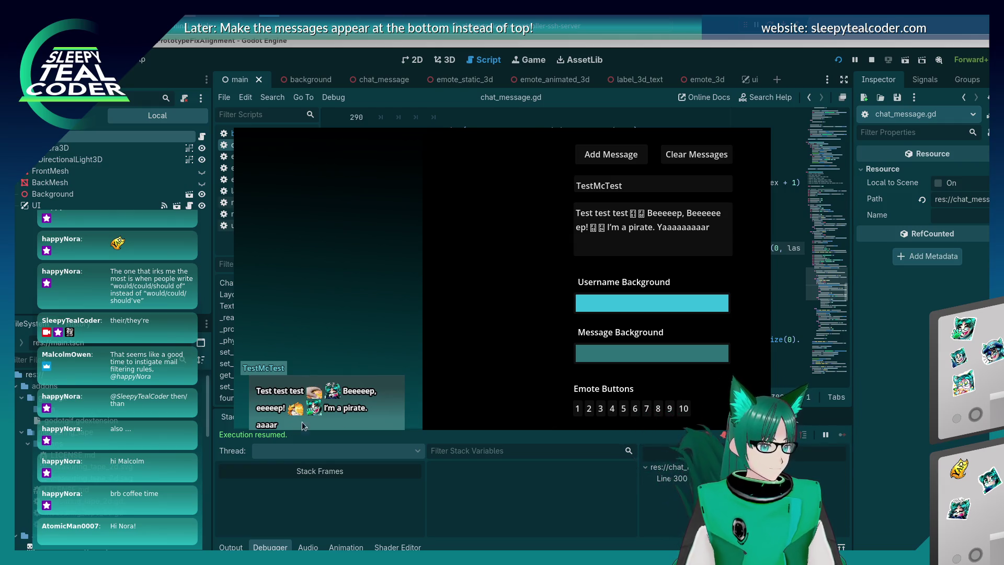
scroll(671, 282, "down", 1)
scroll(671, 282, "up", 3)
scroll(671, 282, "up", 3)
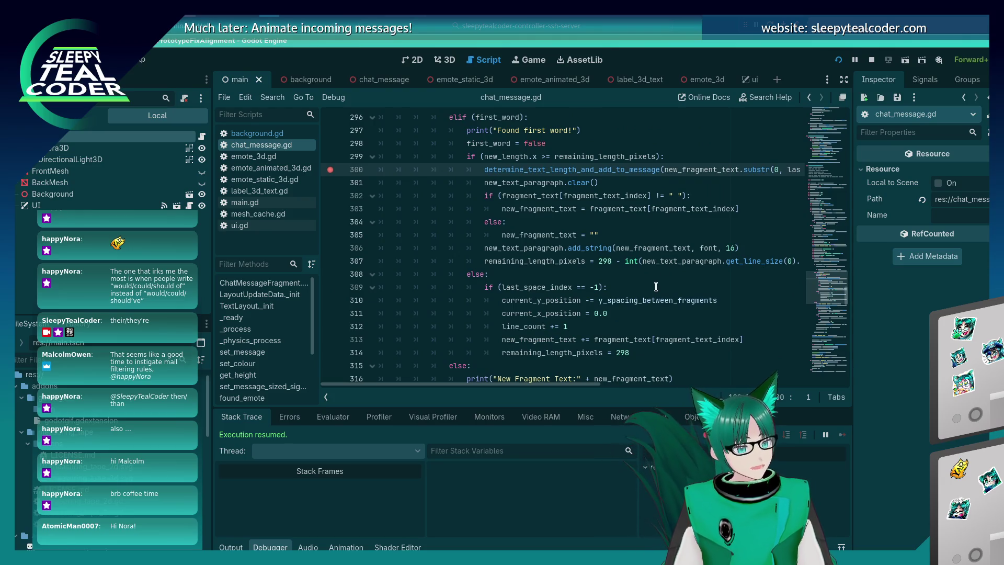
scroll(656, 286, "down", 1)
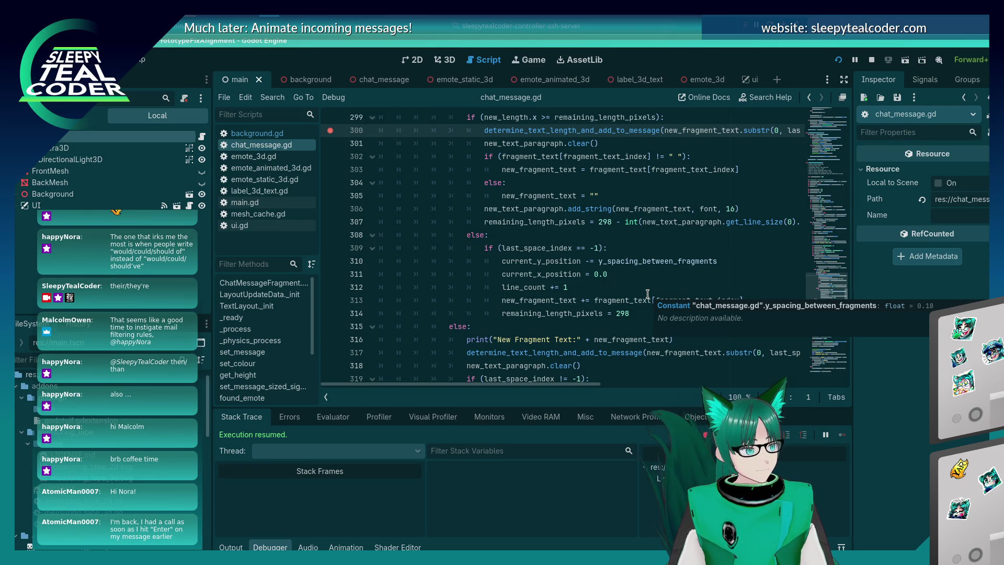
Step: Read the determine_text_length_and_add_to_message documentation popup to check its spacing_only parameter
scroll(647, 294, "down", 1)
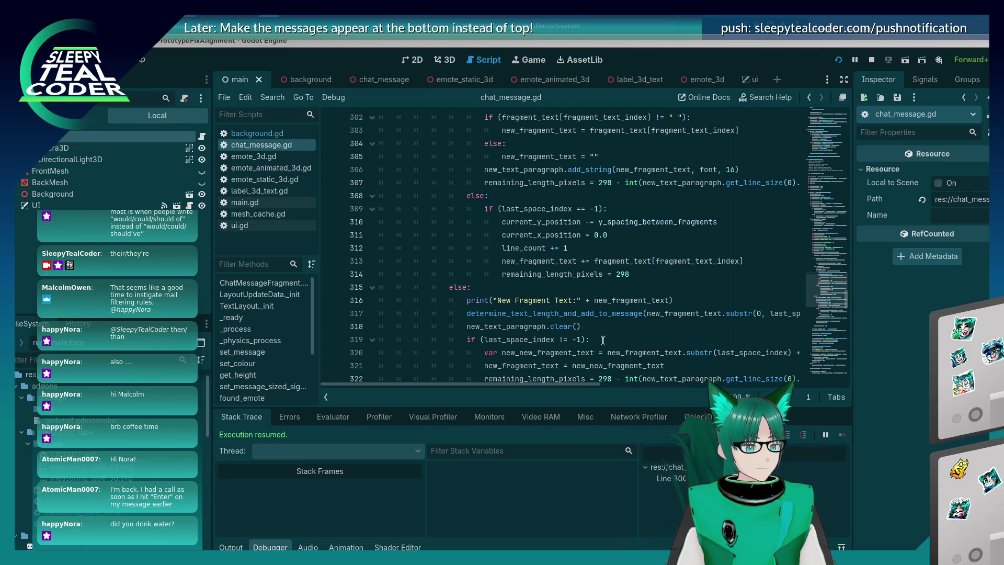
scroll(586, 329, "down", 6)
scroll(586, 330, "up", 7)
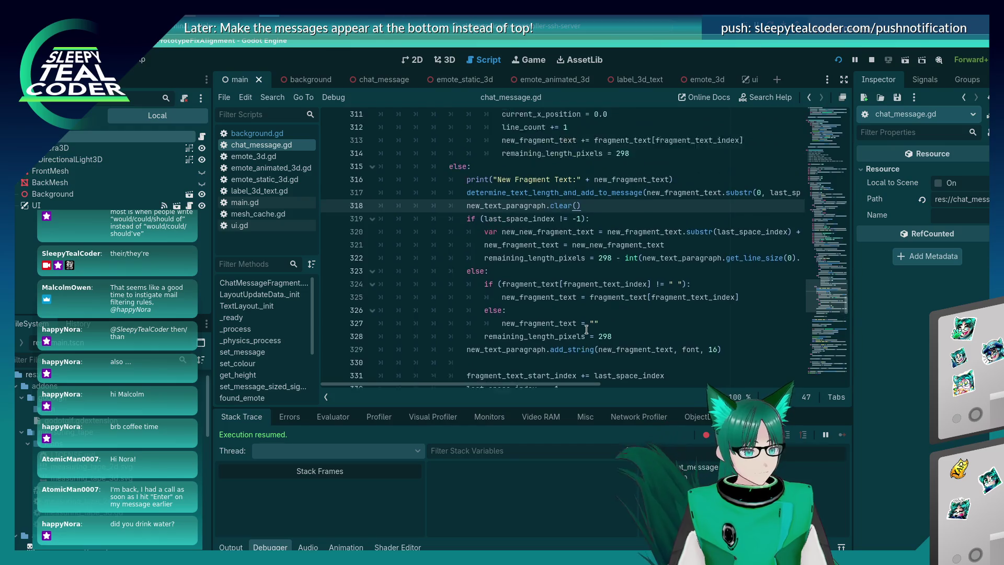
scroll(587, 330, "up", 3)
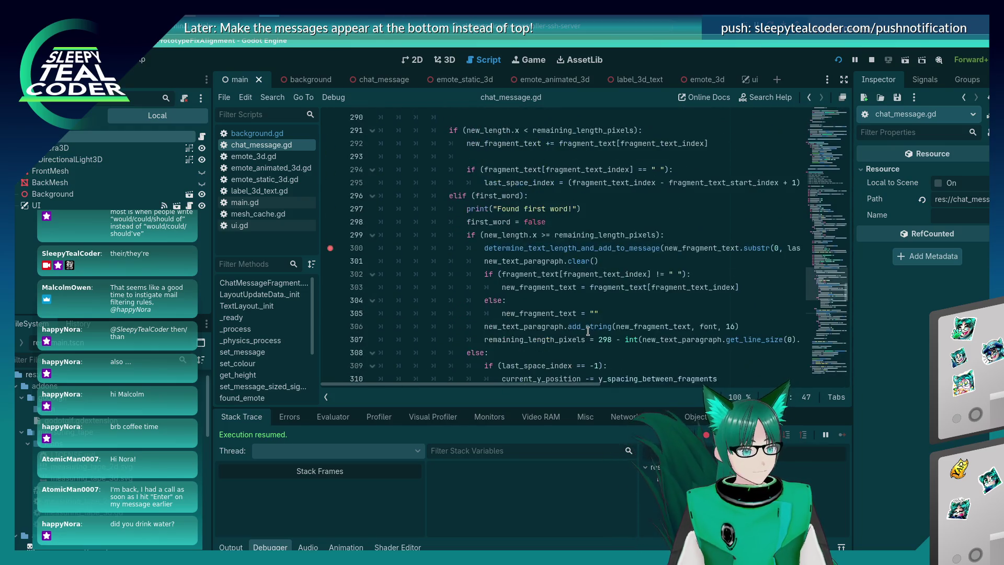
left_click(619, 259)
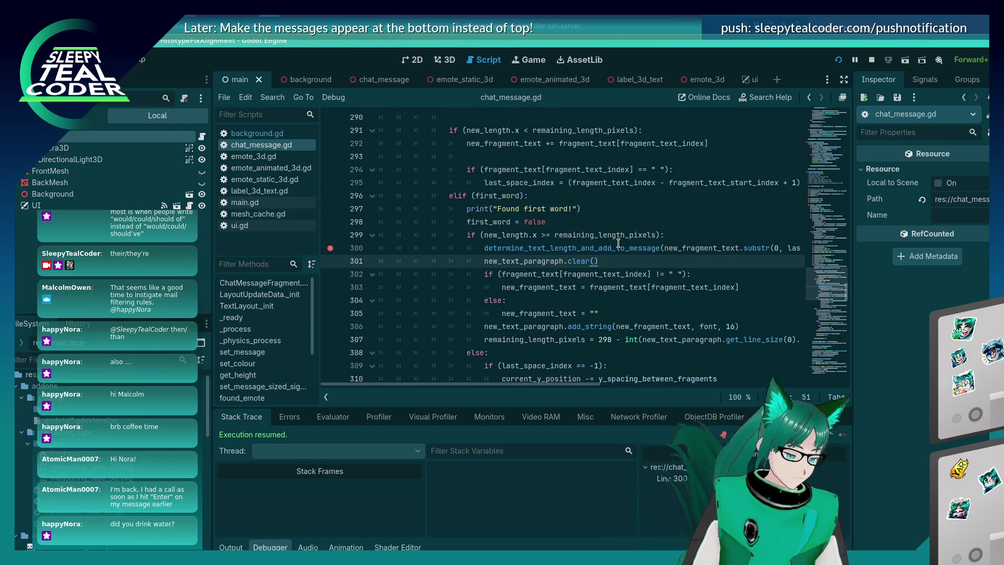
mouse_move(617, 243)
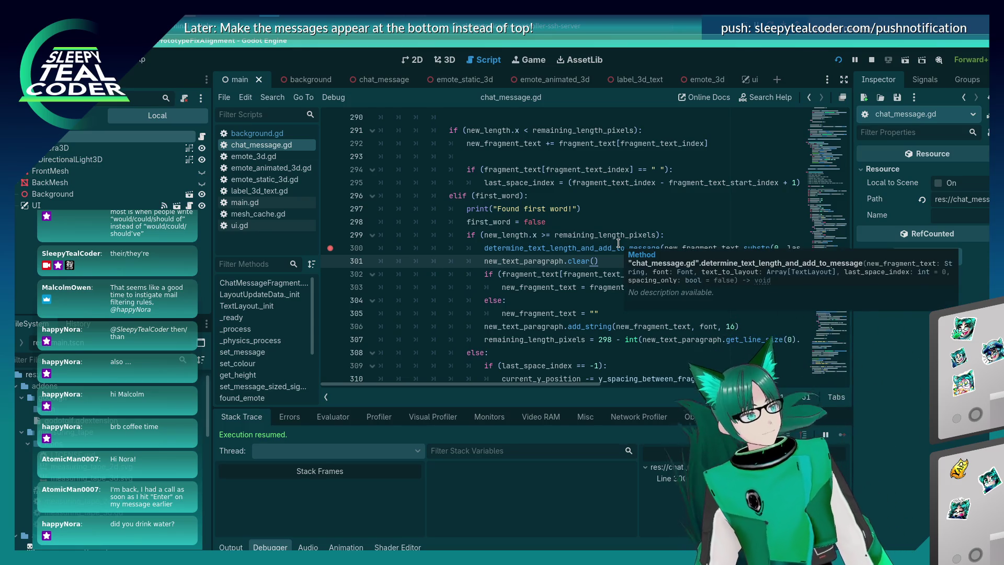
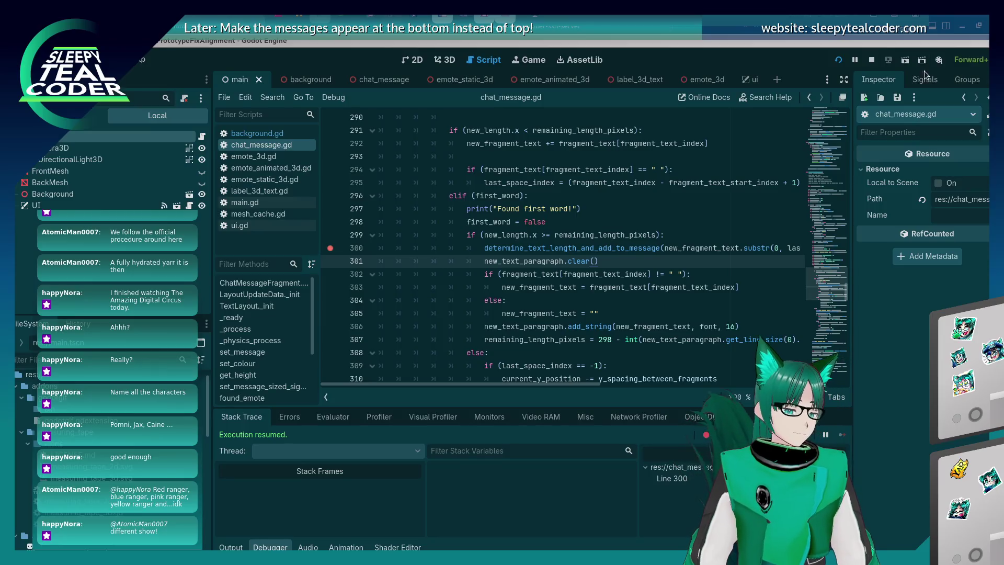
Step: Save the scene, check the running chat test, and return to the script editor
key("ctrl+s")
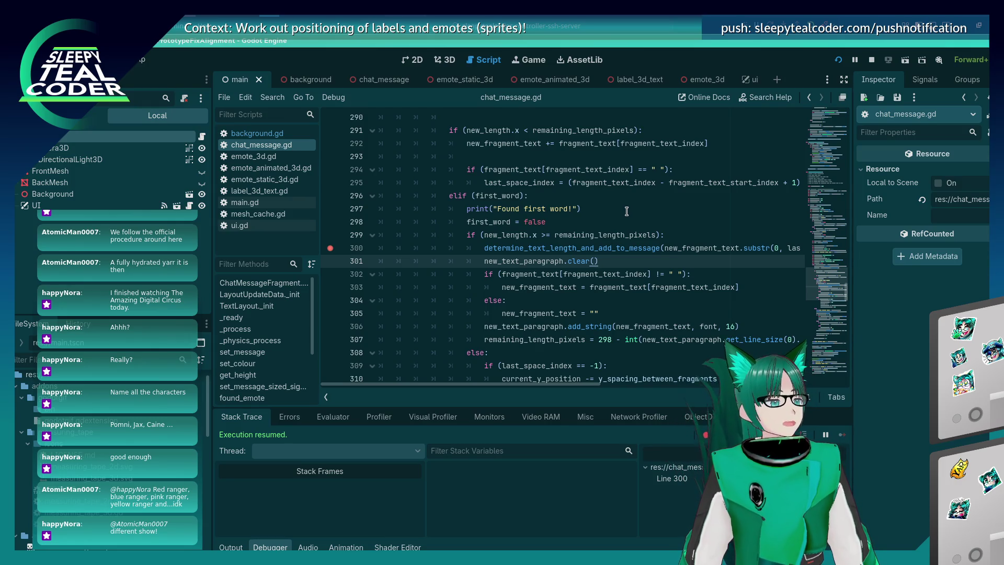
mouse_move(646, 178)
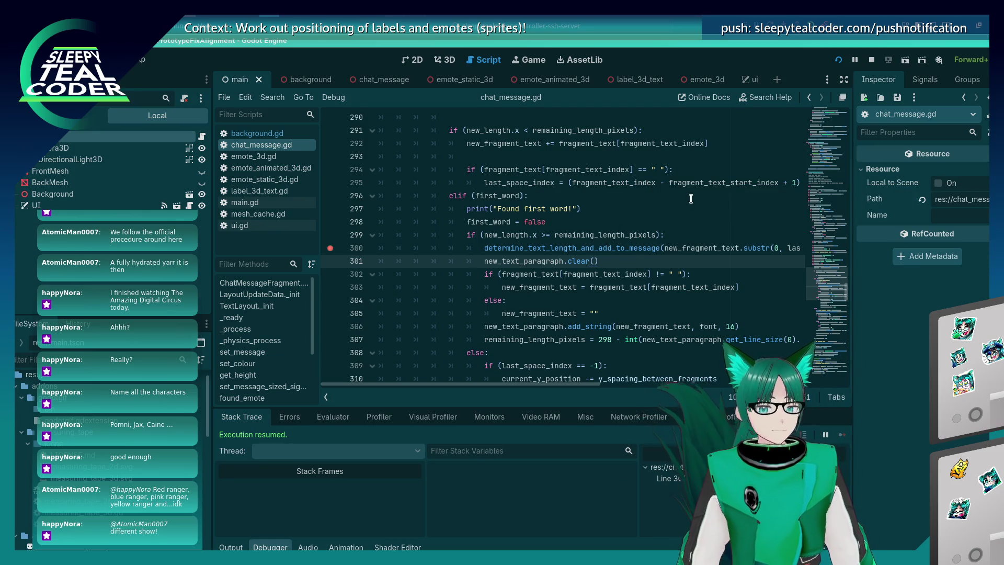
key("alt+Tab")
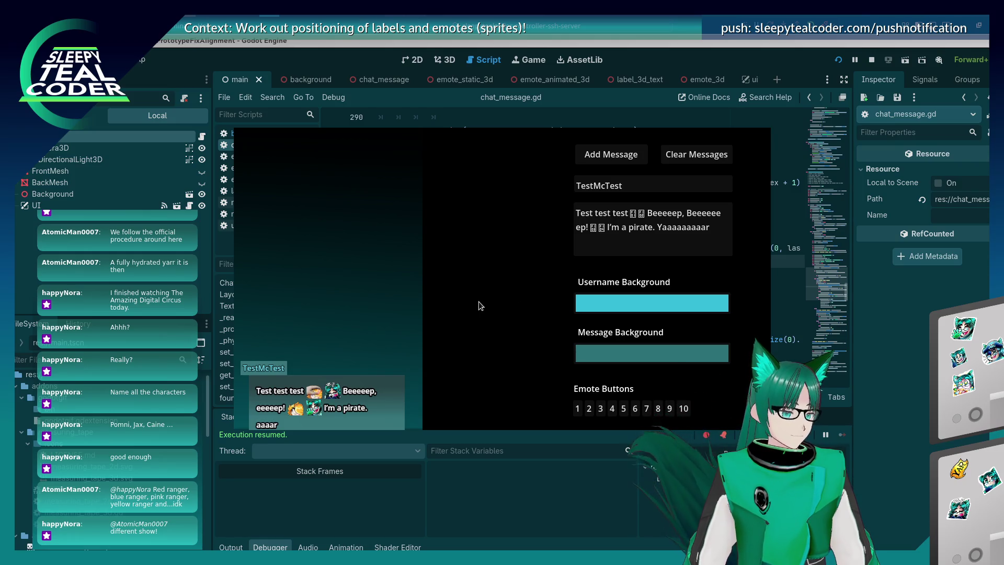
key("alt+Tab")
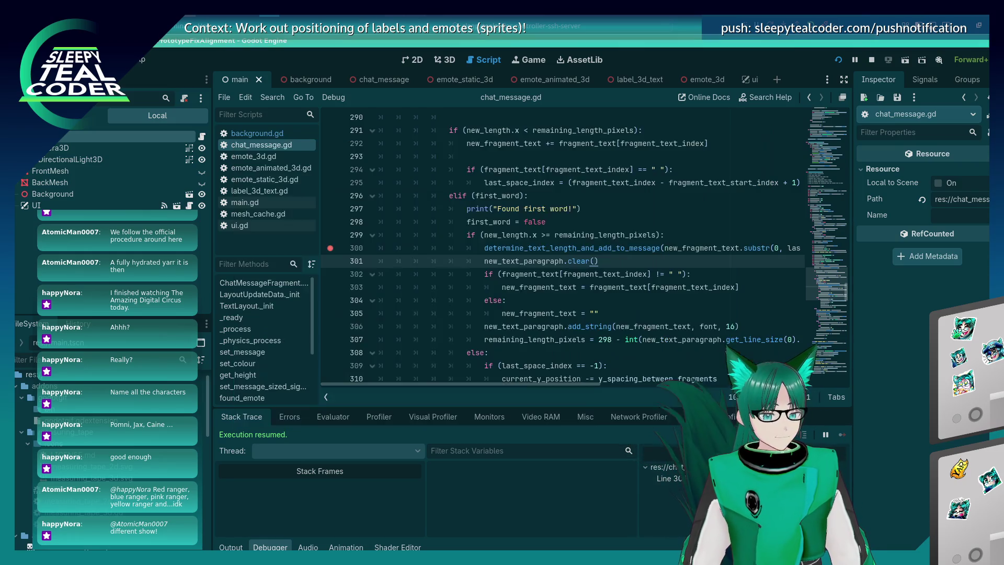
Step: Rerun the project with F5 to test chat messages, then dismiss the test window
left_click(621, 287)
scroll(621, 287, "down", 3)
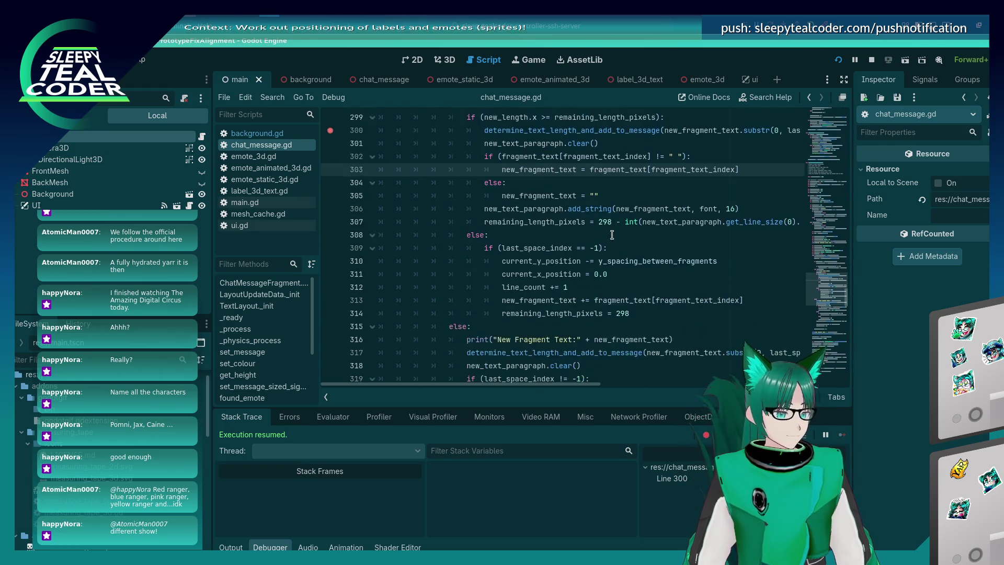
scroll(611, 235, "up", 2)
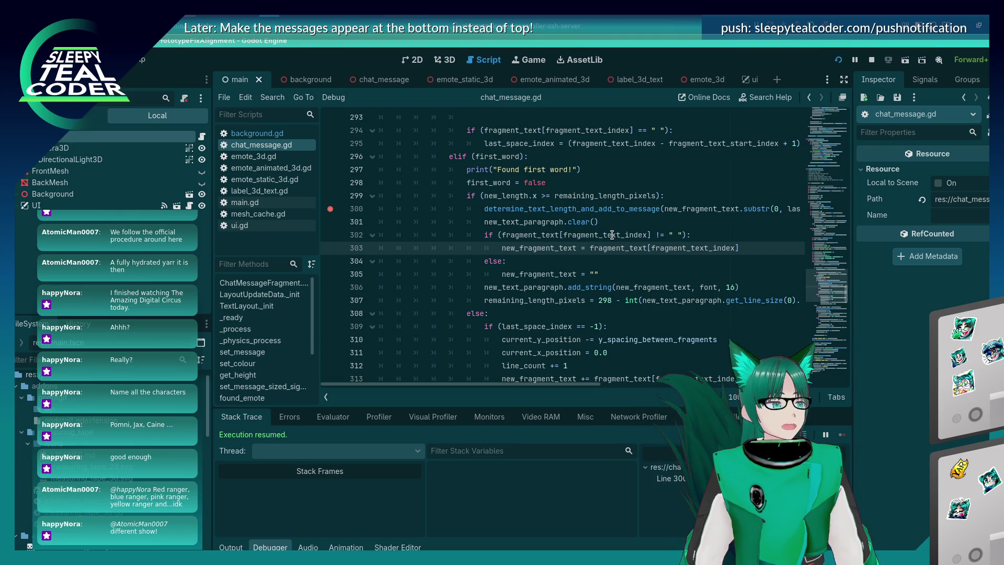
scroll(612, 235, "down", 1)
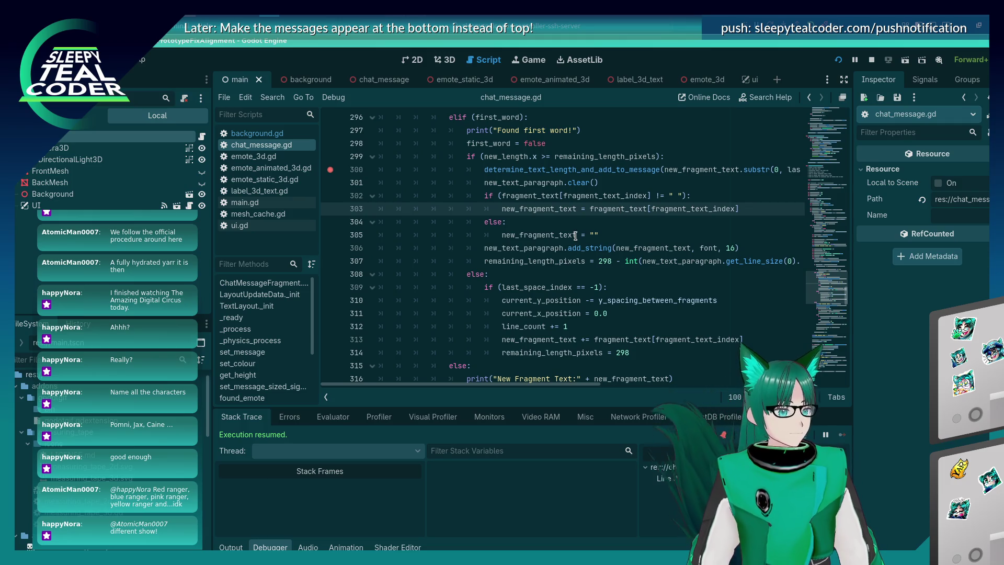
mouse_move(575, 236)
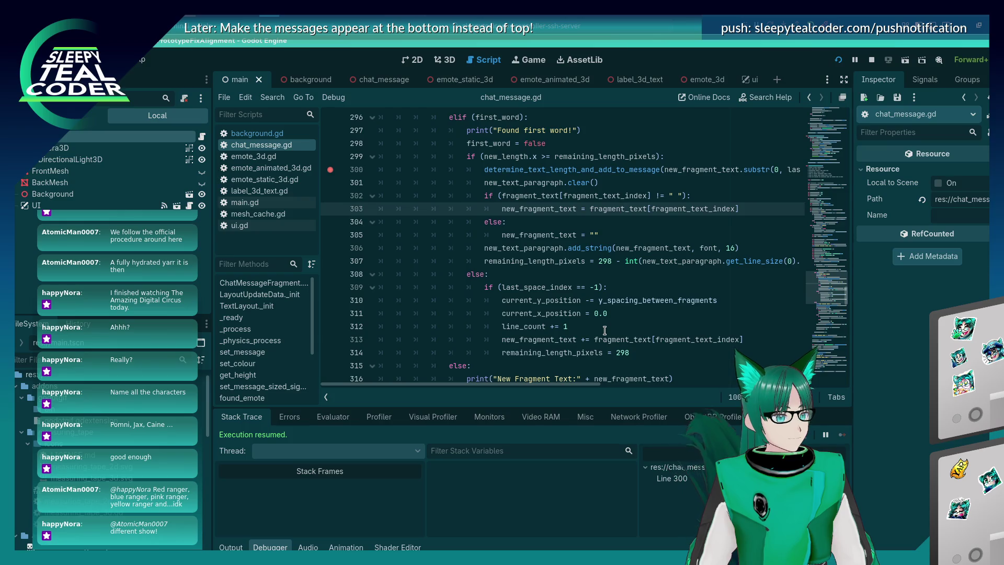
key("F5")
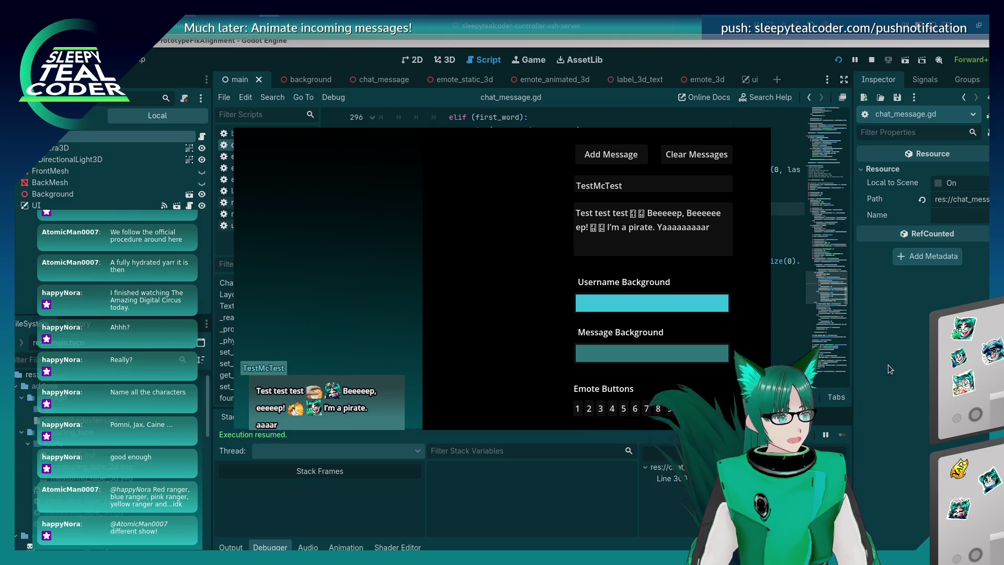
left_click(636, 209)
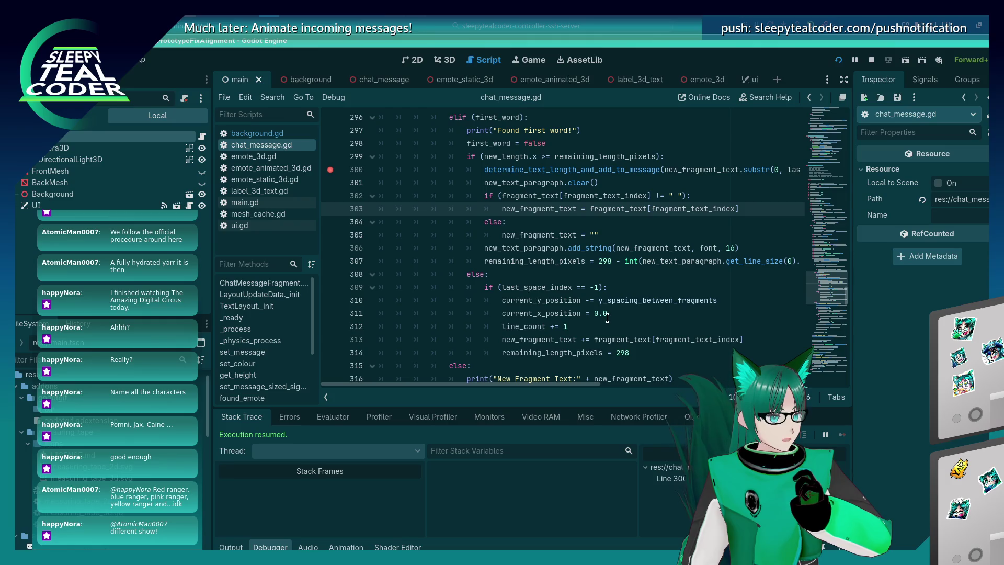
Step: Select the first-word overflow block on lines 299–308
scroll(608, 319, "up", 2)
scroll(608, 317, "down", 3)
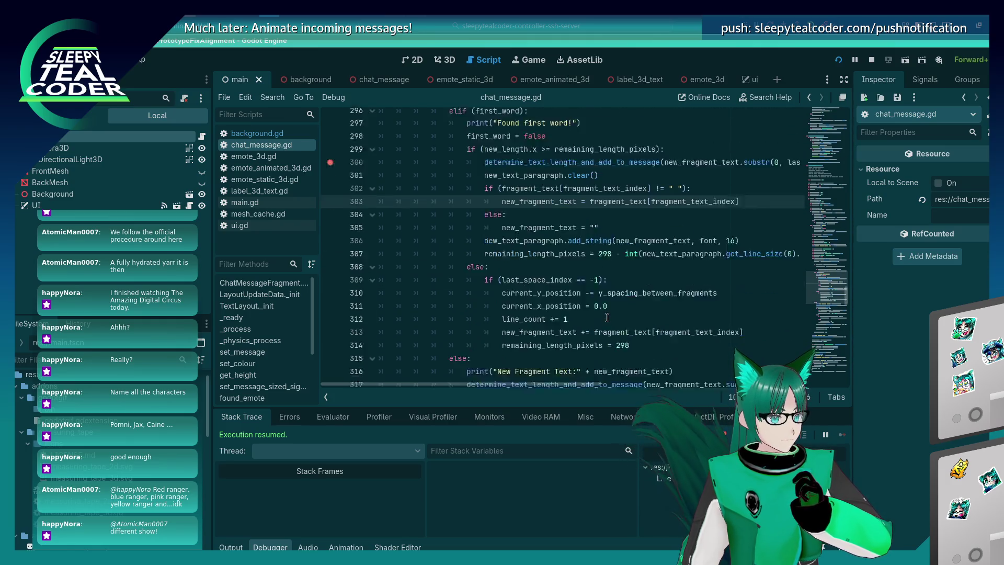
mouse_move(488, 230)
left_mouse_down()
mouse_move(471, 118)
mouse_move(479, 272)
mouse_move(387, 273)
mouse_move(385, 214)
left_mouse_up()
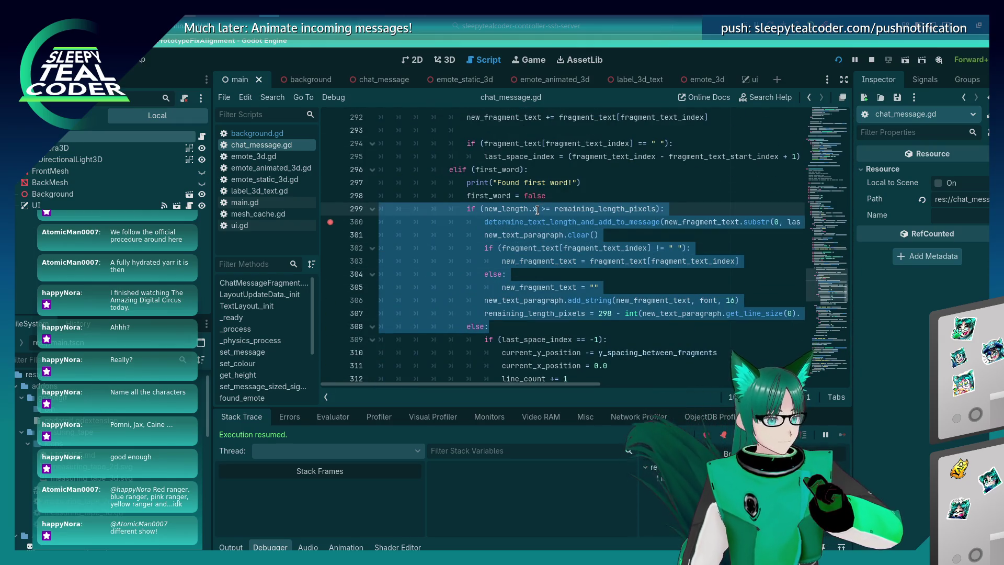
Step: Comment out the selected overflow block on lines 299–308 with Ctrl+K
key("ctrl+k")
scroll(538, 211, "down", 1)
scroll(537, 212, "down", 2)
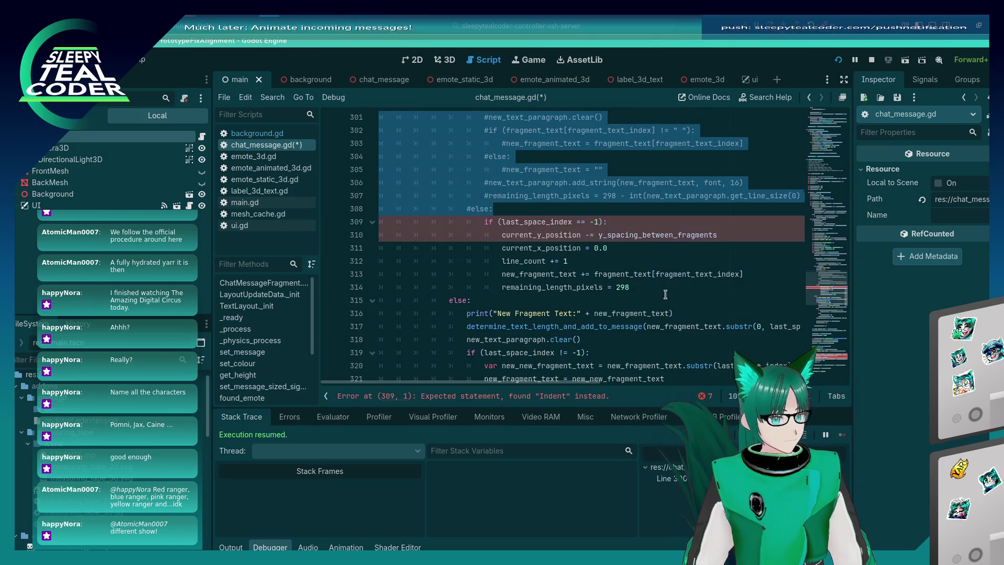
Step: Outdent lines 309–314 one level, then run the chat test and add a message
left_click(642, 286)
left_click_drag(642, 287, 314, 217)
key("shift+Tab")
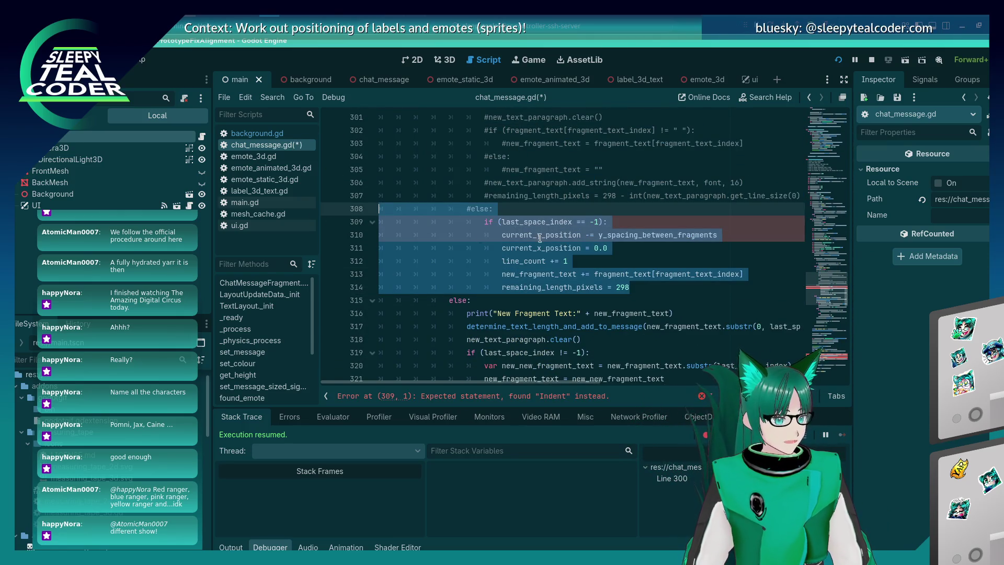
key("F5")
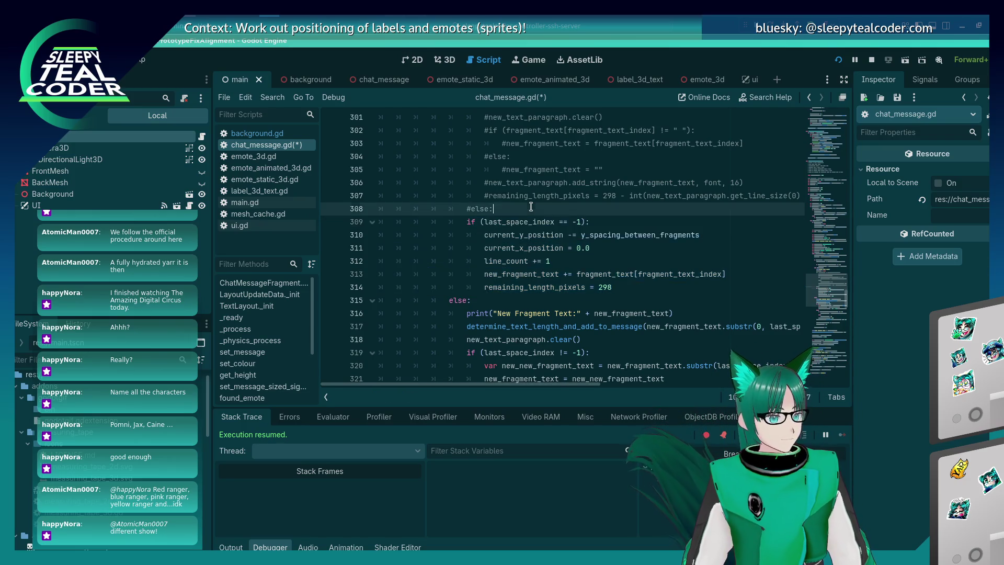
left_click(610, 154)
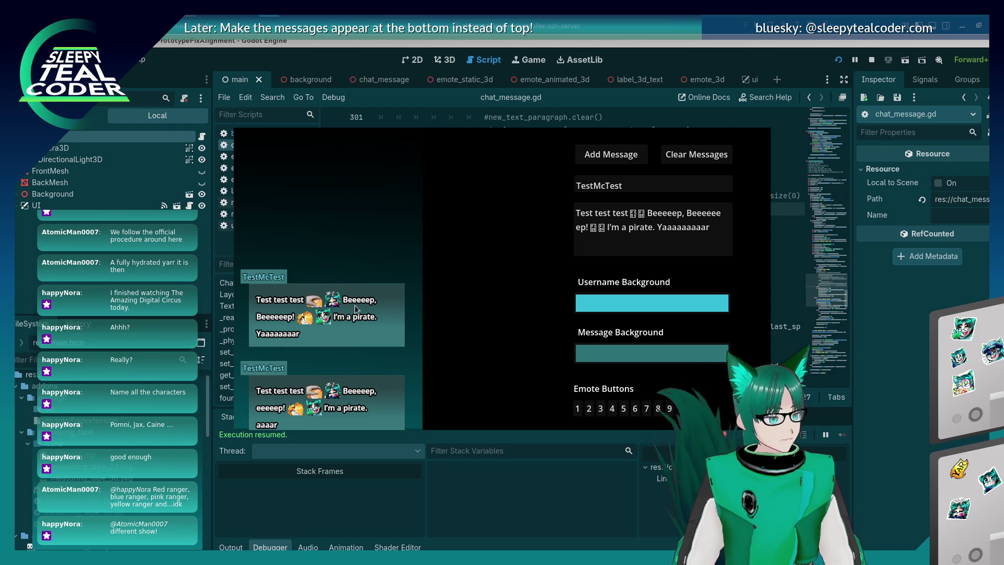
Step: Stop the chat test with F8, review the commented block, and place the caret after line 314
key("F8")
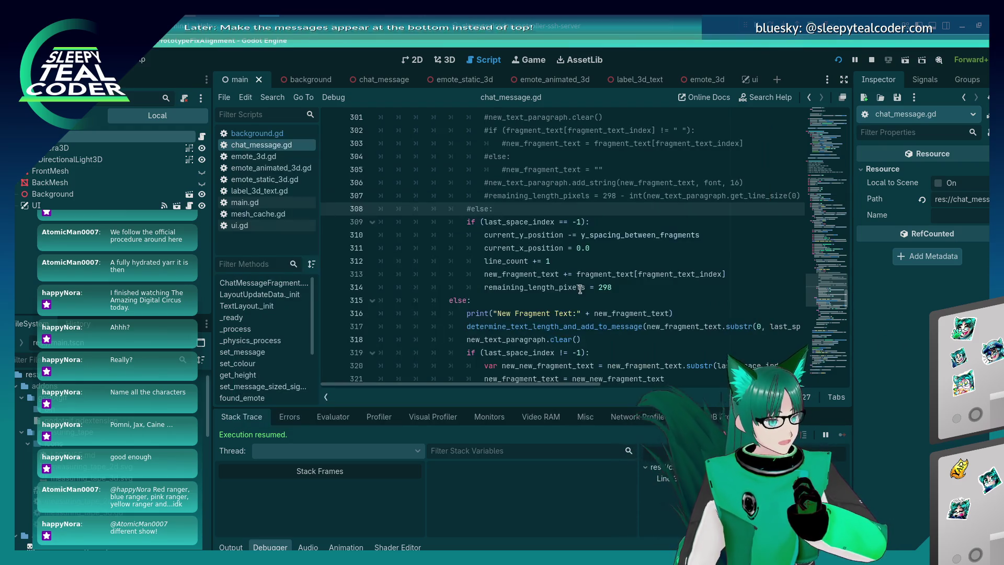
scroll(580, 289, "up", 3)
scroll(580, 290, "down", 1)
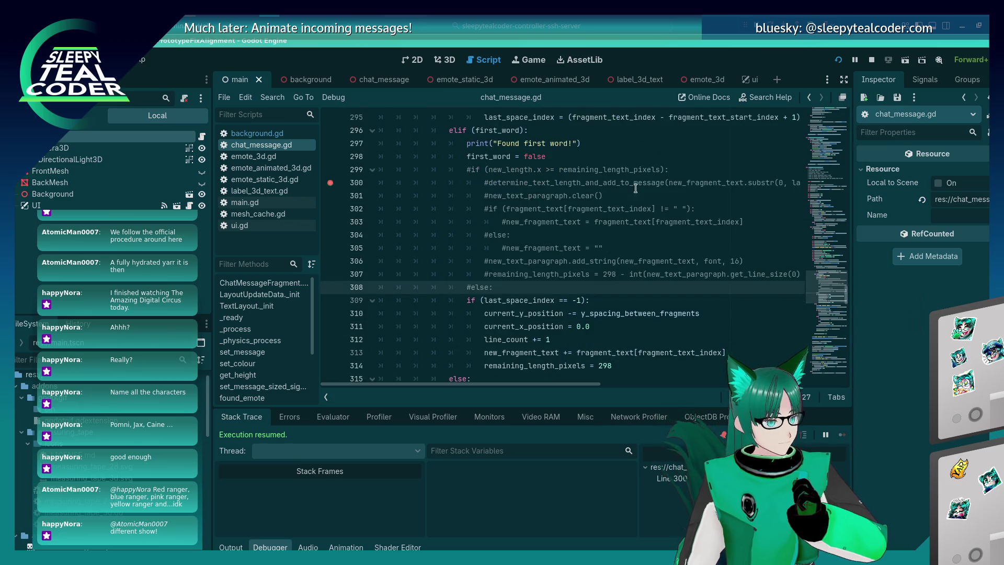
mouse_move(677, 172)
left_mouse_down()
mouse_move(538, 183)
mouse_move(471, 170)
left_mouse_up()
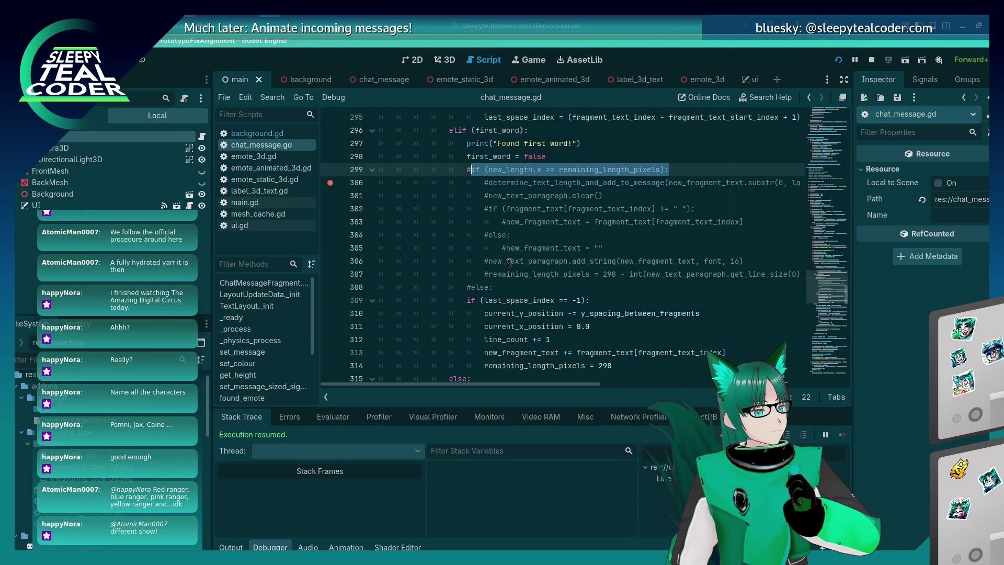
left_click(634, 365)
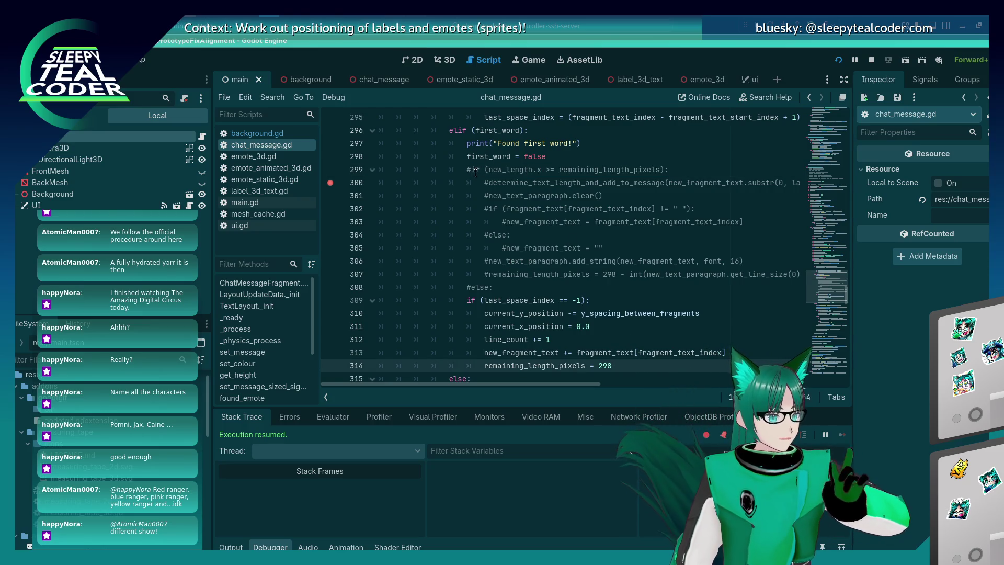
mouse_move(523, 286)
left_mouse_down()
mouse_move(438, 233)
mouse_move(360, 165)
left_mouse_up()
left_click(609, 366)
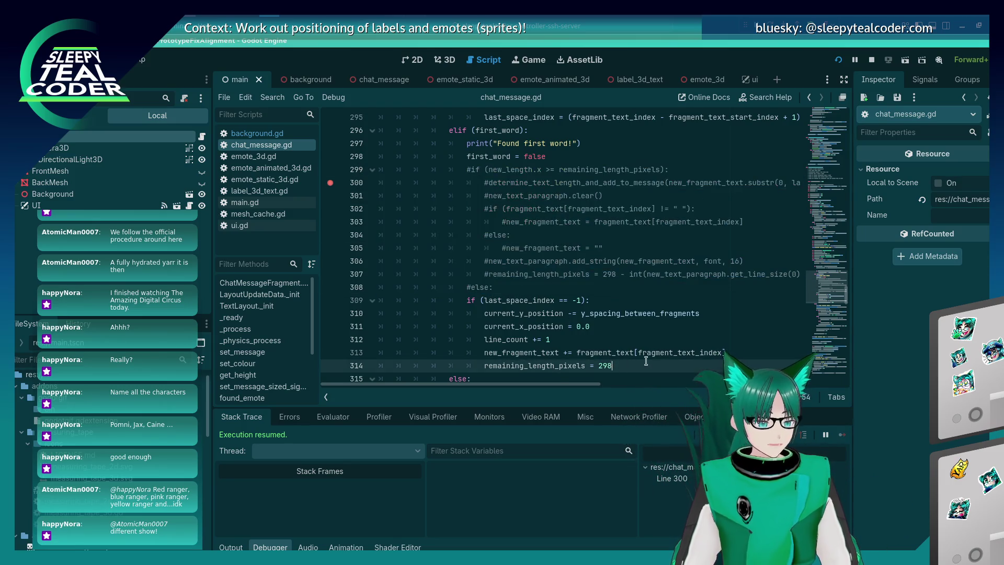
Step: Add a new line 315 containing an unfinished 'elif (new' condition
key("Return")
type("elif (")
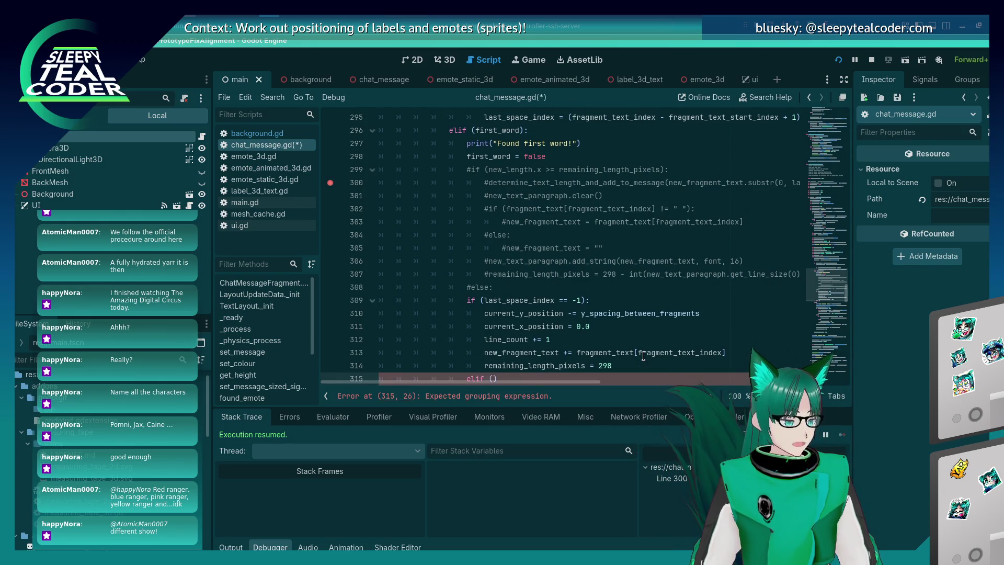
type("new")
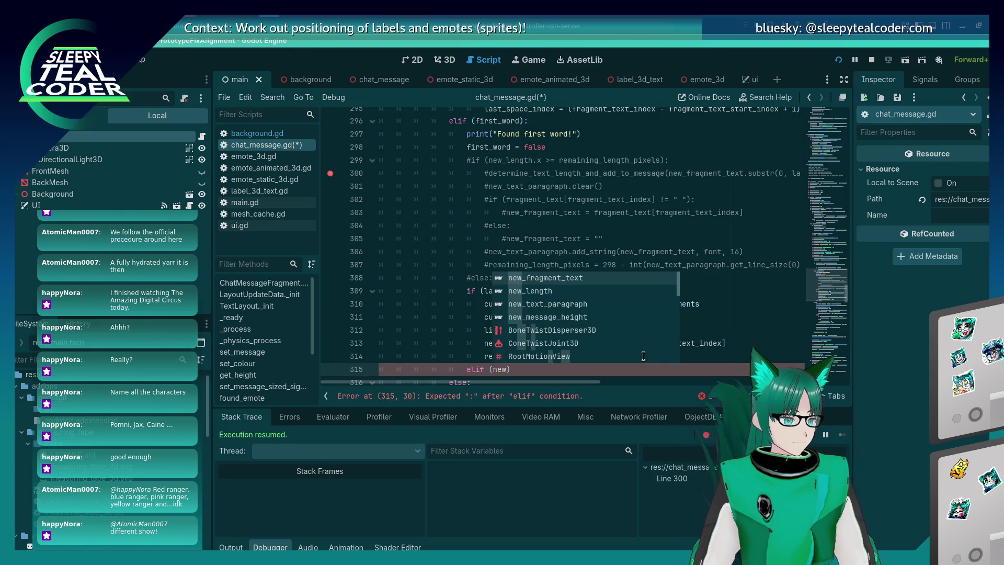
key("Escape")
key("shift+Home")
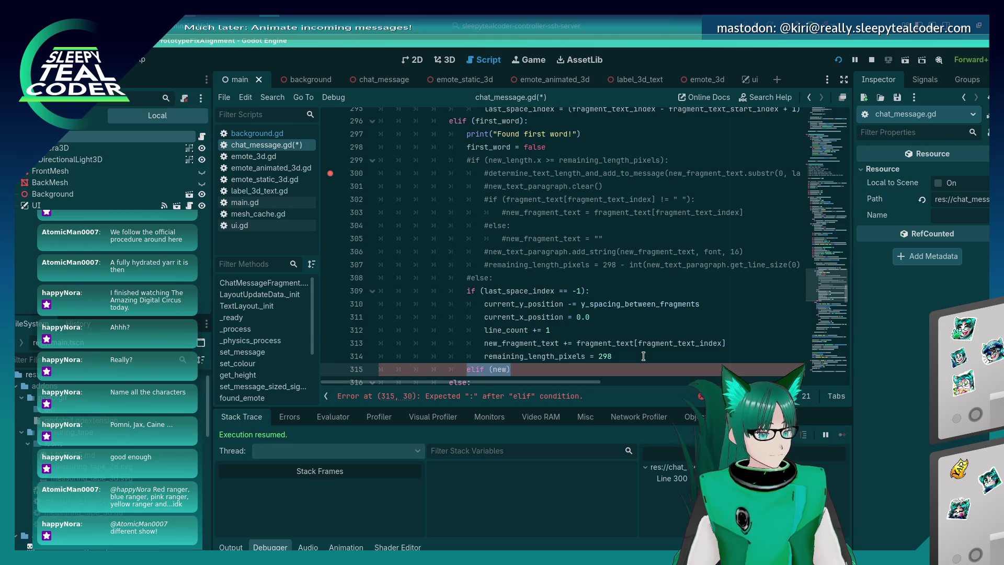
scroll(643, 356, "down", 3)
left_click(520, 253)
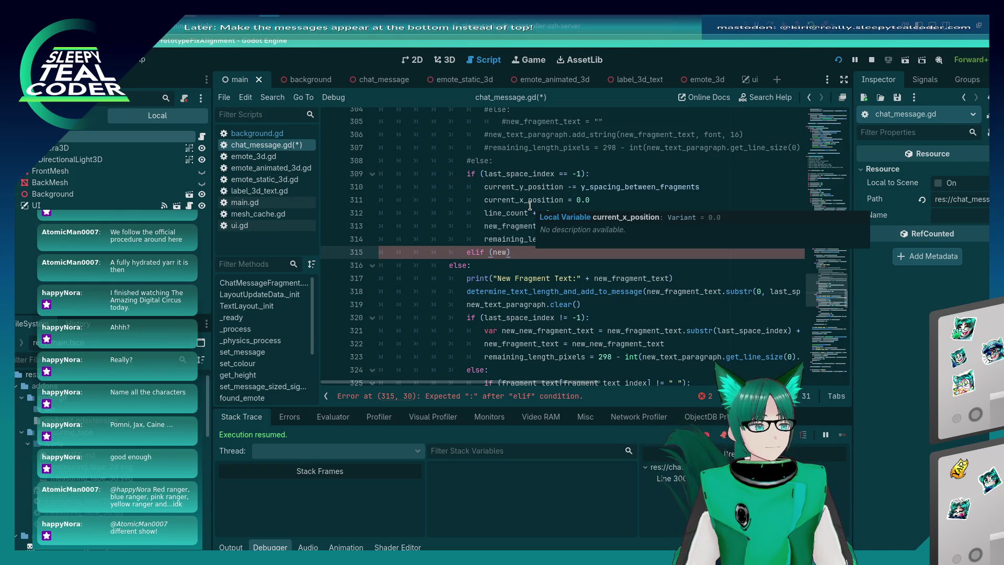
left_click(506, 256)
Step: Delete the unfinished elif line and move the leftover blank line up to line 310
scroll(519, 255, "up", 2)
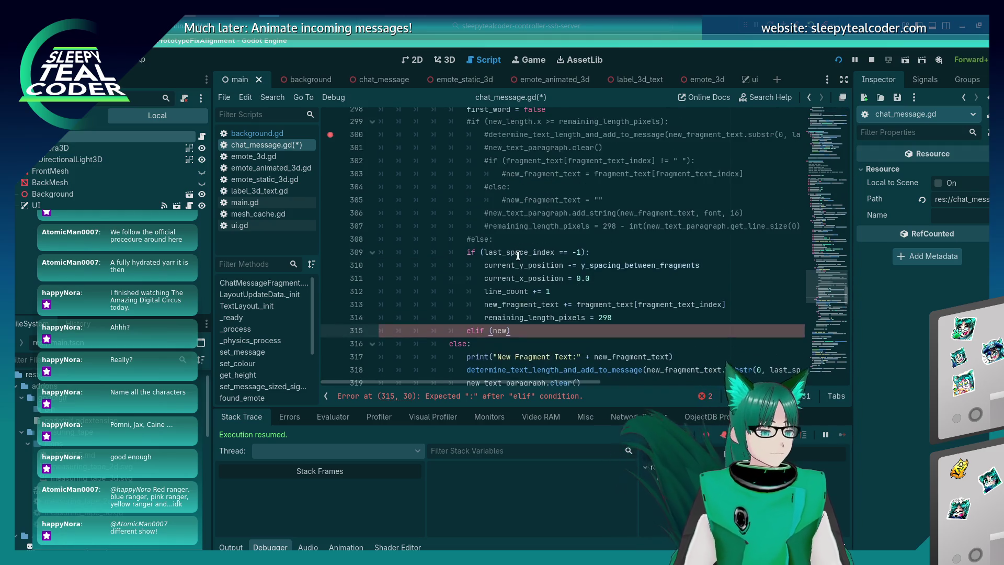
scroll(519, 256, "down", 2)
key("shift+Home")
key("BackSpace")
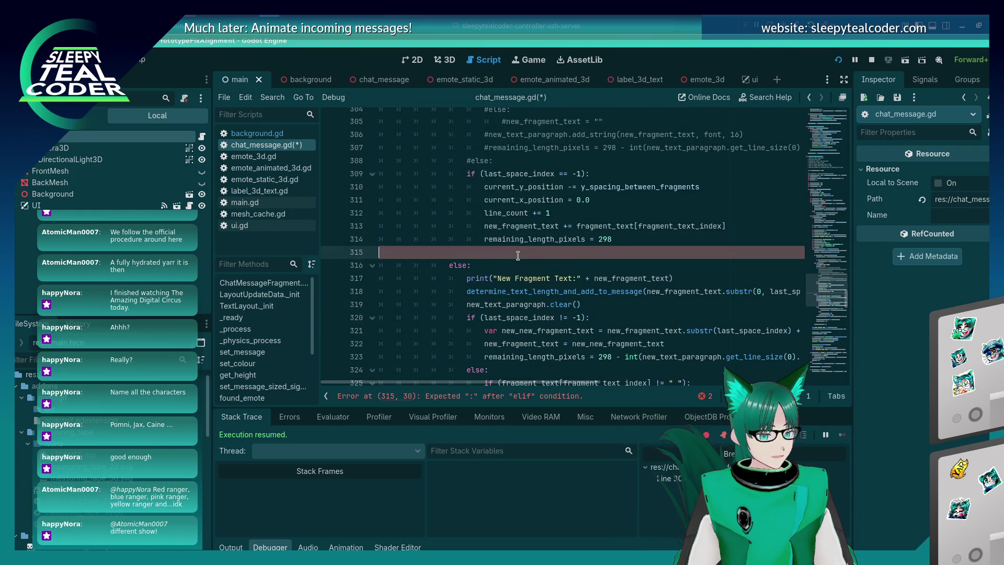
key("alt+Up")
key("alt+Up")
key("alt+Up")
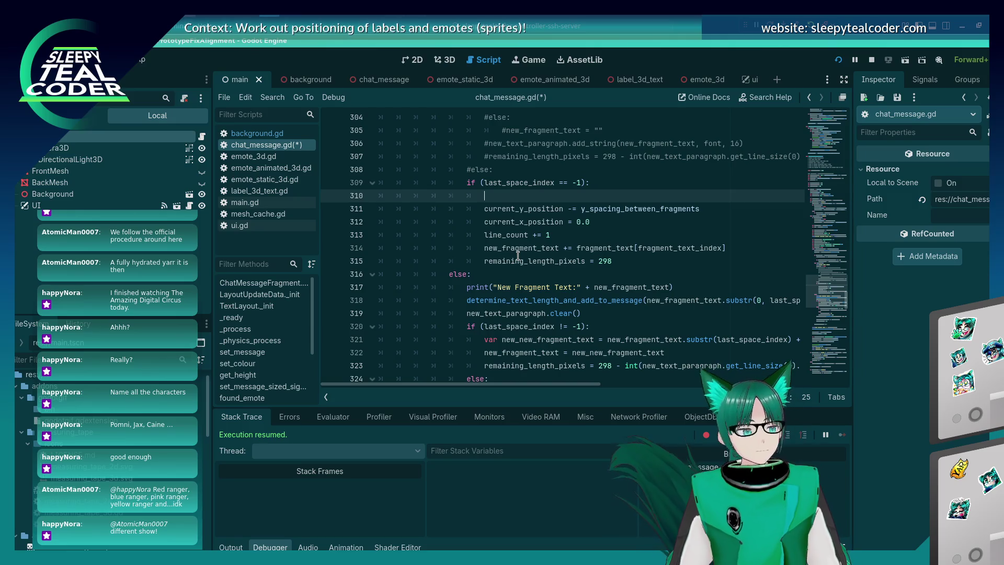
scroll(517, 255, "up", 7)
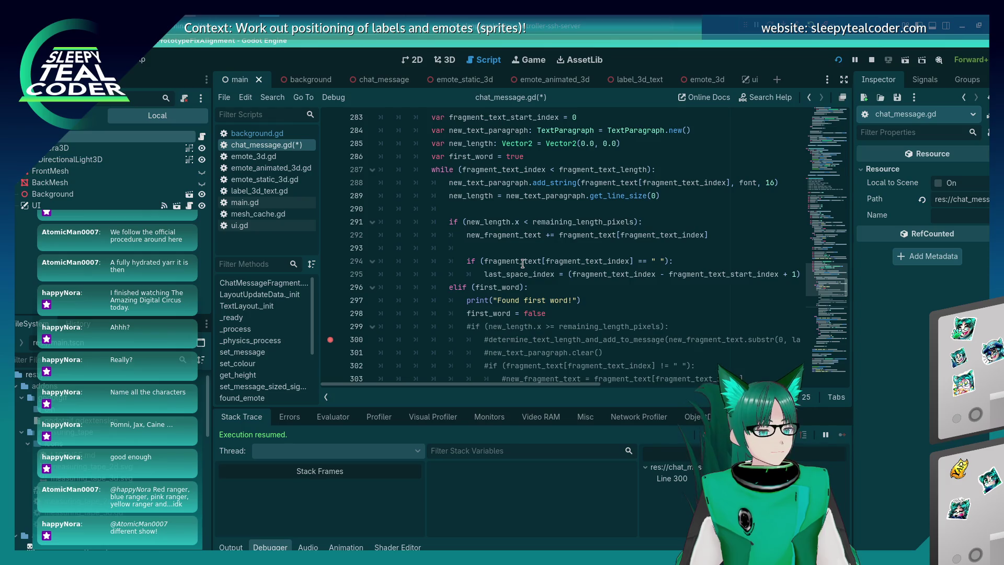
mouse_move(522, 263)
scroll(523, 264, "down", 5)
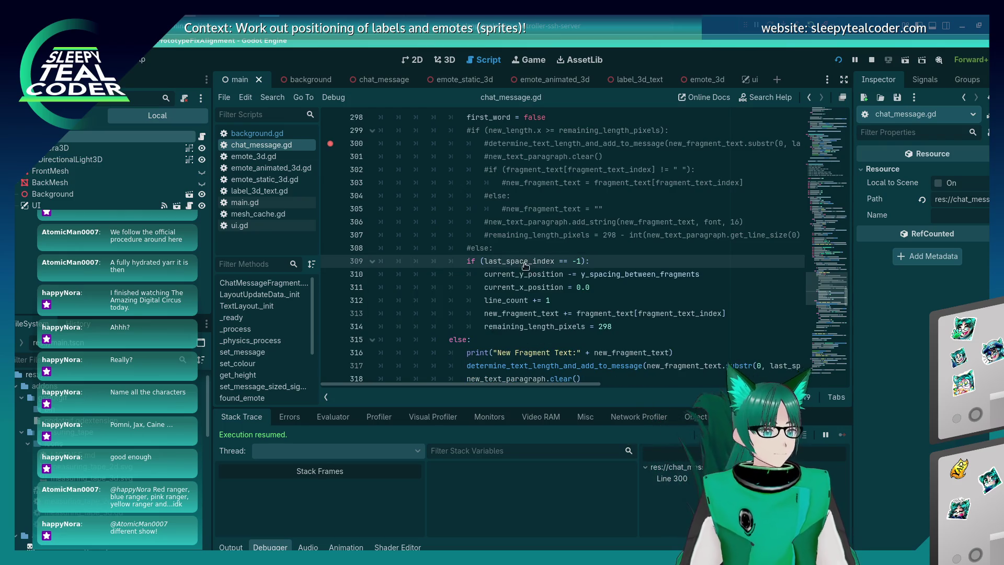
Step: Remove the blank line after line 309 and put the caret at the end of line 309
key("BackSpace")
scroll(525, 263, "up", 3)
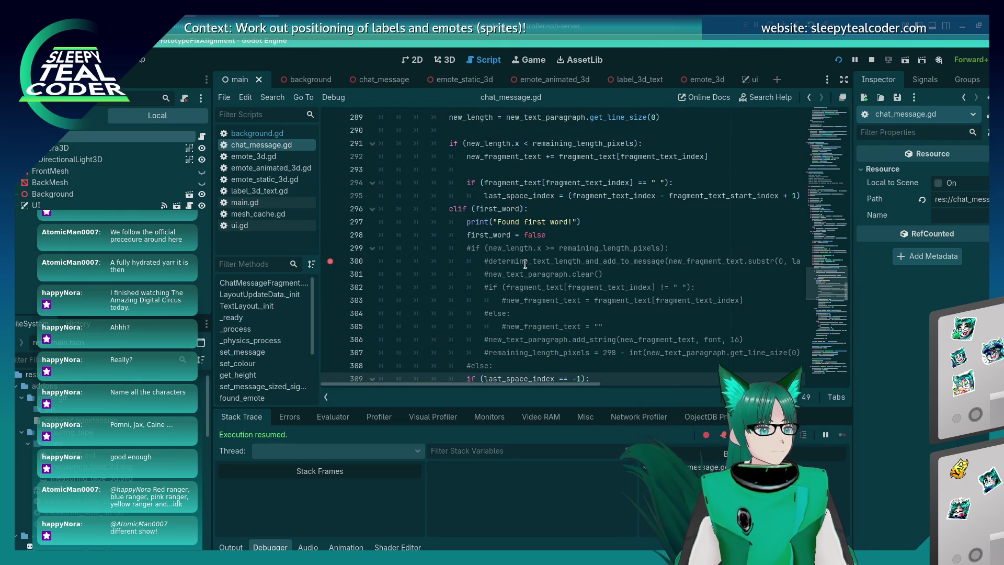
scroll(525, 262, "down", 6)
scroll(528, 256, "up", 3)
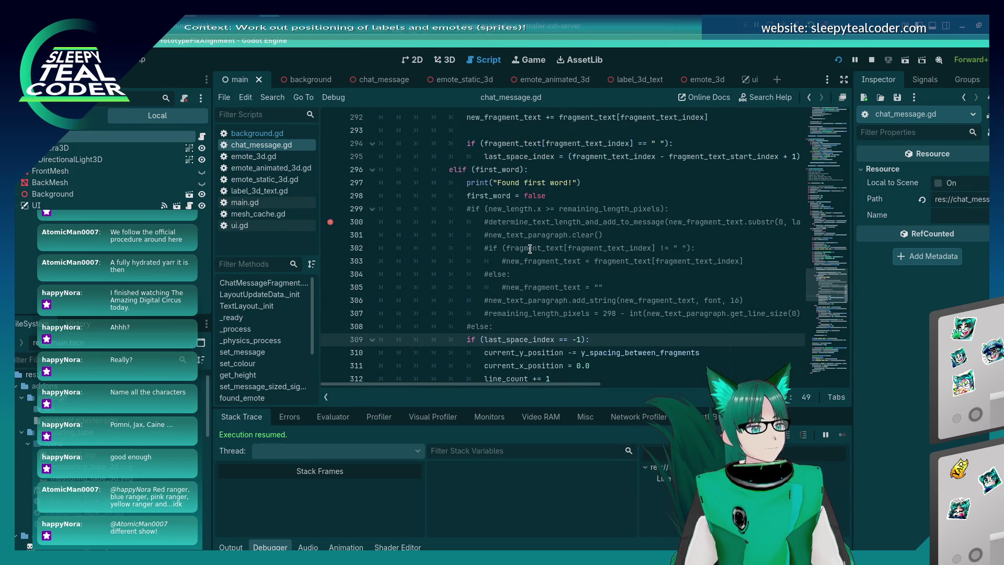
scroll(530, 248, "down", 3)
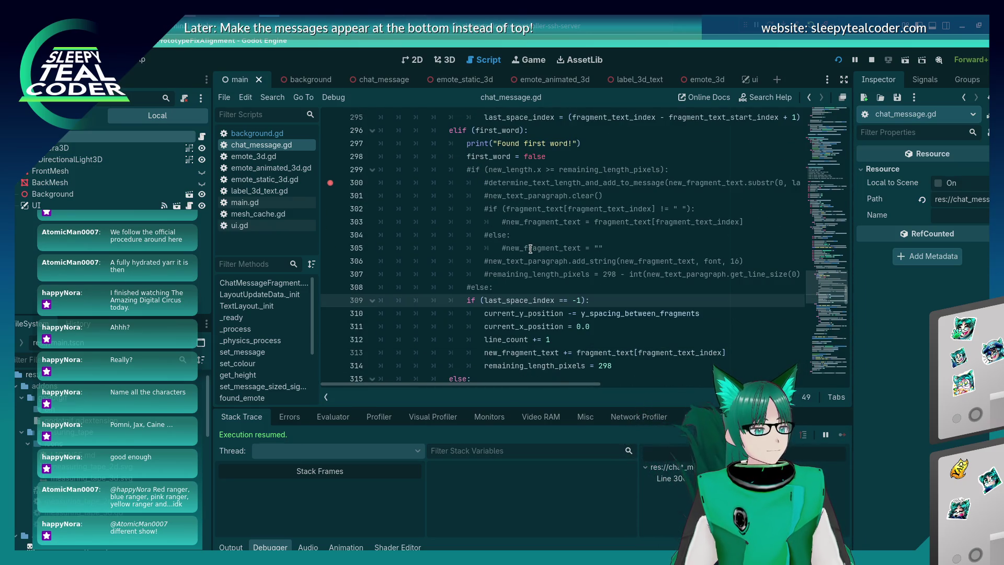
left_click(602, 327)
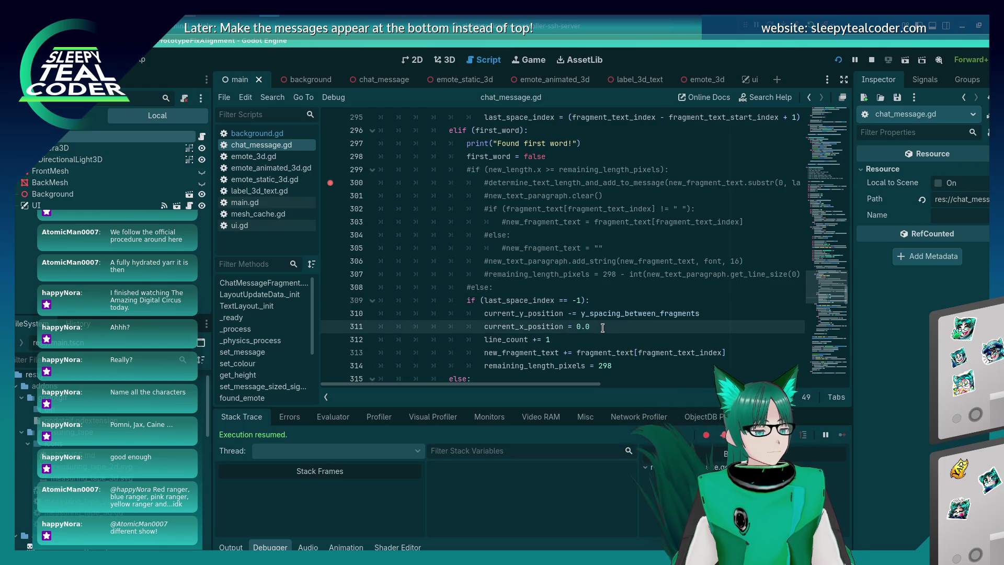
left_click(609, 301)
scroll(610, 303, "down", 3)
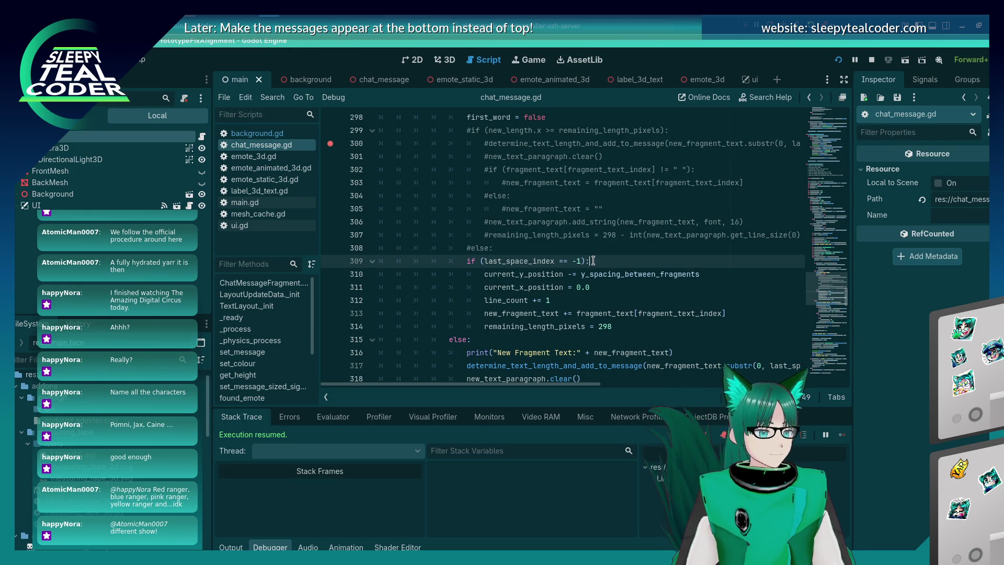
left_click(615, 286)
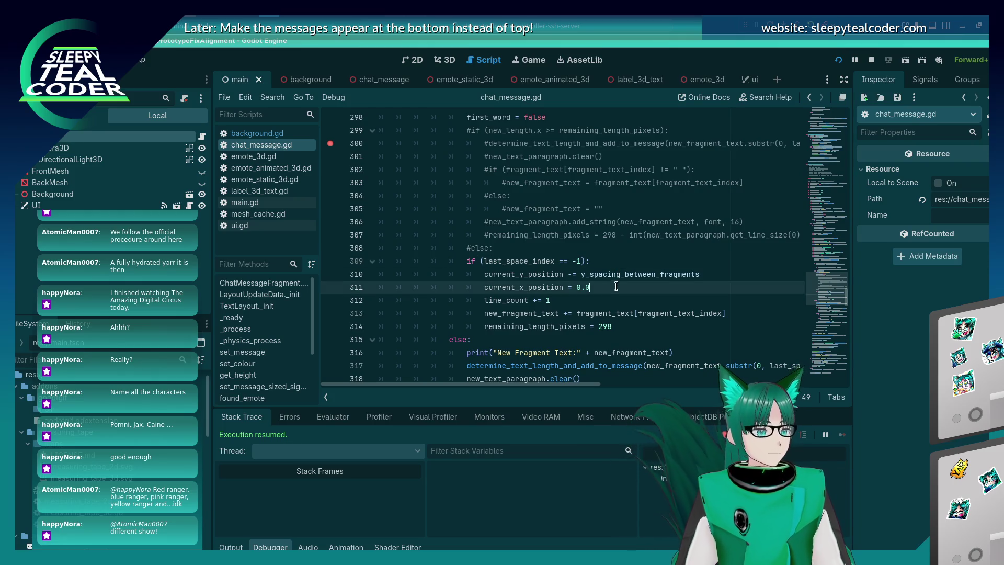
left_click(603, 300)
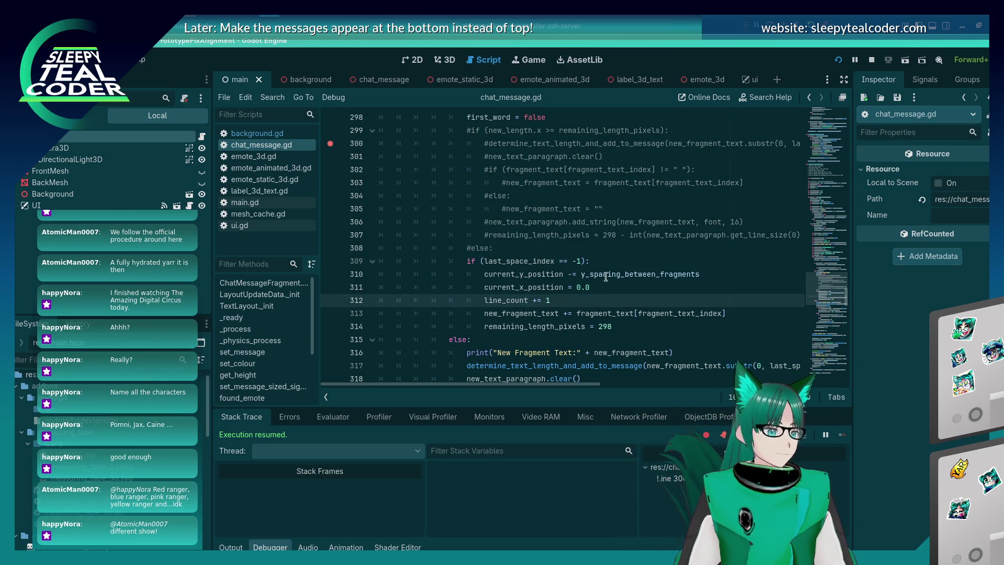
left_click(614, 259)
Step: Add 'if (new_length.x >= 298):' below line 309 and save the script
key("Return")
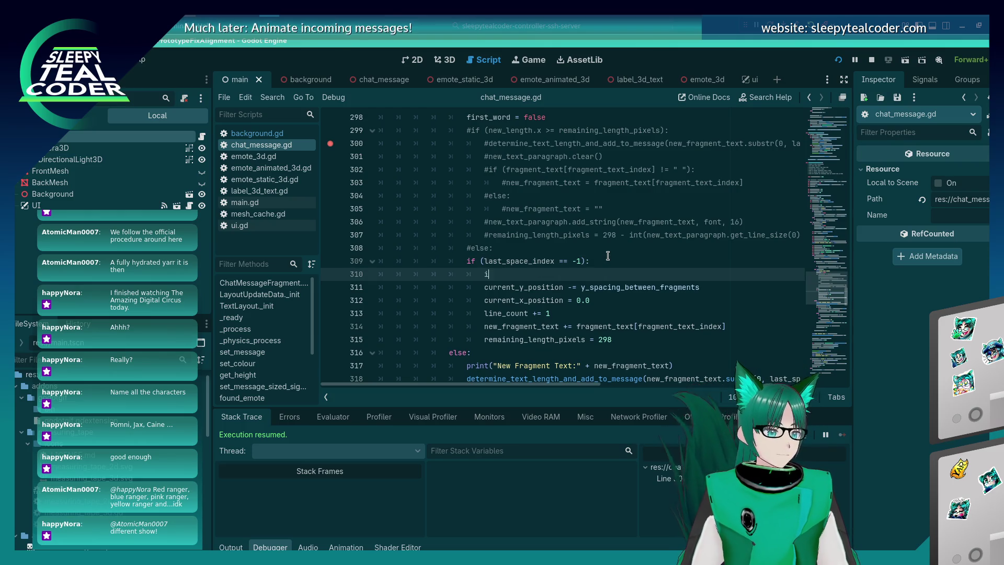
type("if (")
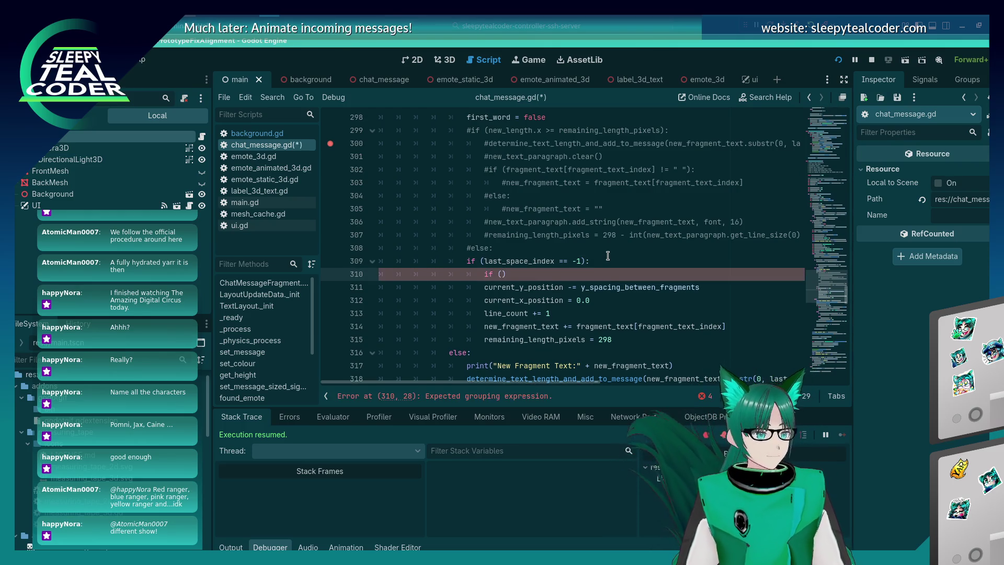
type("new_length.x > 2")
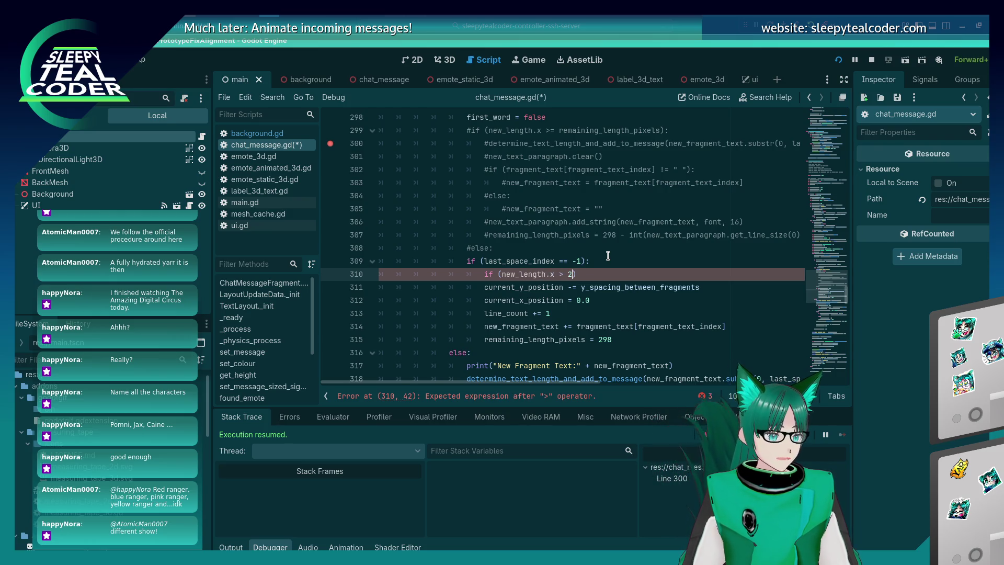
key("BackSpace")
type("= 298)")
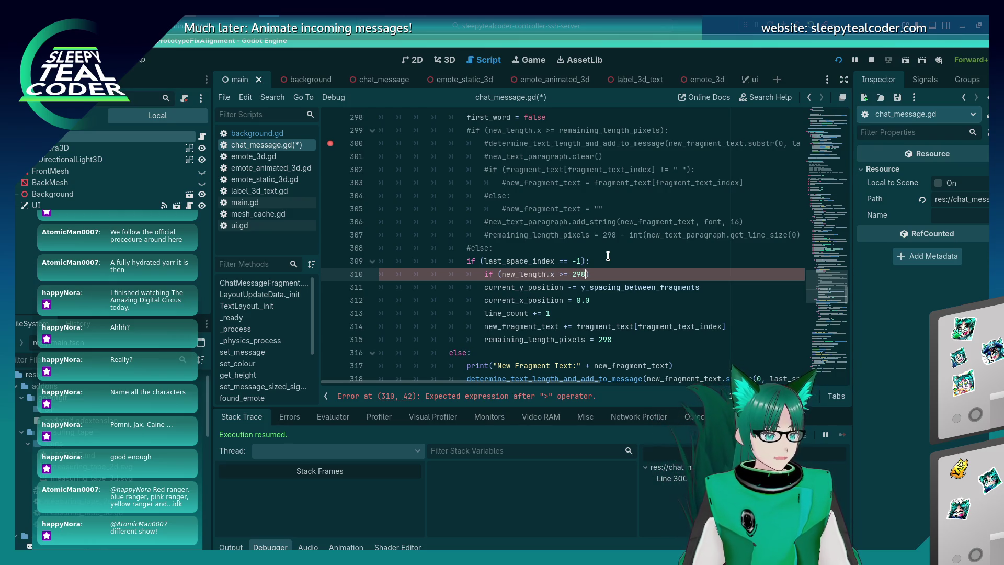
type(":")
key("Return")
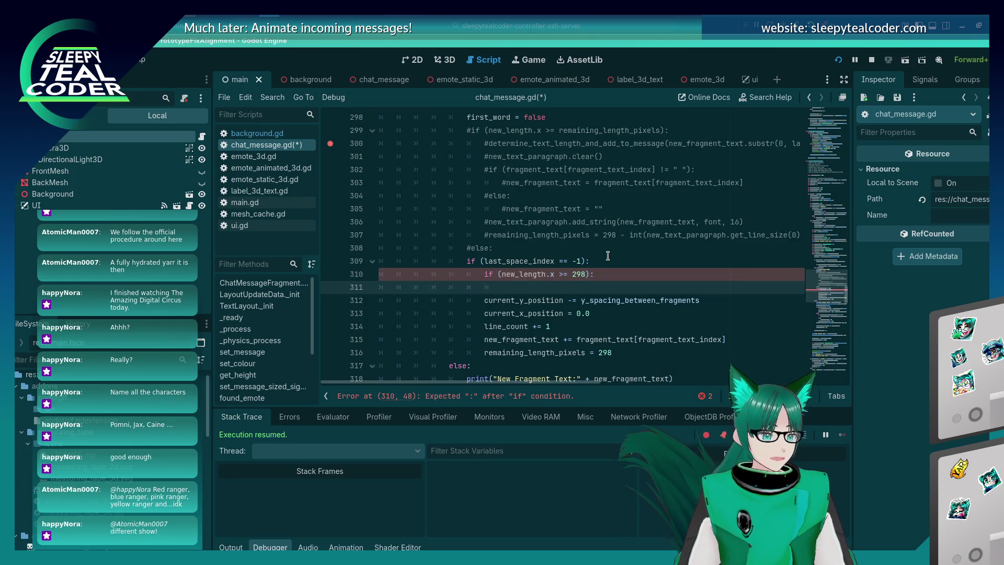
key("ctrl+s")
Step: Add an else branch, with pass placeholders under both the if and the else
key("Down")
key("Down")
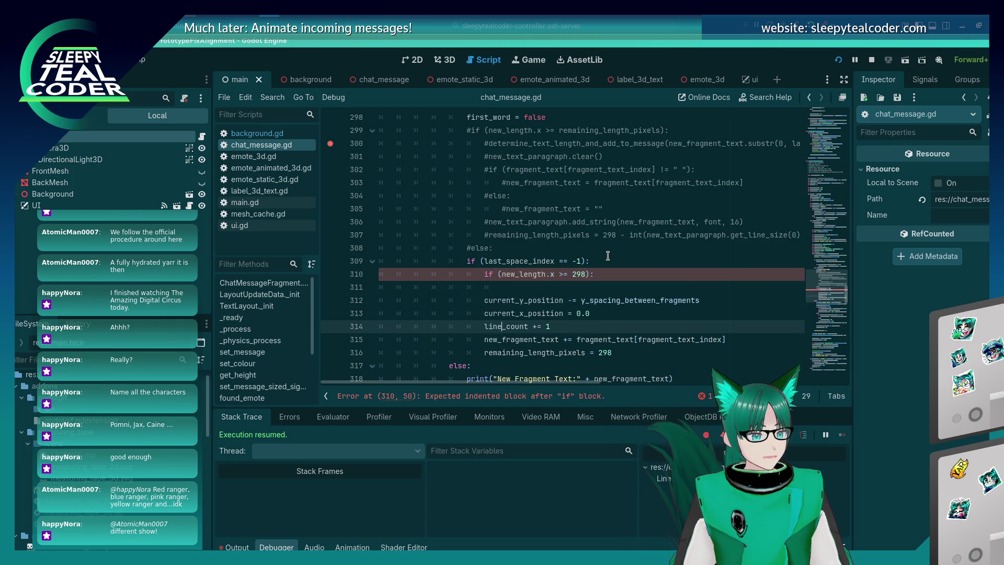
key("Up")
key("Up")
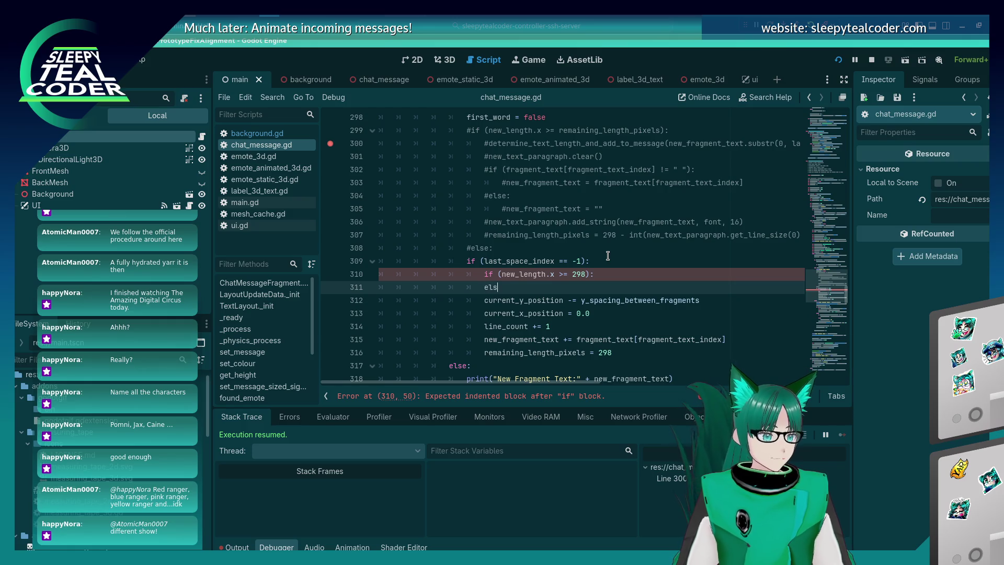
type("e:")
key("Return")
type("pass")
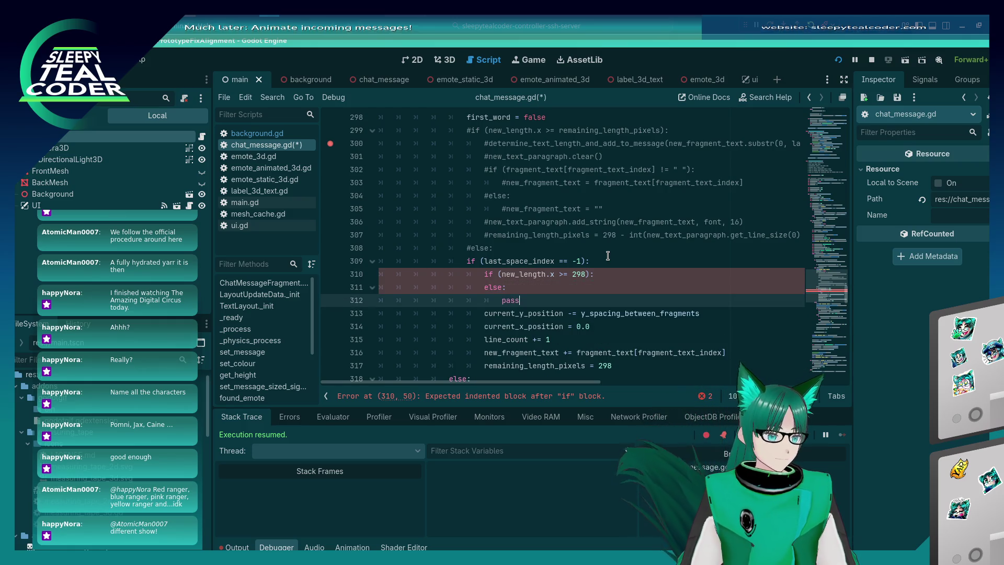
key("Up")
key("Up")
key("End")
key("Return")
type("pass")
Step: Move 'line_count += 1' up into the else branch
key("Down")
key("Down")
key("Down")
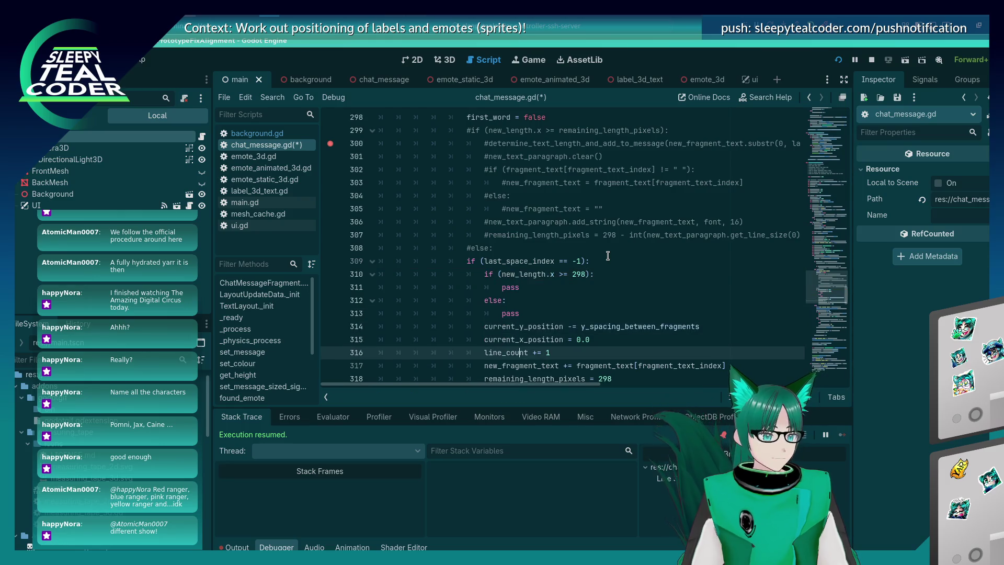
key("Home")
key("shift+End")
key("ctrl+x")
key("Up")
key("Up")
key("Up")
key("Home")
key("ctrl+v")
key("Return")
key("End")
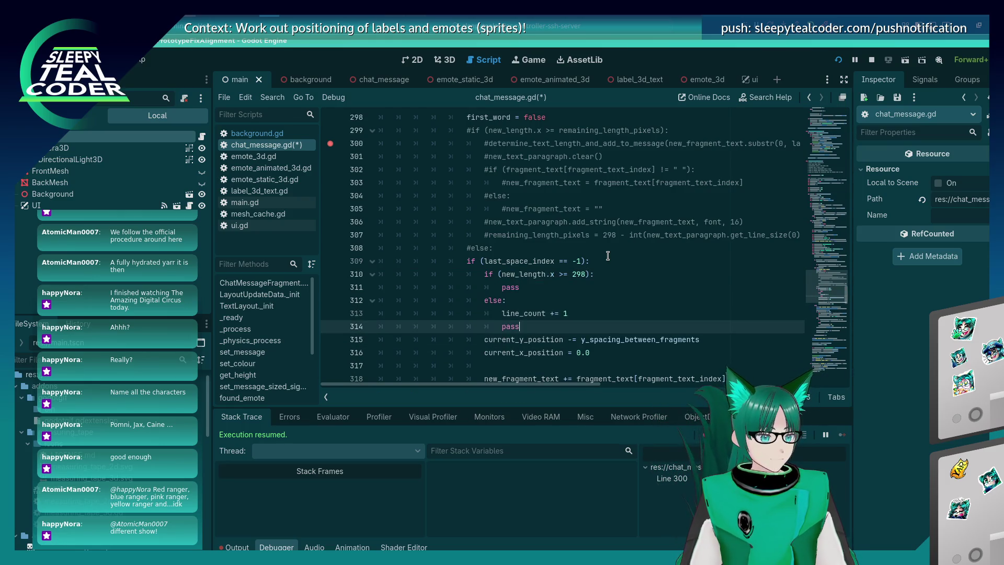
Step: Delete both pass placeholders and the leftover blank line, then save
key("shift+Home")
key("BackSpace")
key("BackSpace")
key("Down")
key("Down")
key("ctrl+s")
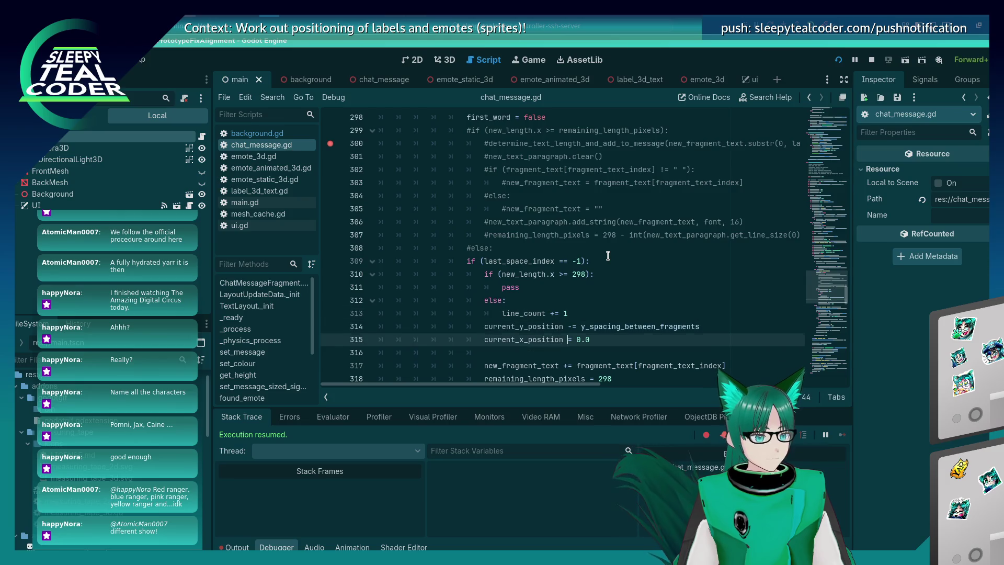
key("Down")
key("BackSpace")
key("Up")
key("Up")
key("Up")
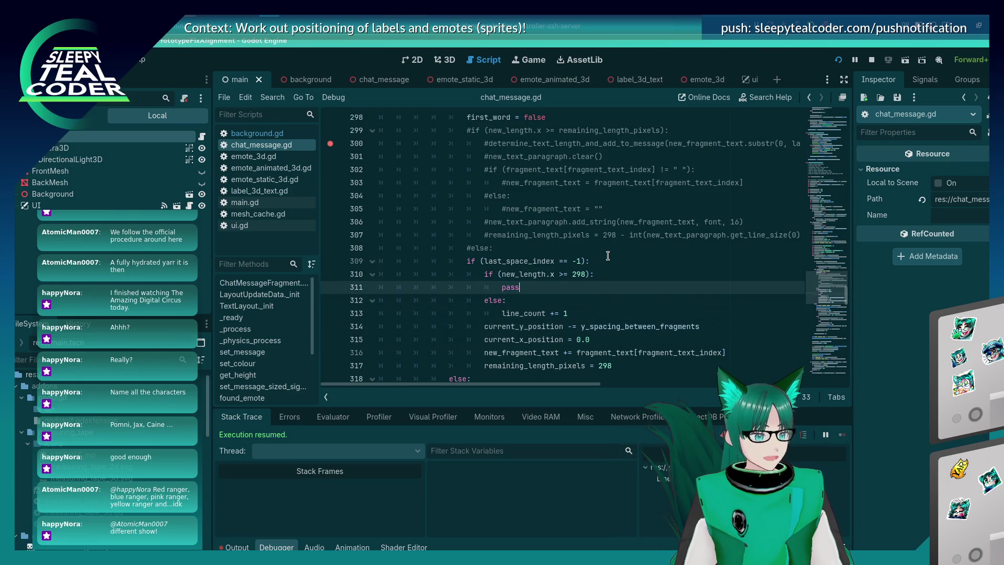
key("BackSpace")
key("shift+Home")
key("BackSpace")
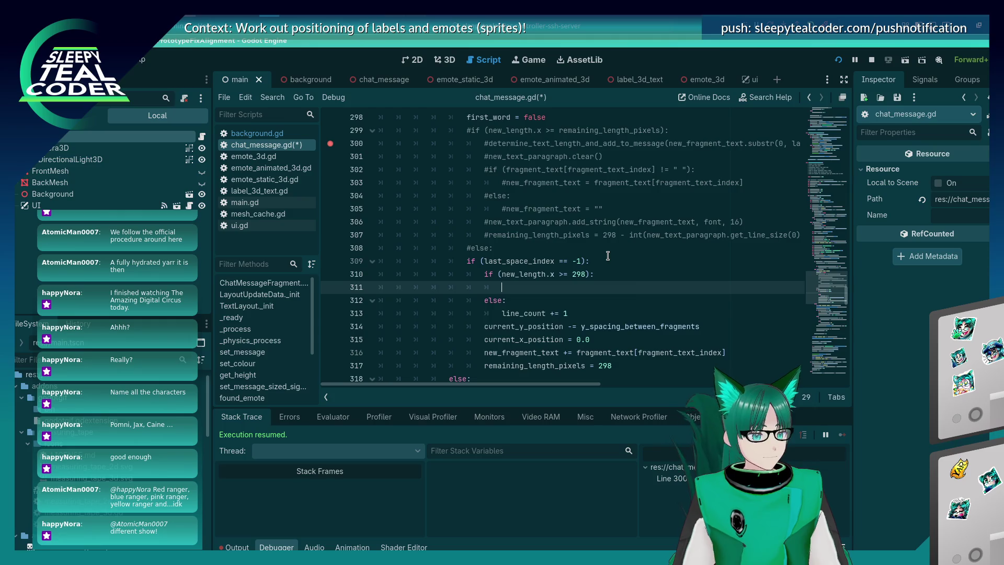
key("ctrl+s")
Step: Copy the determine_text_length_and_add_to_message call and paste it indented under the if
scroll(596, 252, "down", 3)
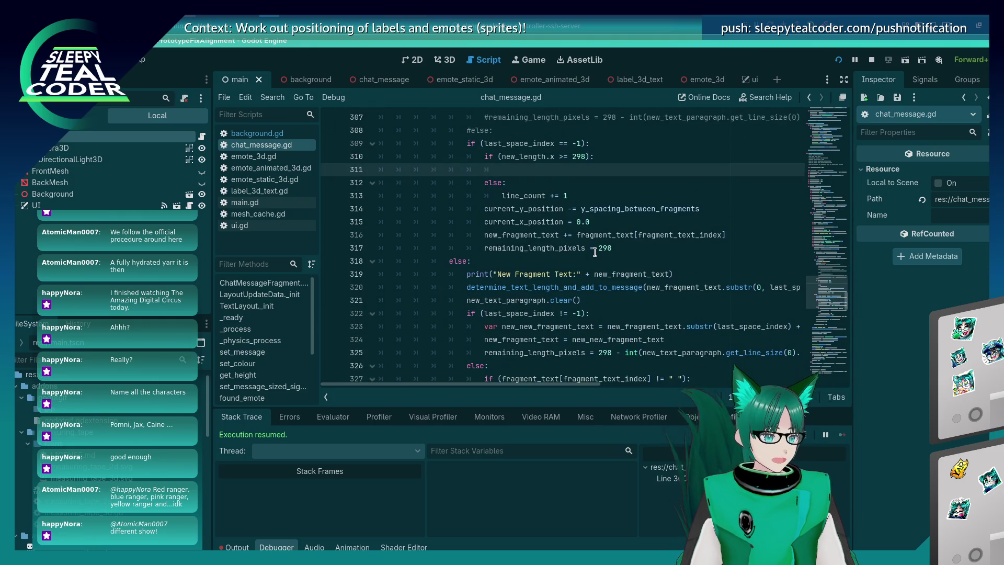
triple_click(657, 293)
key("Up")
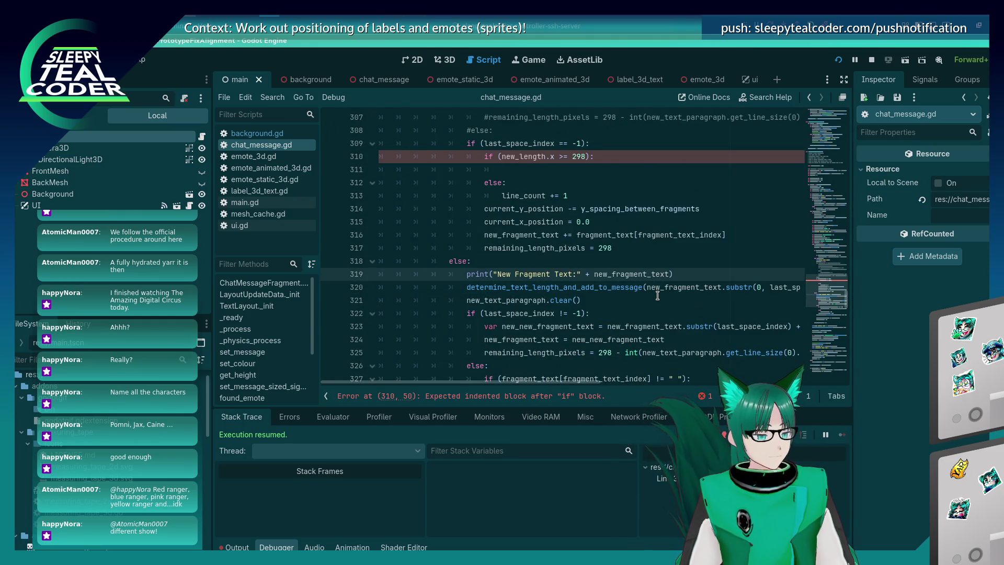
key("Up")
key("Up")
key("Up")
key("ctrl+v")
key("Home")
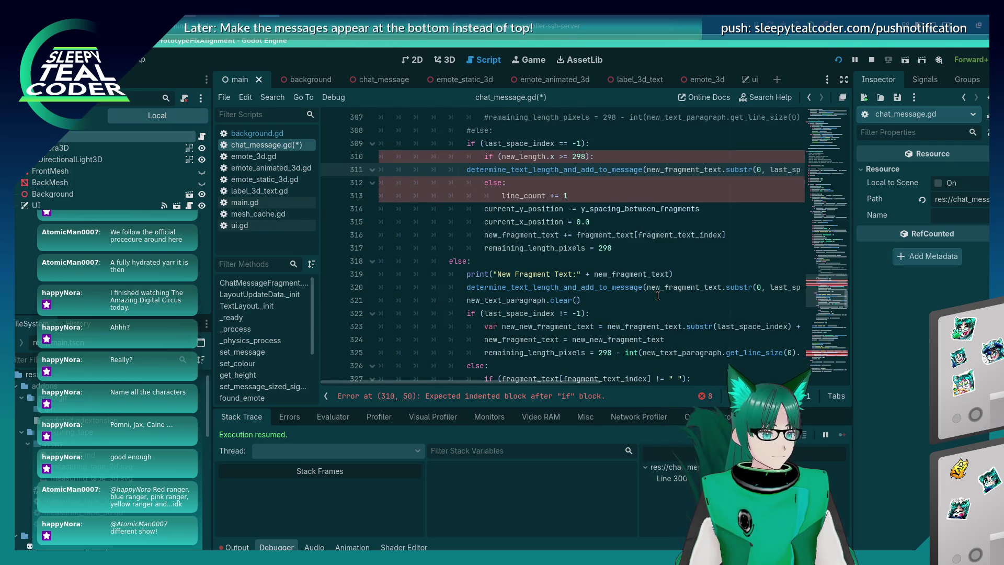
key("Tab")
key("Tab")
key("Down")
key("Down")
key("Down")
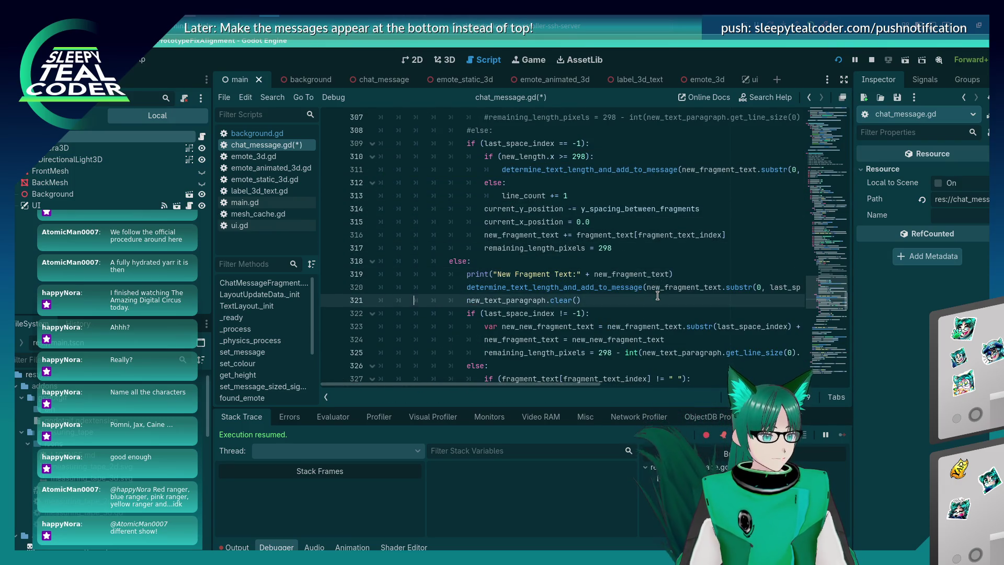
Step: Paste new_text_paragraph.clear() below line 311, aligned with the call above it
key("End")
key("Up")
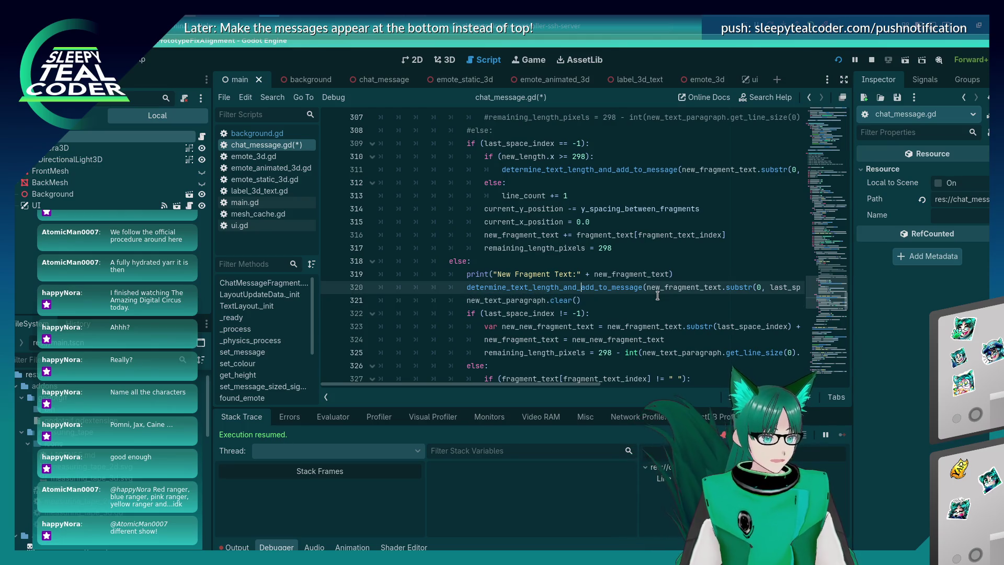
key("Down")
key("ctrl+c")
key("Up")
key("Up")
key("Up")
key("End")
key("Return")
key("ctrl+v")
key("Home")
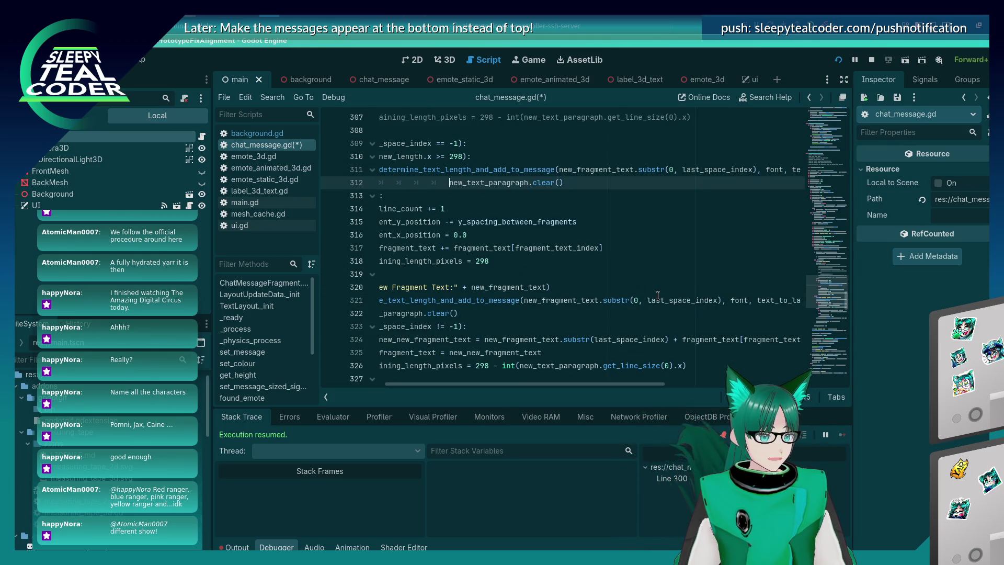
key("BackSpace")
key("BackSpace")
key("BackSpace")
key("Home")
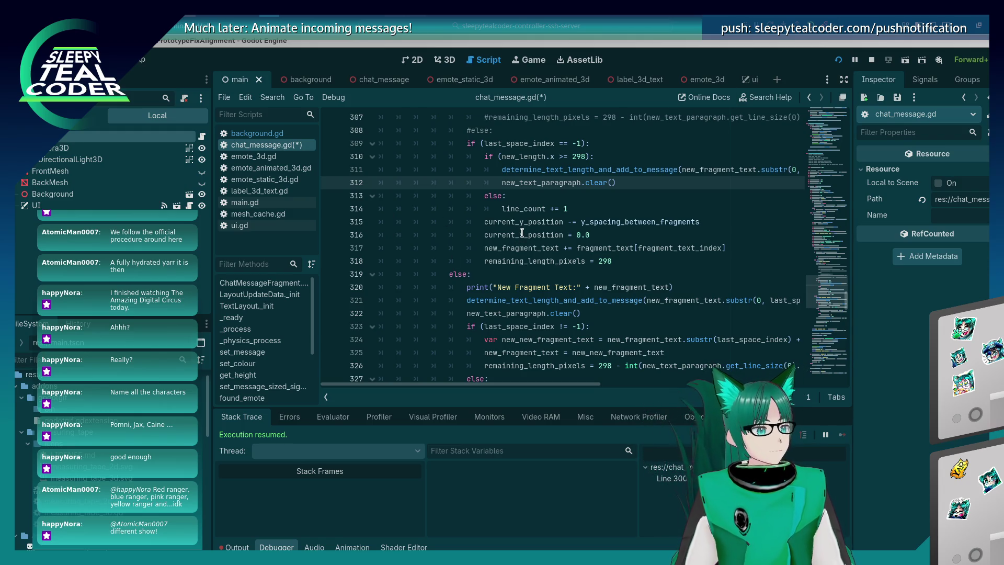
Step: Select the space-check if/else block on lines 328–331
scroll(522, 234, "down", 3)
left_click(596, 313)
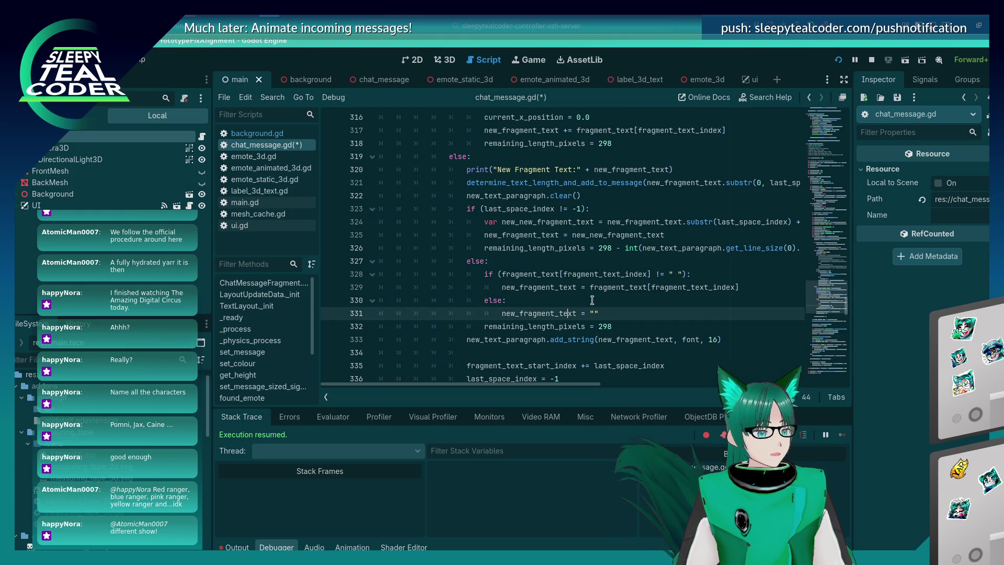
key("shift+Up")
key("shift+Up")
key("shift+Up")
key("shift+Home")
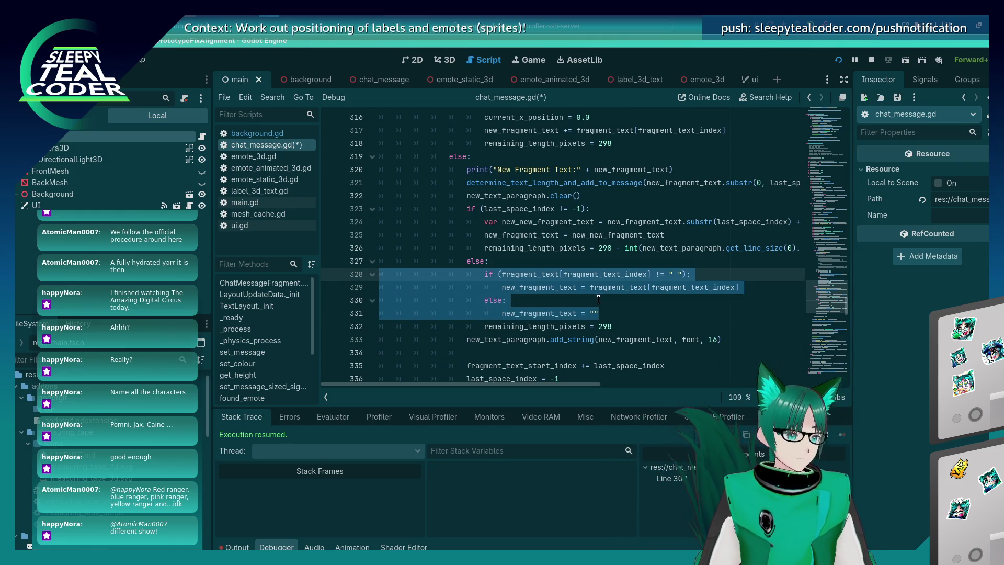
scroll(596, 300, "up", 8)
scroll(579, 305, "down", 2)
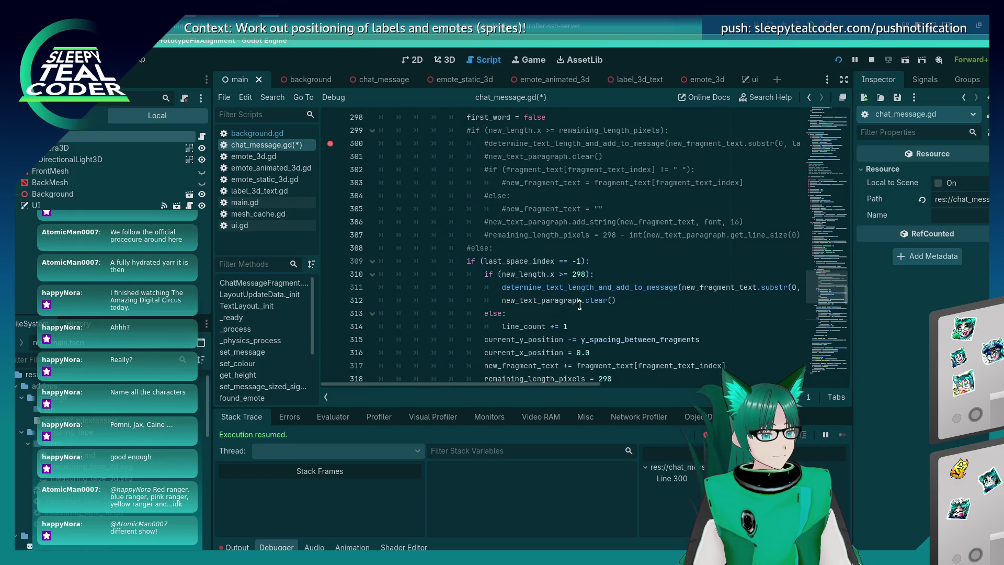
Step: Paste the space-check block after line 312, indent it one level, and save
left_click(629, 297)
key("Return")
key("ctrl+v")
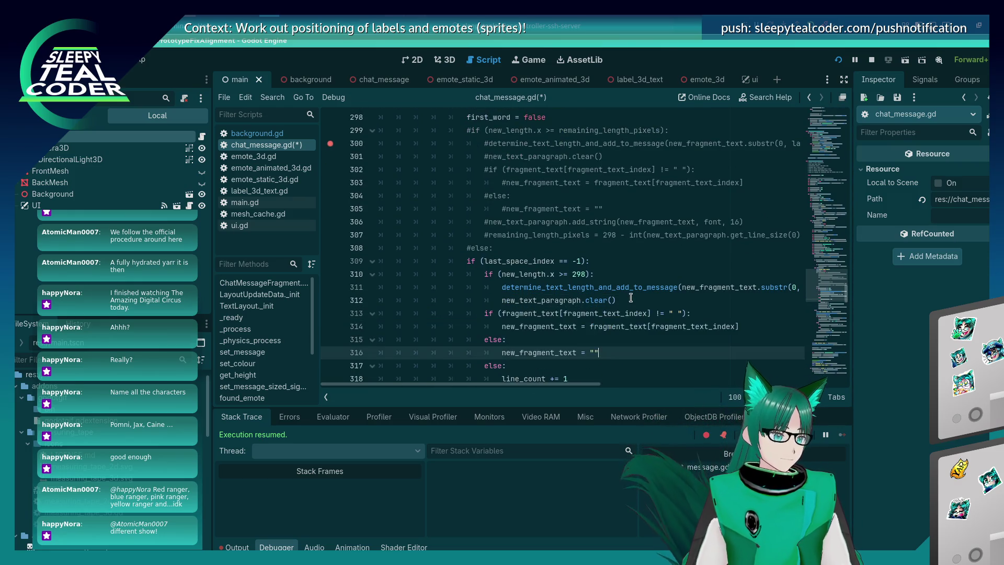
key("Tab")
key("Up")
key("Tab")
key("Up")
key("Tab")
key("Up")
key("Tab")
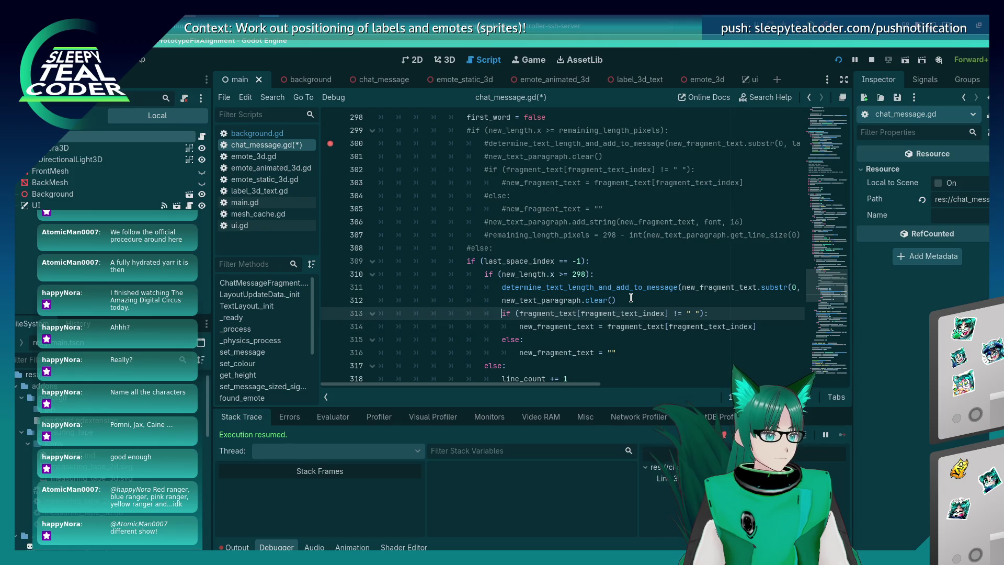
key("ctrl+s")
Step: Move down the script and select the trailing add_string line 337
key("Down")
key("Down")
key("Down")
key("End")
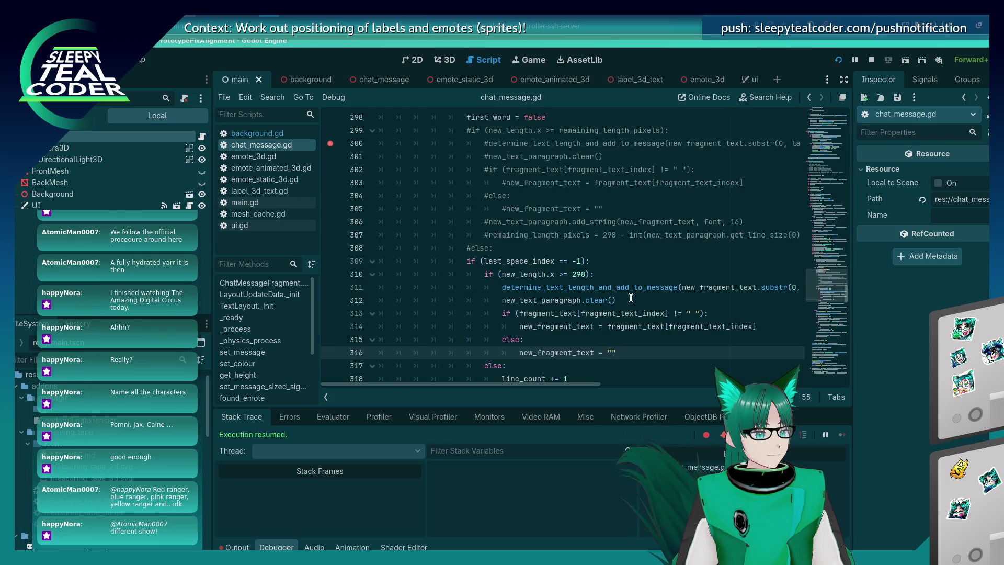
key("Down")
key("Down")
key("Down")
key("Down")
key("Down")
key("Down")
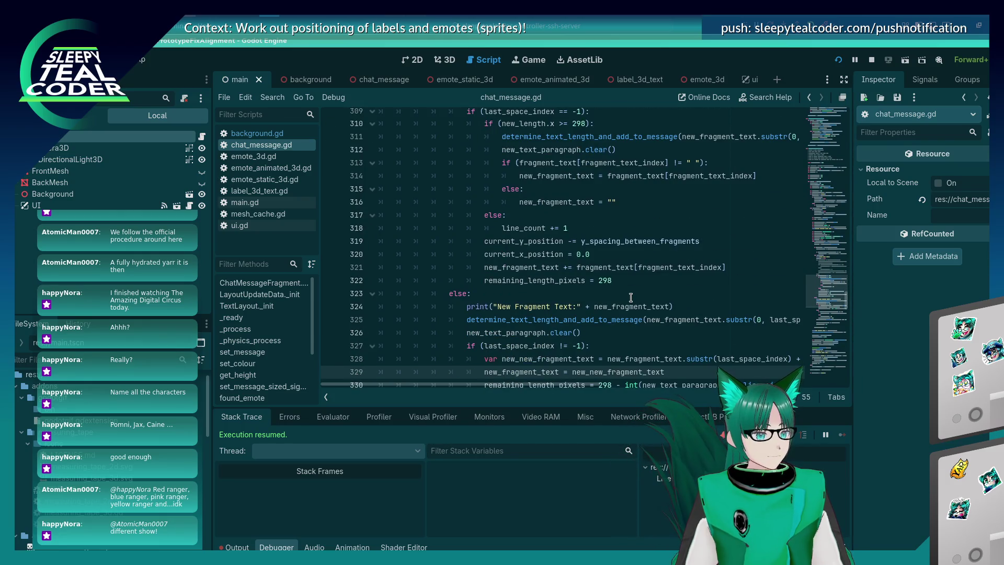
key("Down")
key("Down")
key("Down")
key("Down")
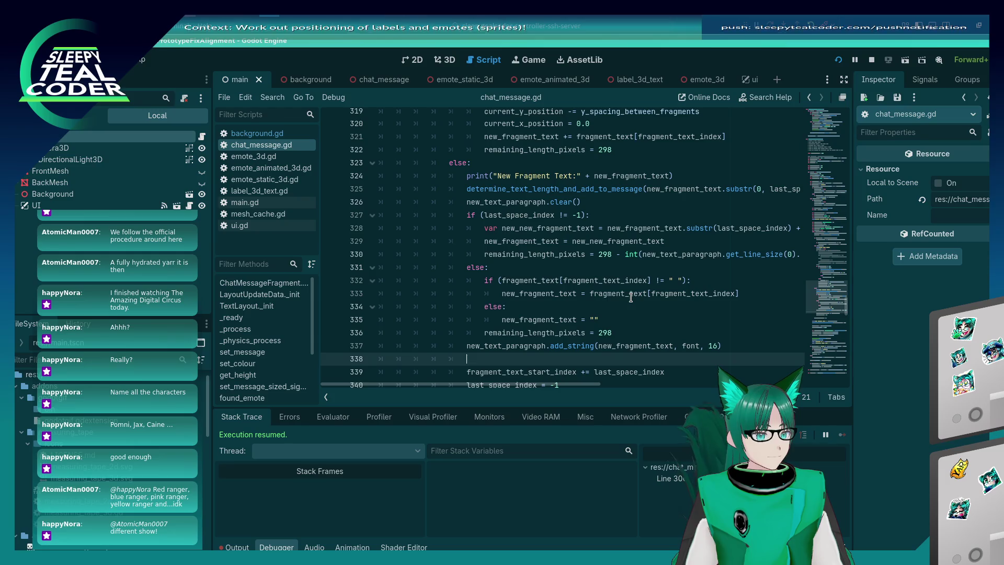
key("Up")
key("Up")
key("Up")
key("Down")
key("Down")
key("Down")
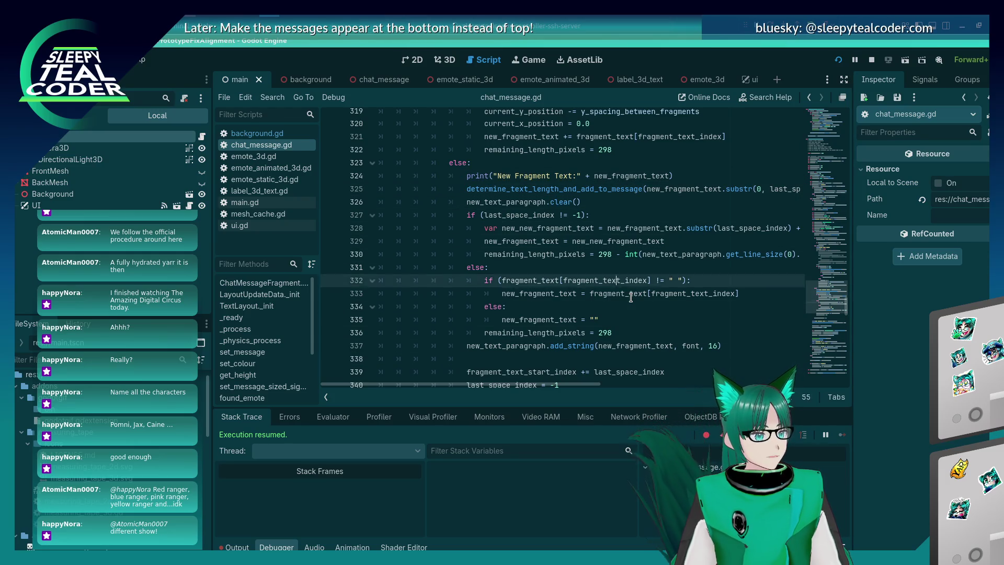
key("End")
key("shift+Home")
Step: Move the add_string call onto blank line 317 and indent it
key("ctrl+x")
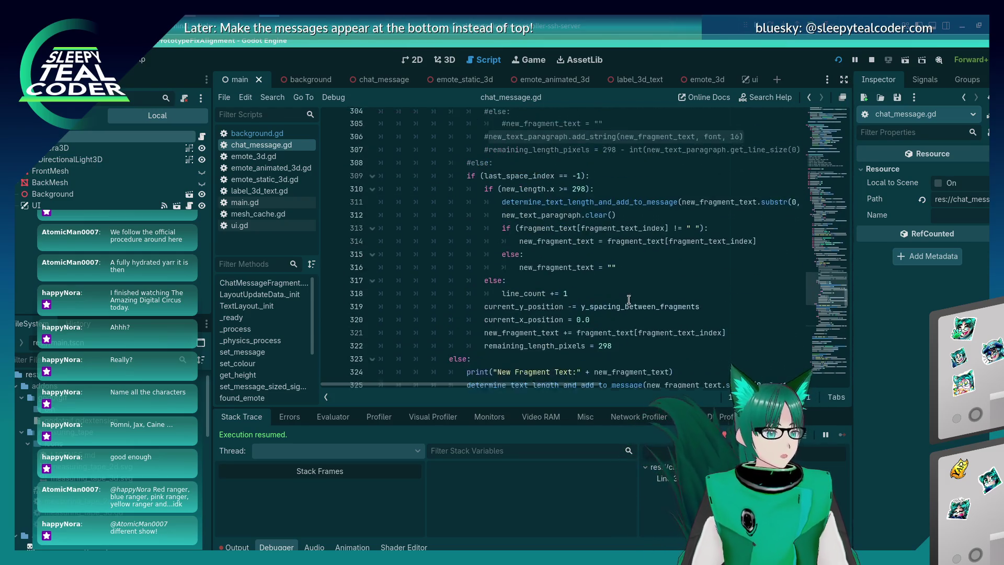
scroll(631, 297, "up", 5)
left_click(646, 261)
key("ctrl+v")
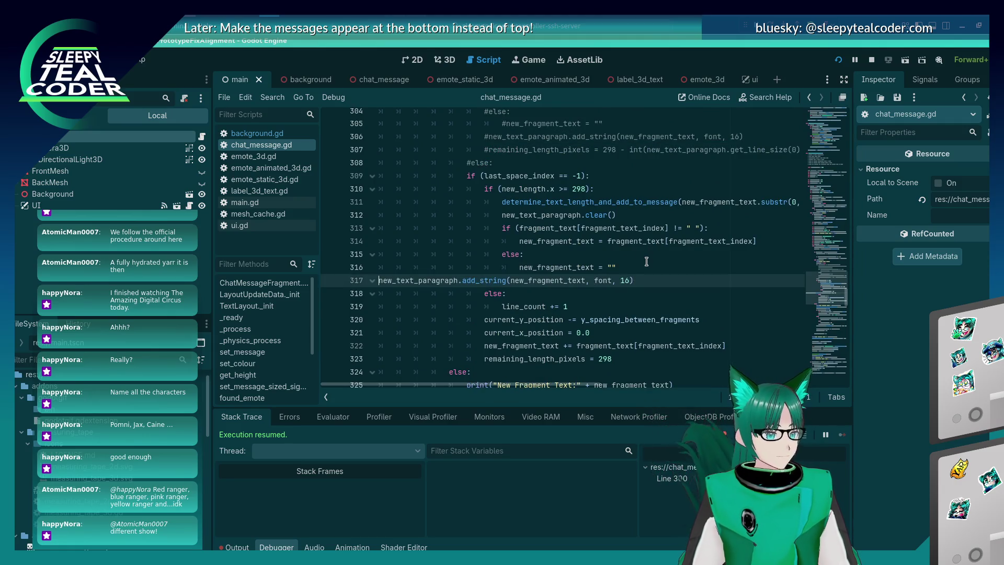
key("Tab")
key("Tab")
key("Tab")
key("Tab")
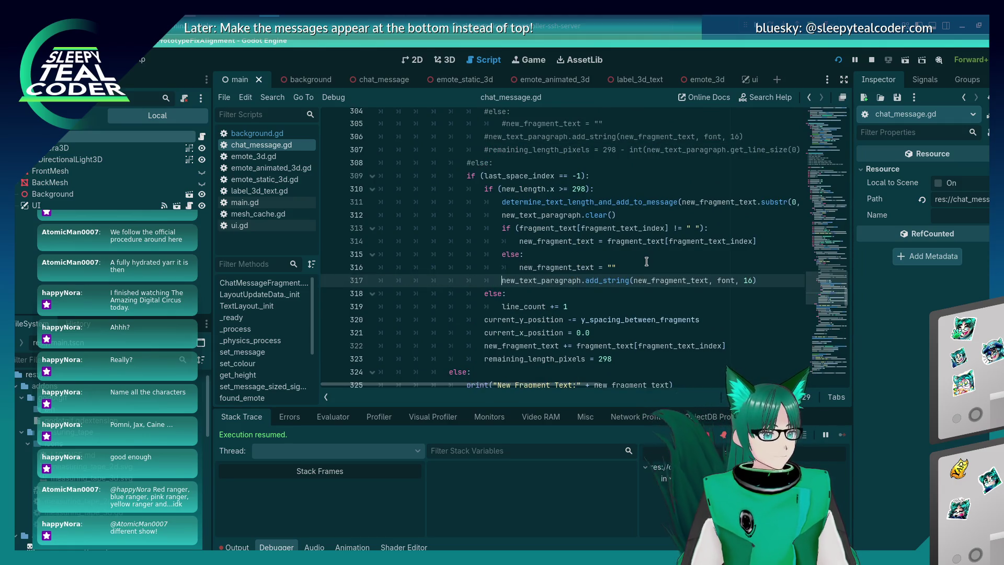
Step: Copy the remaining_length_pixels calculation from line 331 above add_string, indent both lines, and save
scroll(638, 266, "down", 6)
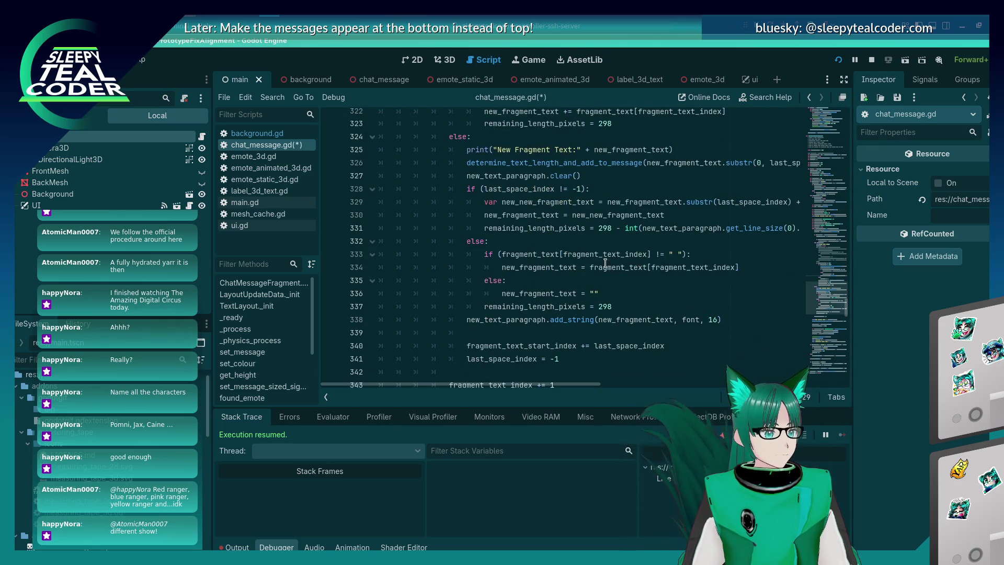
left_click(583, 231)
key("End")
key("shift+Home")
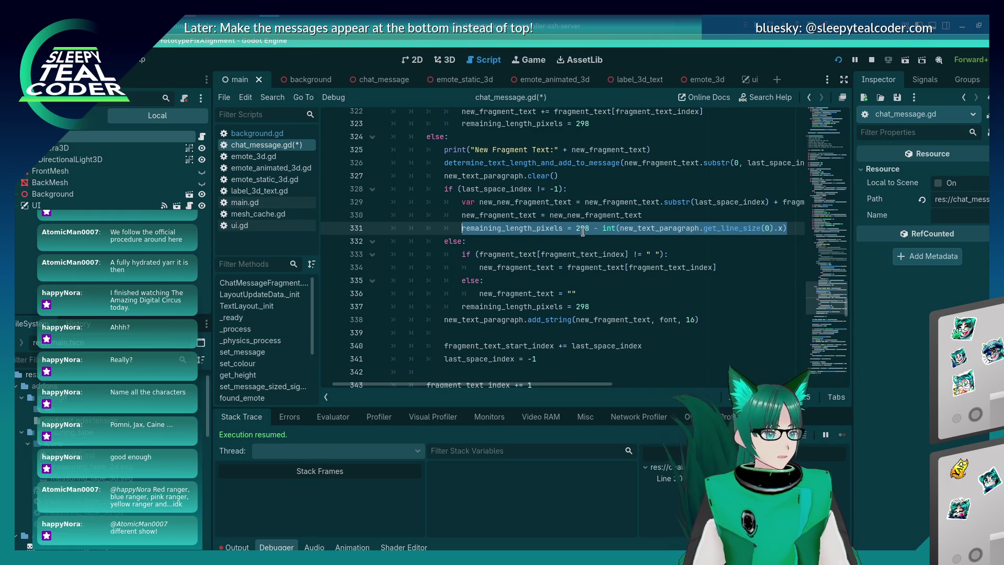
scroll(582, 232, "up", 6)
left_click(626, 267)
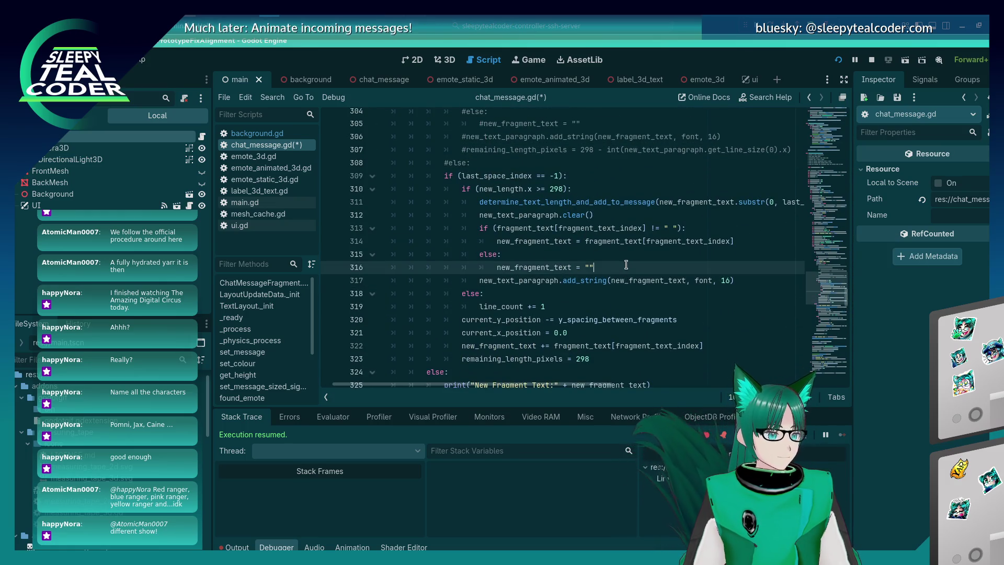
key("Return")
key("ctrl+v")
key("Tab")
key("Tab")
key("Tab")
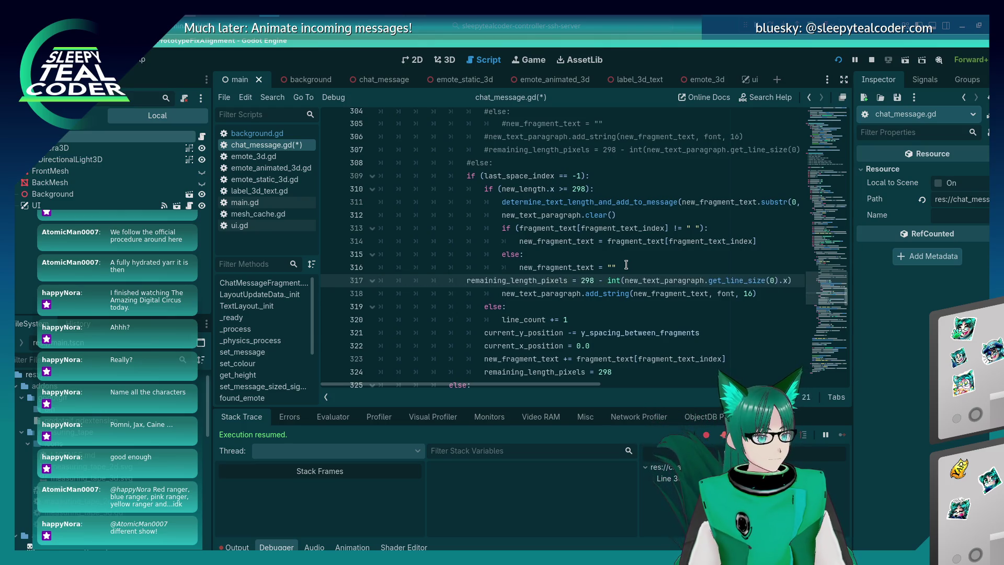
key("Tab")
key("Tab")
key("ctrl+s")
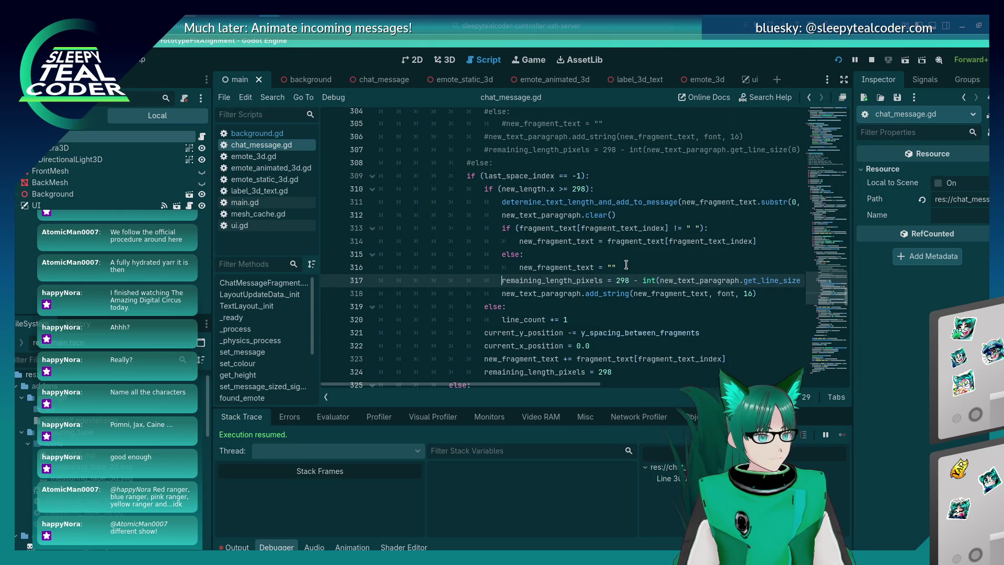
Step: Run the chat prototype with F5, post a test message, then empty the Message field
key("F5")
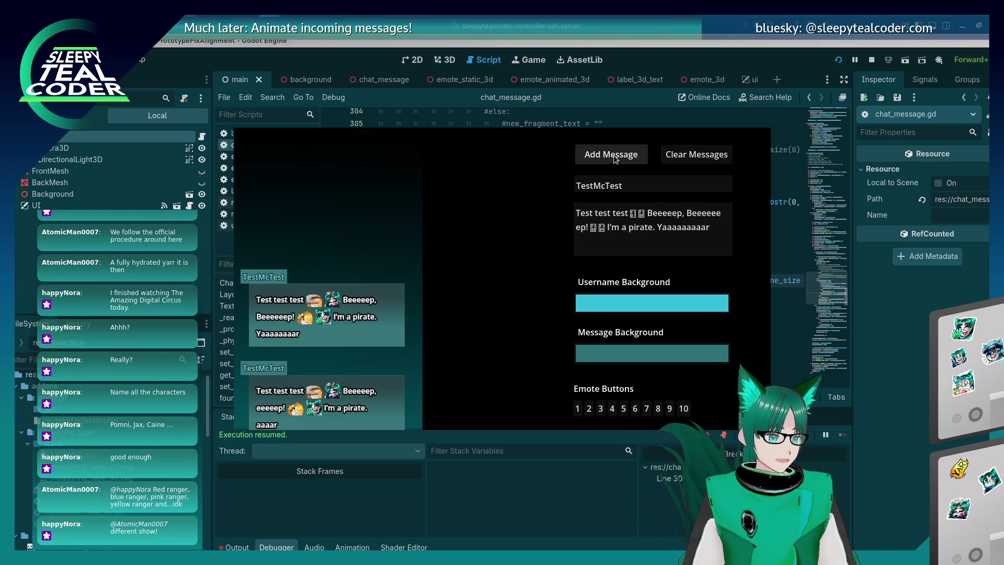
left_click(612, 157)
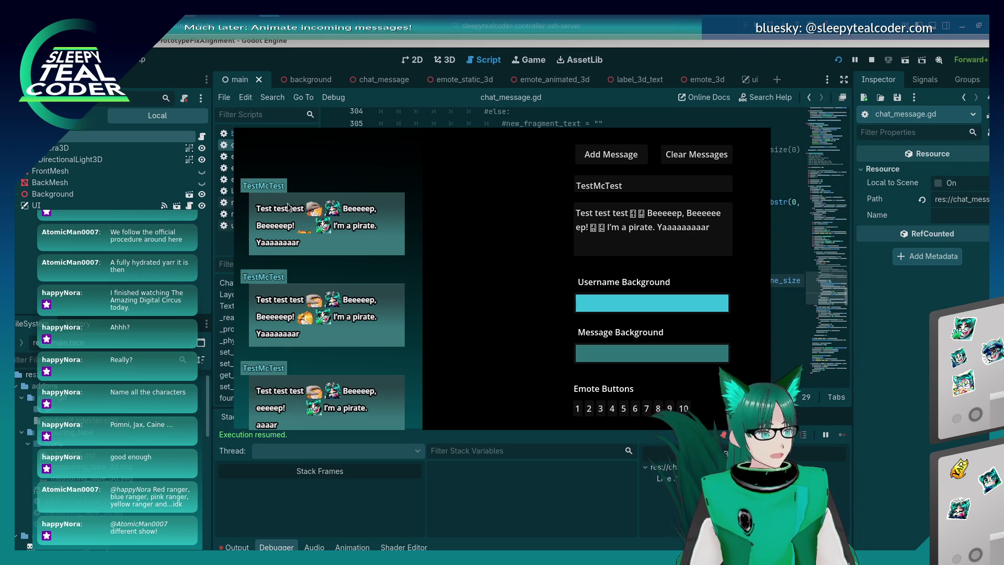
triple_click(629, 231)
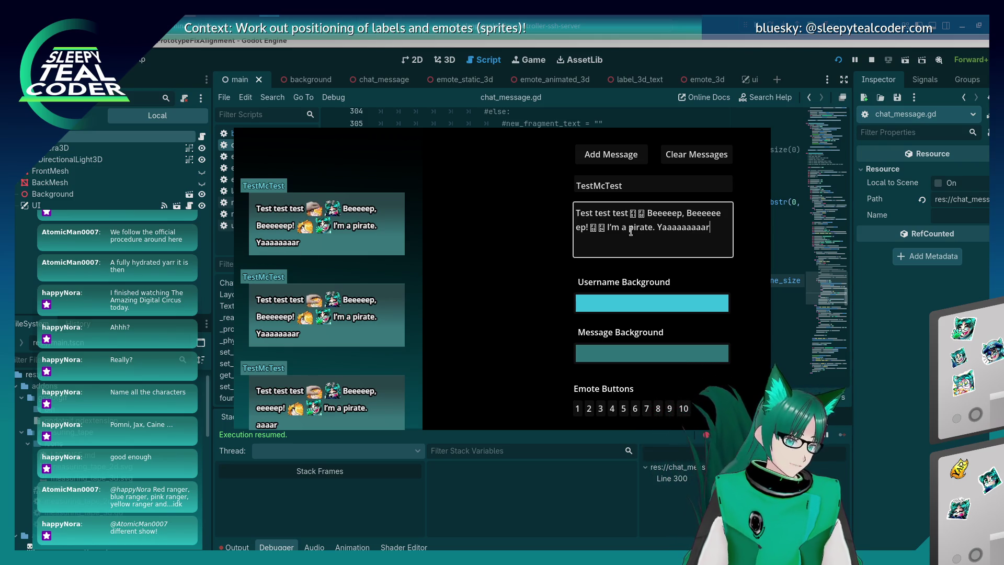
key("BackSpace")
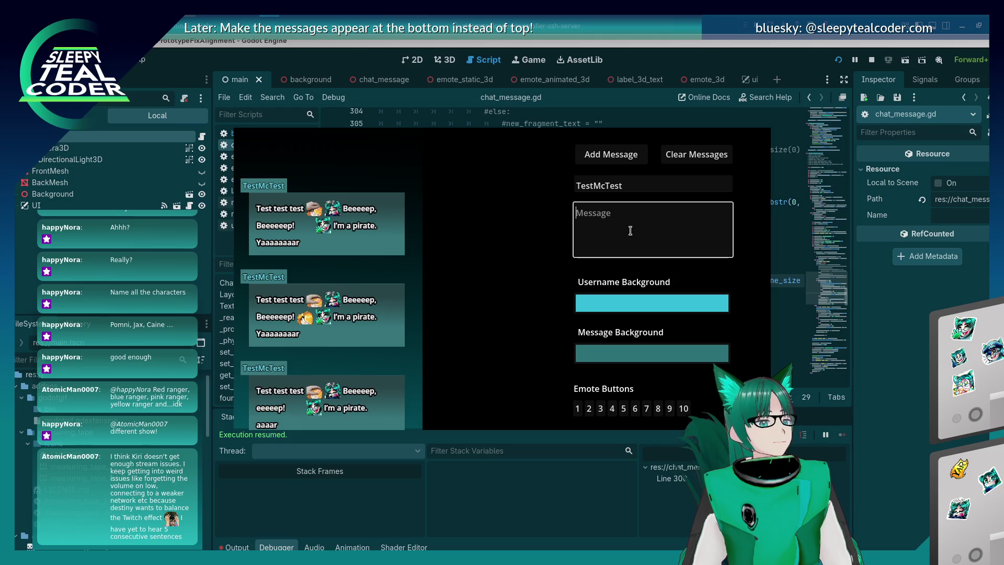
Step: Type a long unbroken run of 'i' characters into the Message field and post it
type("ii")
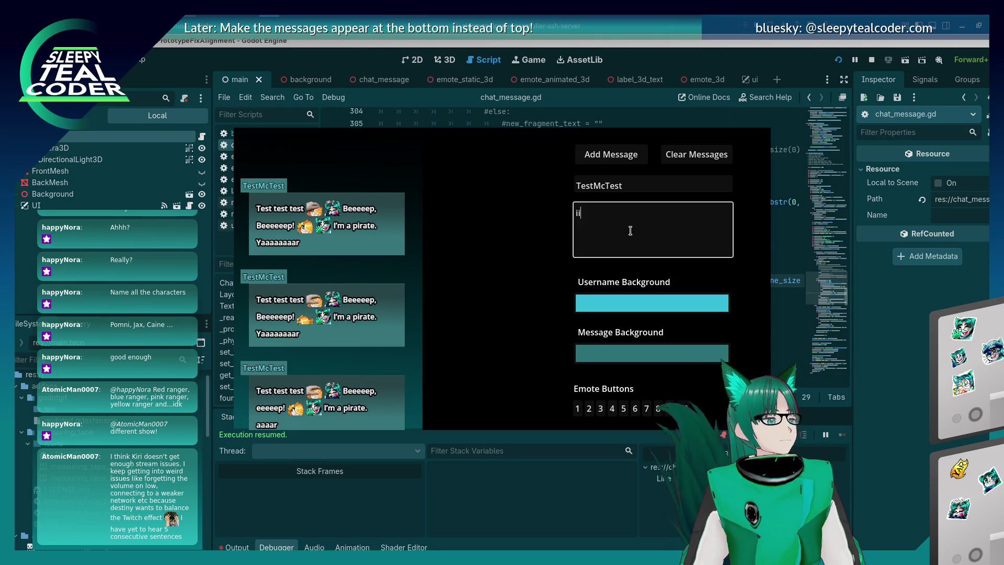
type("iiiiiiiiiiiiiiiiiiiiiiiiiiiiiiiiiiiiiiiiii")
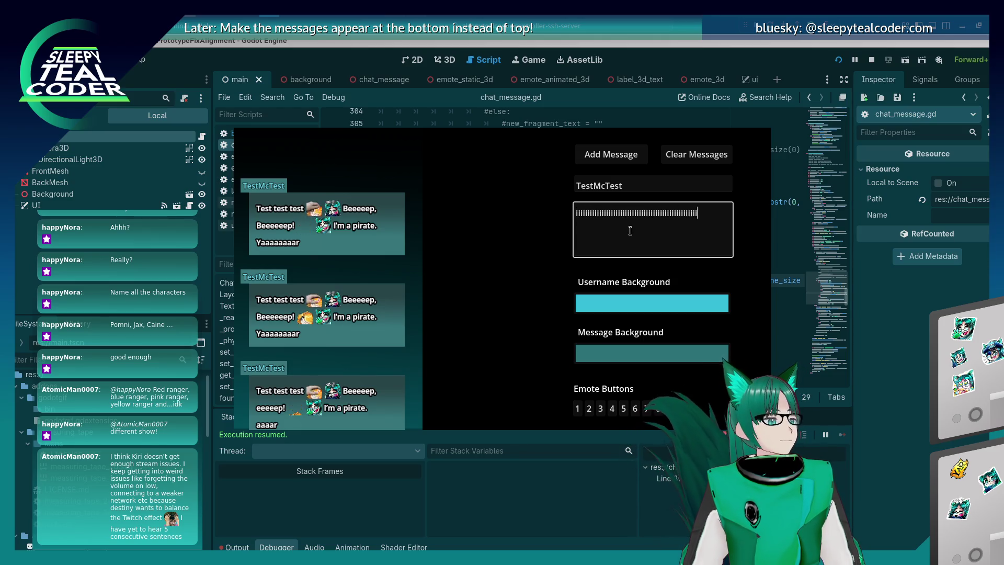
type("iiiiiiiiiiiiiiiiiiiiiiiiiiiiiiiiiiiiiiiiiiiiiiiiiiiiiiiiiiiiiiiiiiiiiiiiiiiiiiiiiiiiiiiiiii")
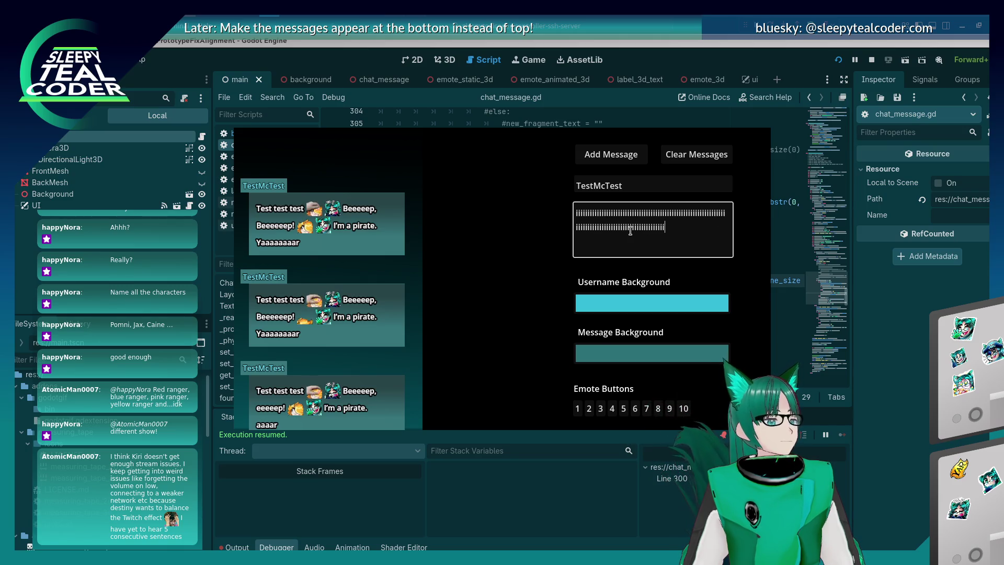
type("iiiiiiiiiiiiiiiiiiiii")
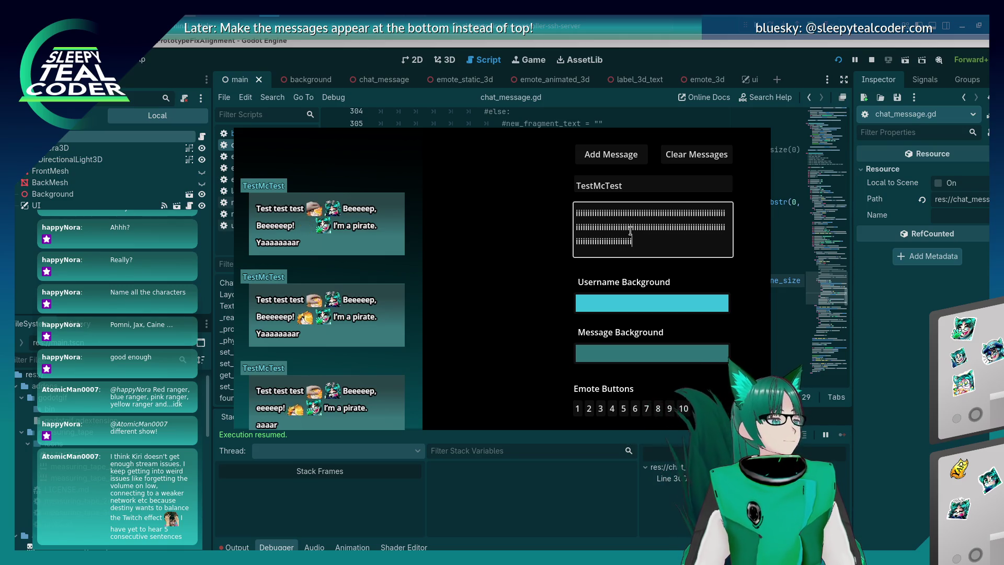
type("iiiiiiiiiiiiiiiiiiiiiiiiiiiiiiiiiii")
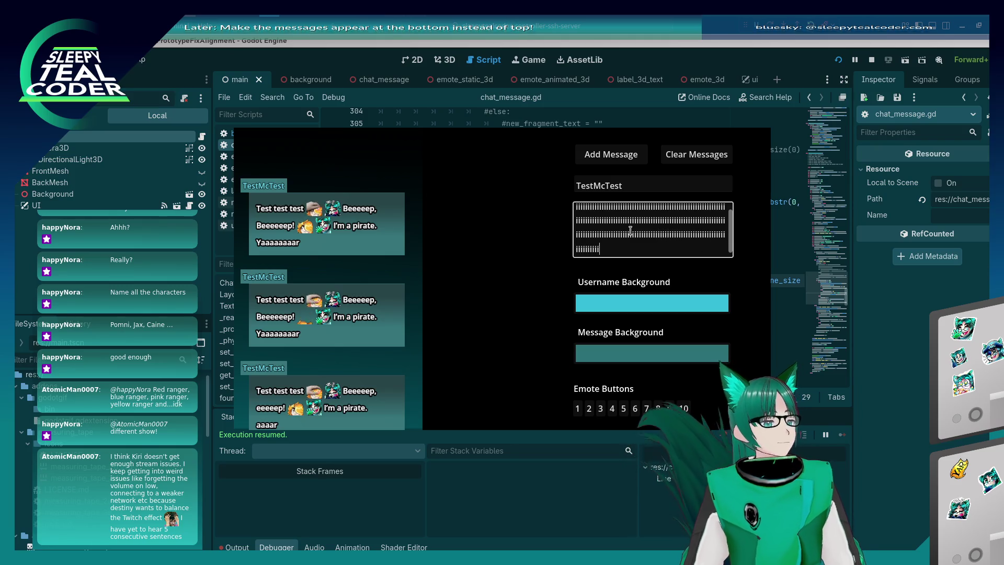
type("iiiiiii")
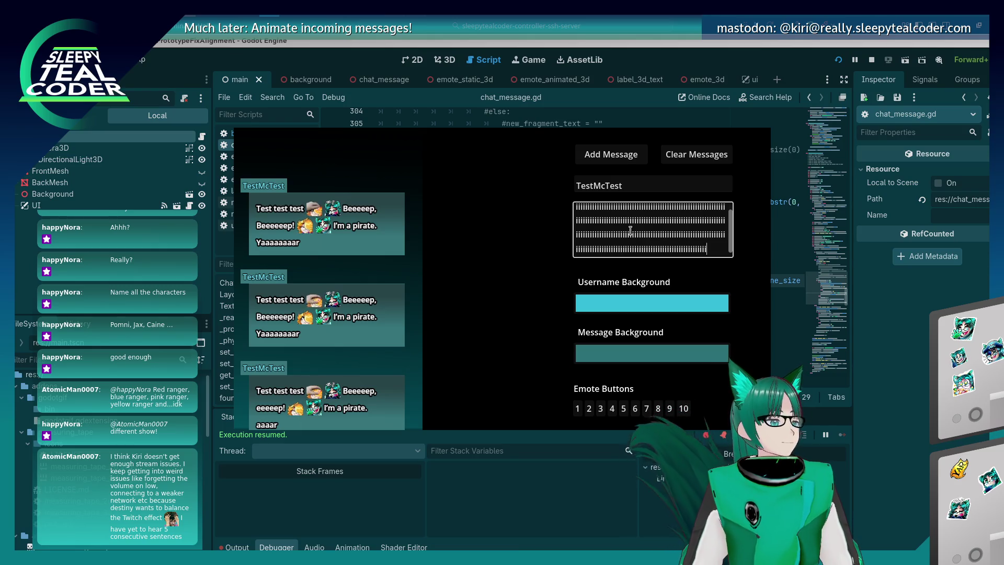
key("BackSpace")
key("BackSpace")
key("BackSpace")
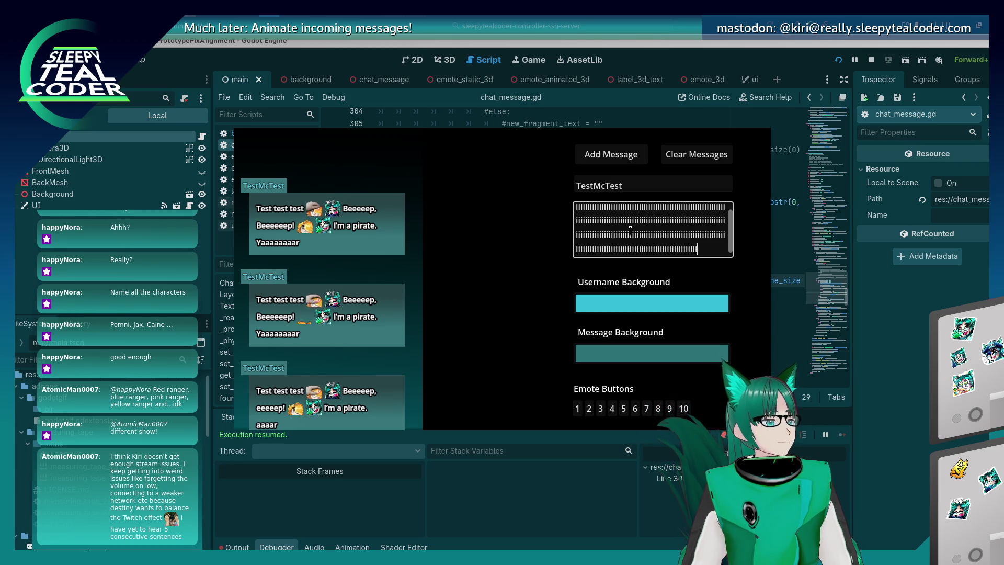
type("iiiiiiiiiiii")
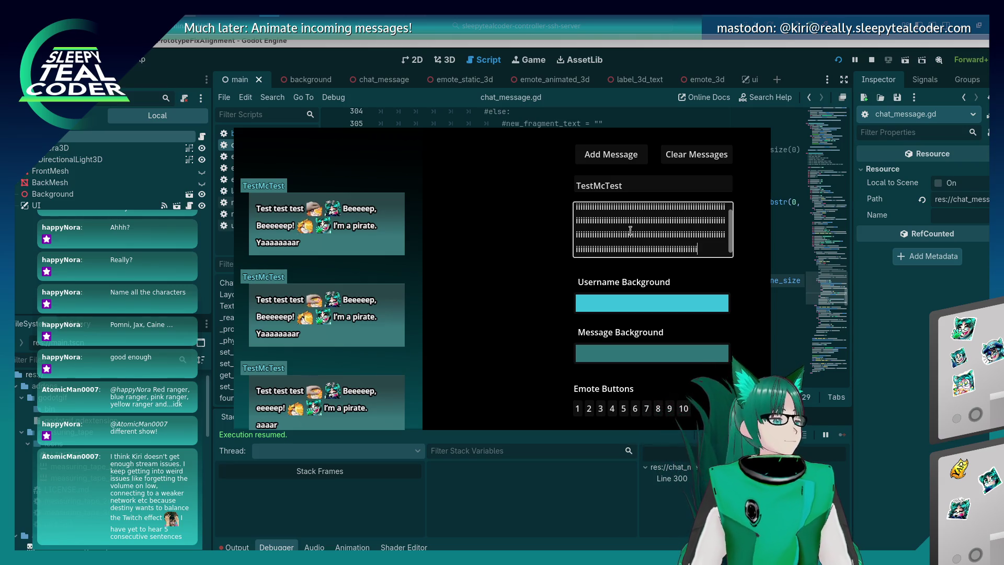
type("iiiiii")
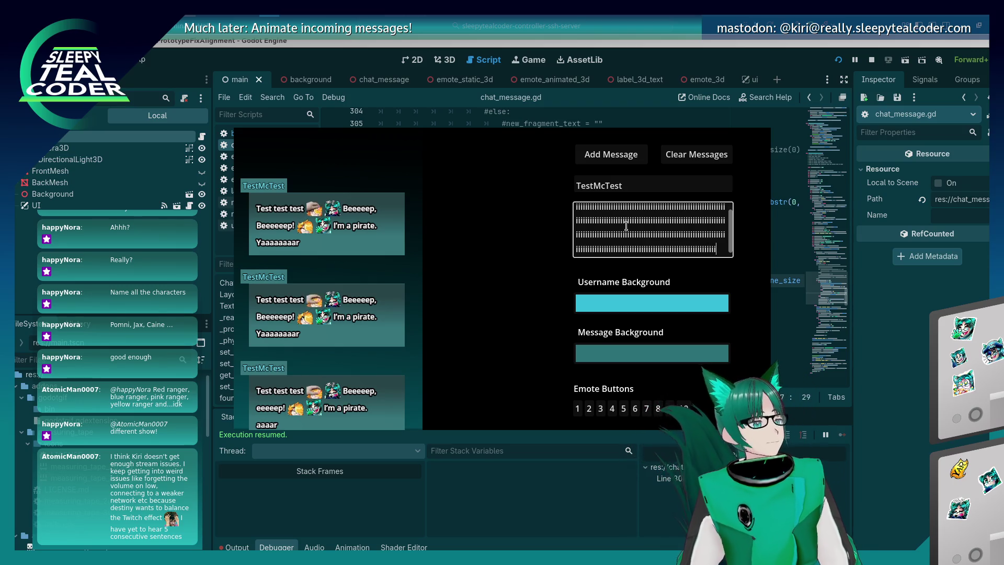
left_click(594, 158)
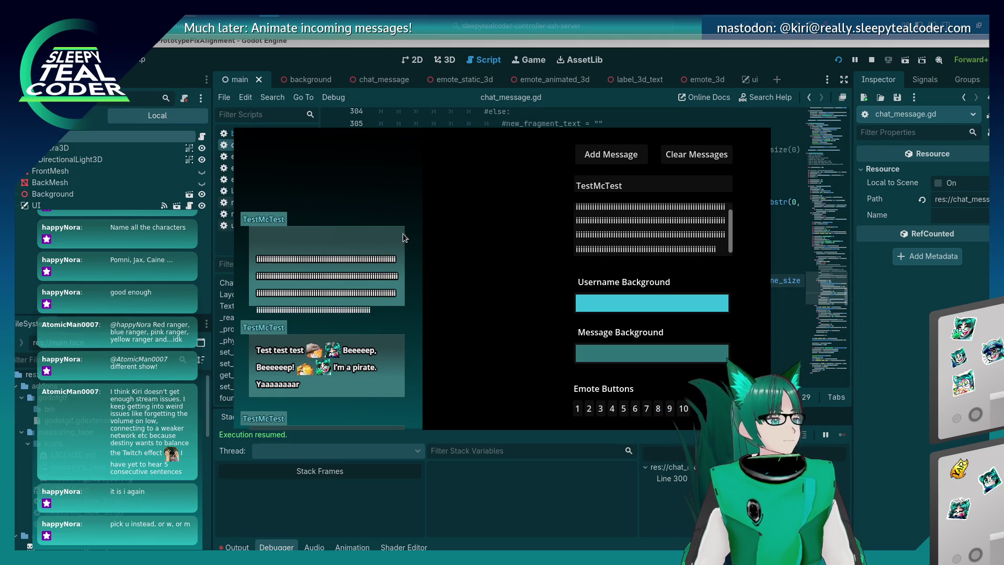
Step: Replace the Message field text with a long run of 'm' characters and post it
left_click(655, 249)
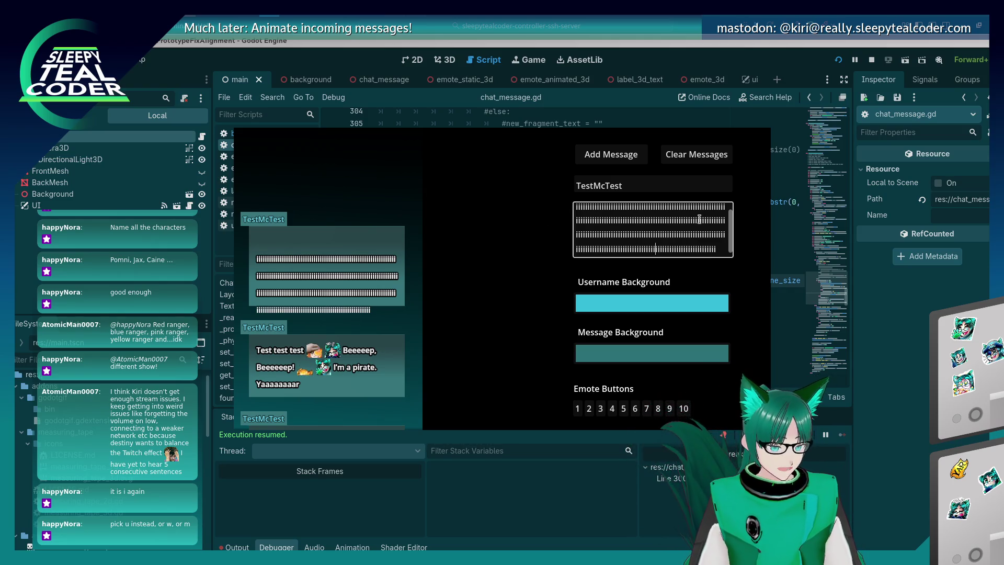
key("ctrl+a")
key("BackSpace")
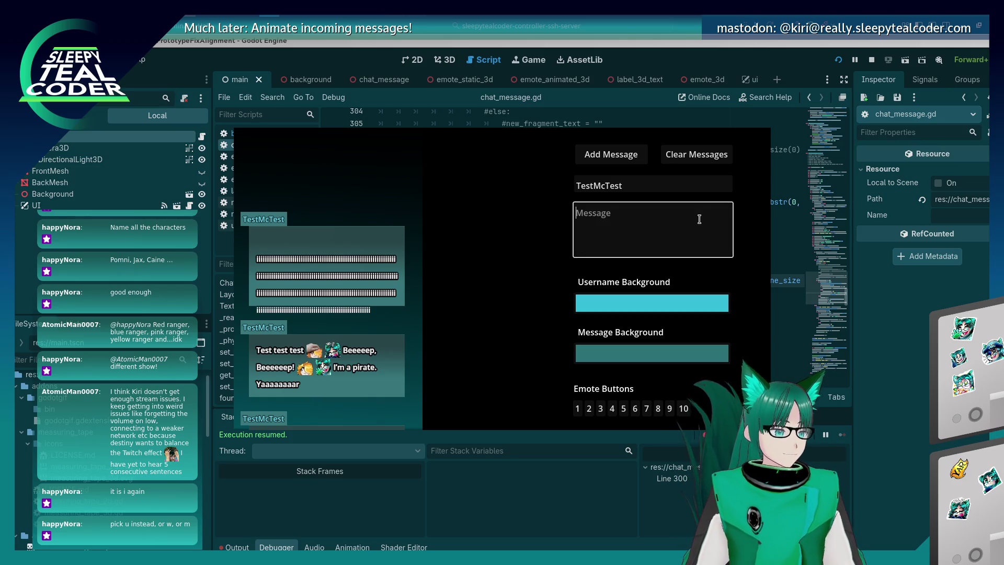
type(",")
key("BackSpace")
type("m")
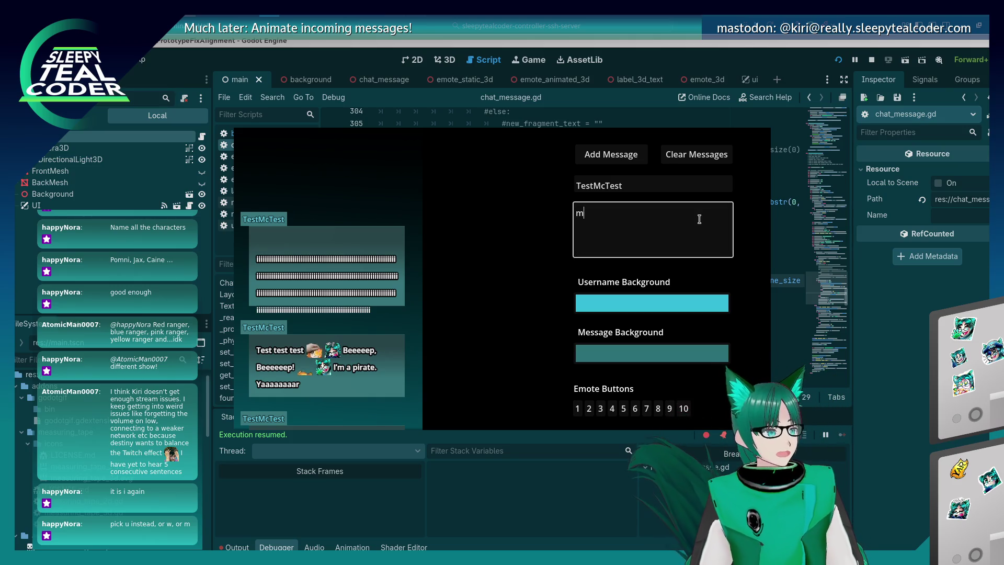
type("mmmmmmmmmmmmmmmmmmmmmmmmmmmmmmmmmmmmmmmmmmmmmmmmmmmmmmmmmmmmmmmmmmmmmmmmmm")
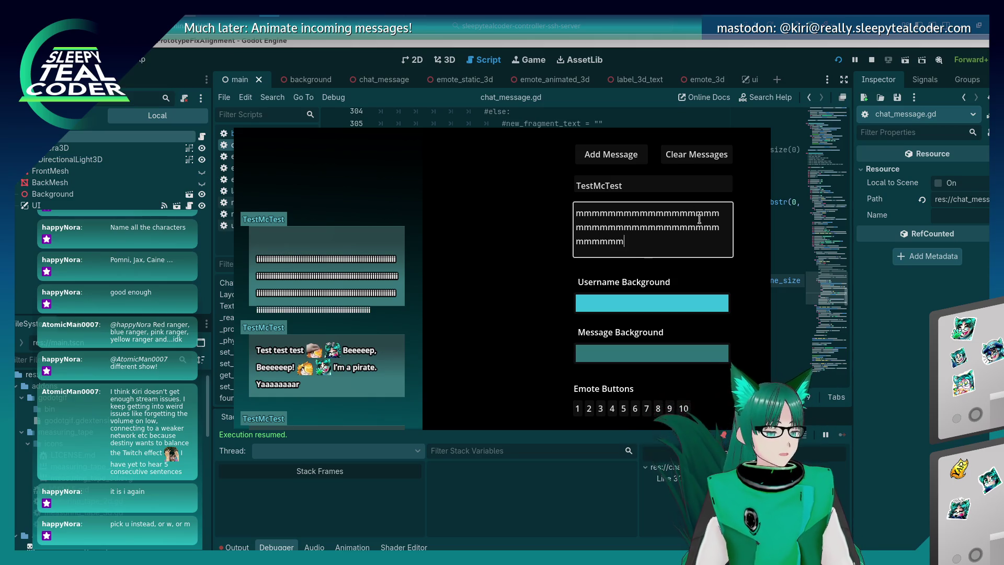
key("BackSpace")
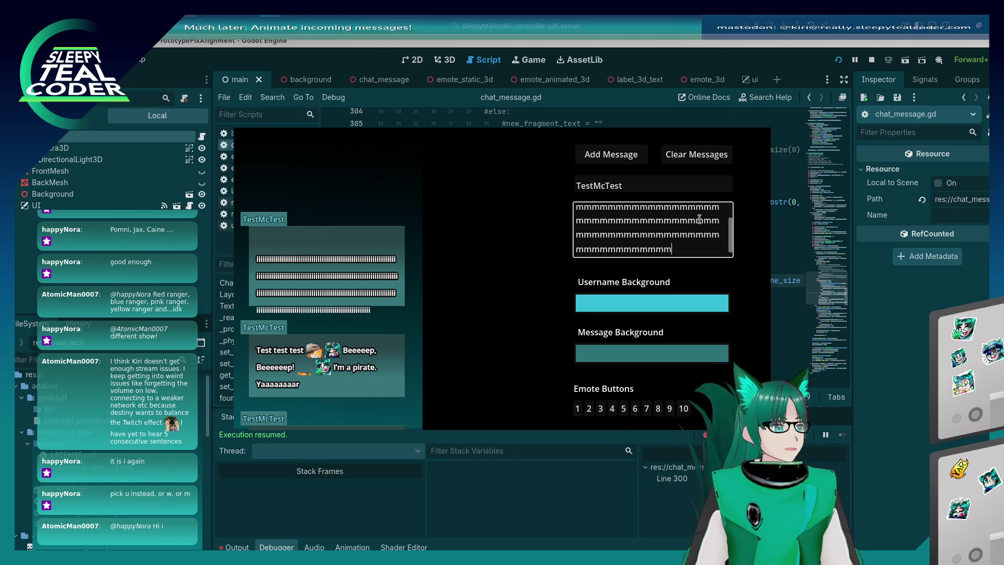
left_click(632, 159)
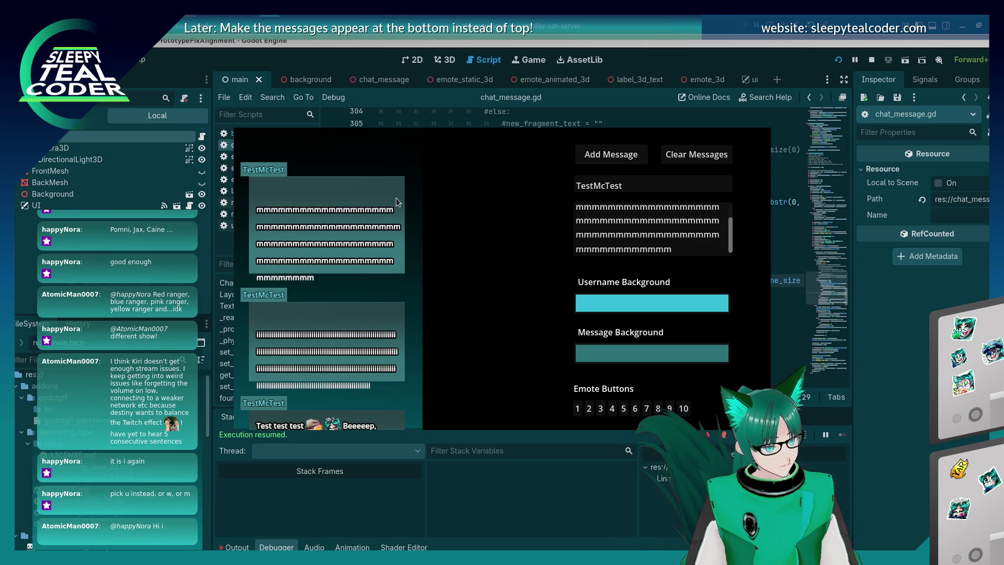
Step: Stop the game, indent line 321's y-position decrement into the else branch, then rerun with F5
key("F8")
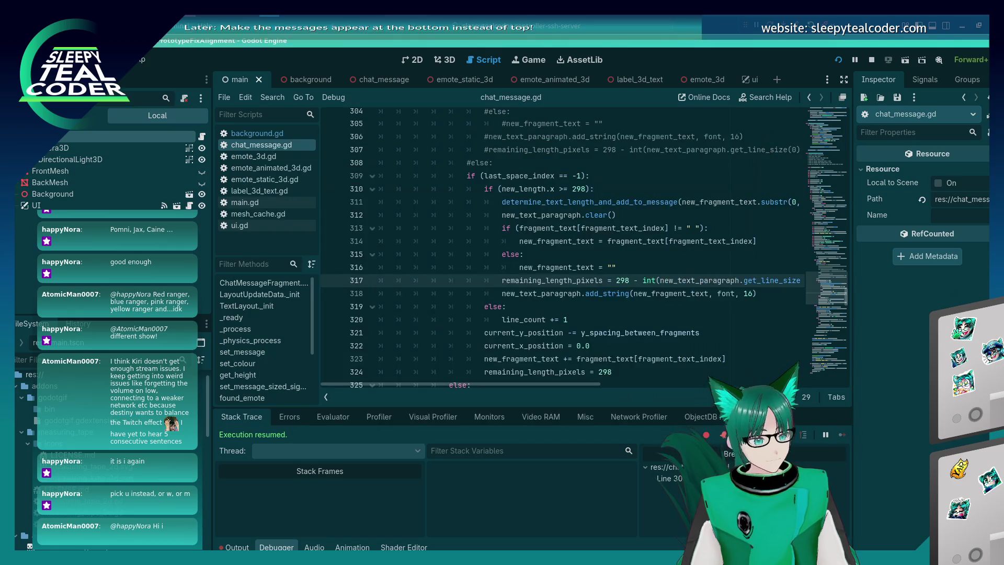
left_click(553, 319)
scroll(553, 301, "down", 3)
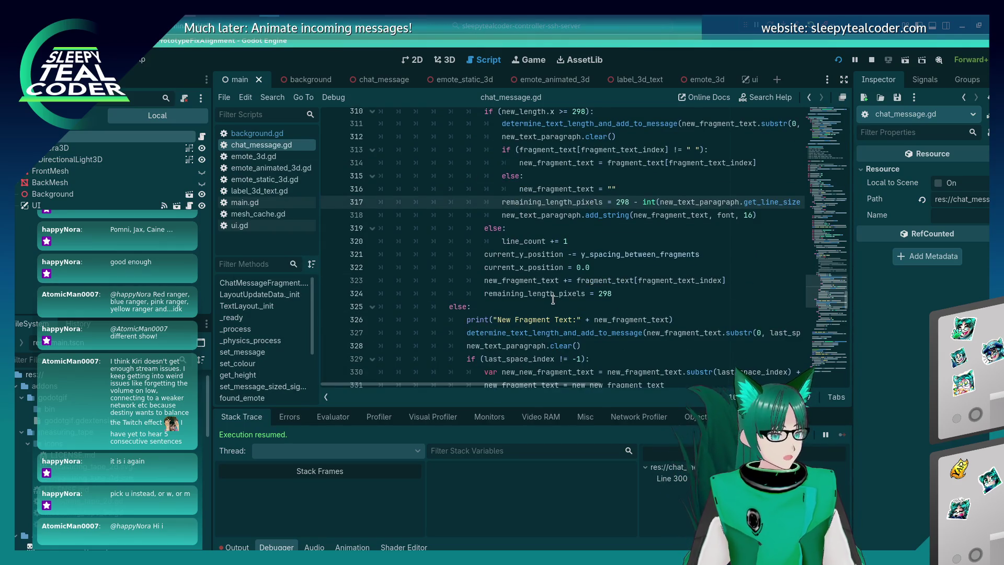
scroll(553, 299, "up", 1)
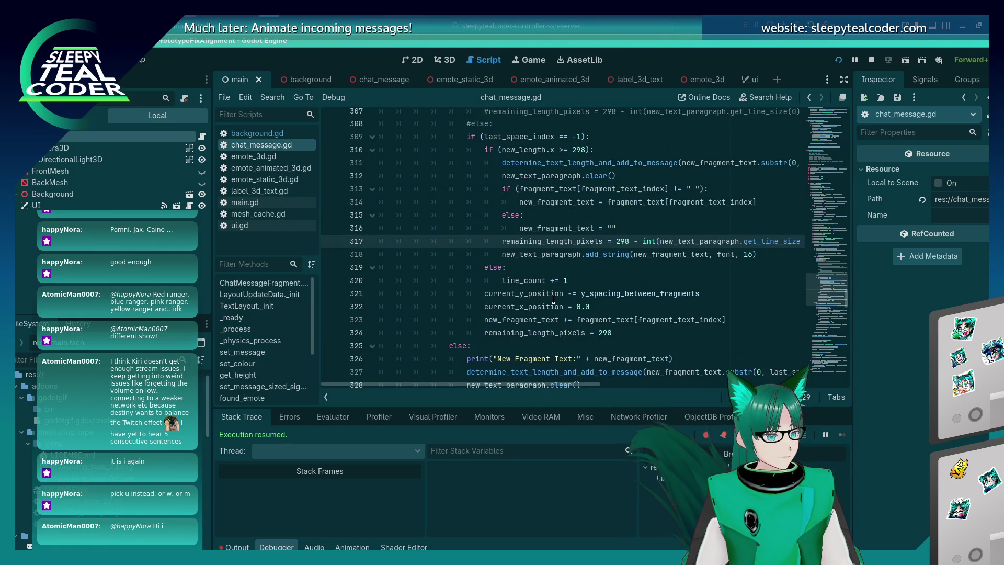
left_click(485, 293)
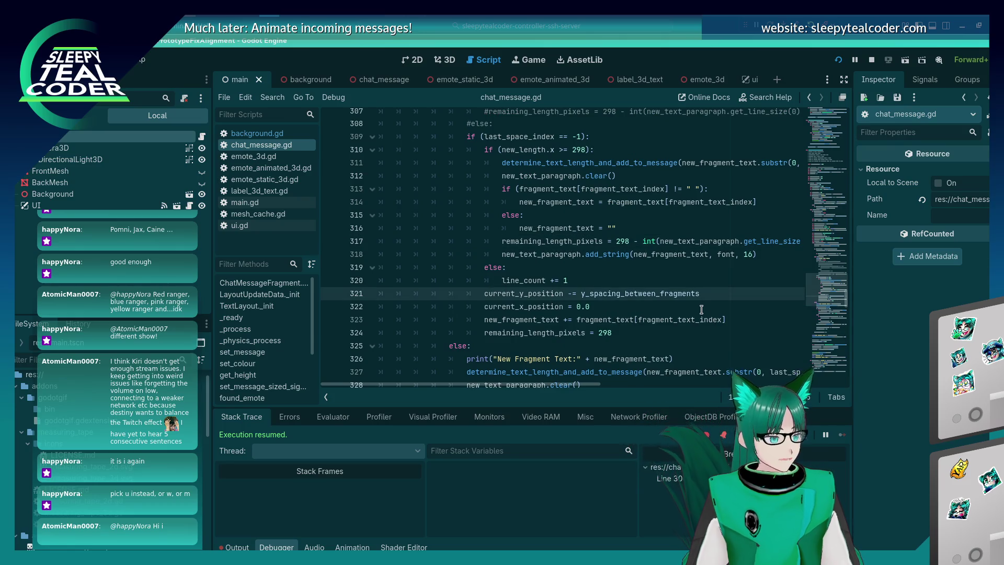
key("Tab")
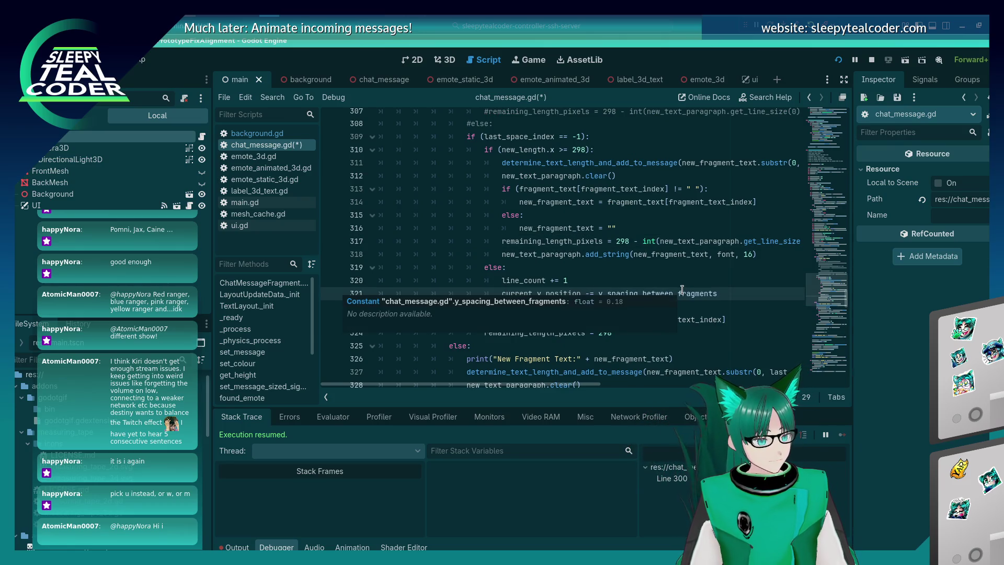
left_click(627, 307)
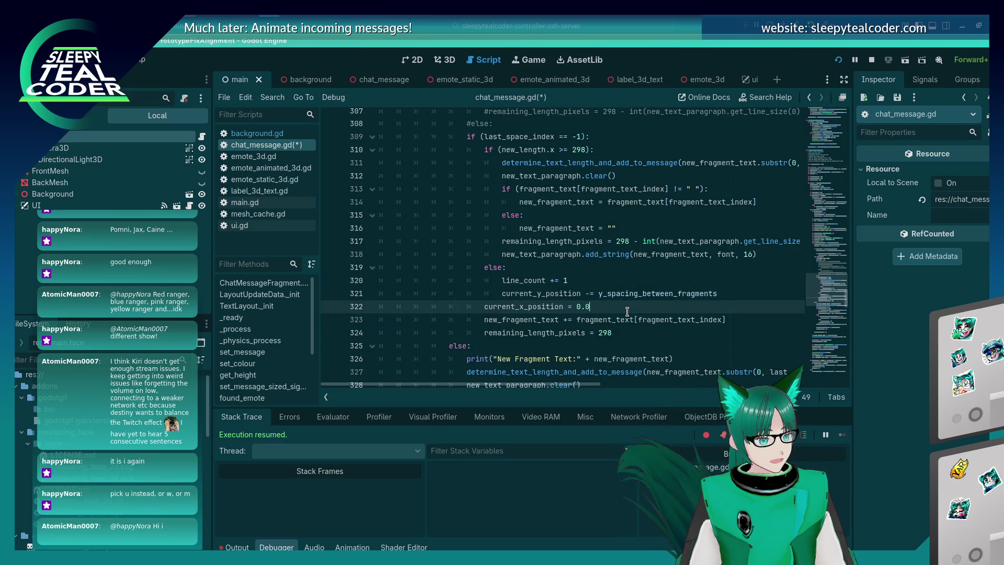
key("Tab")
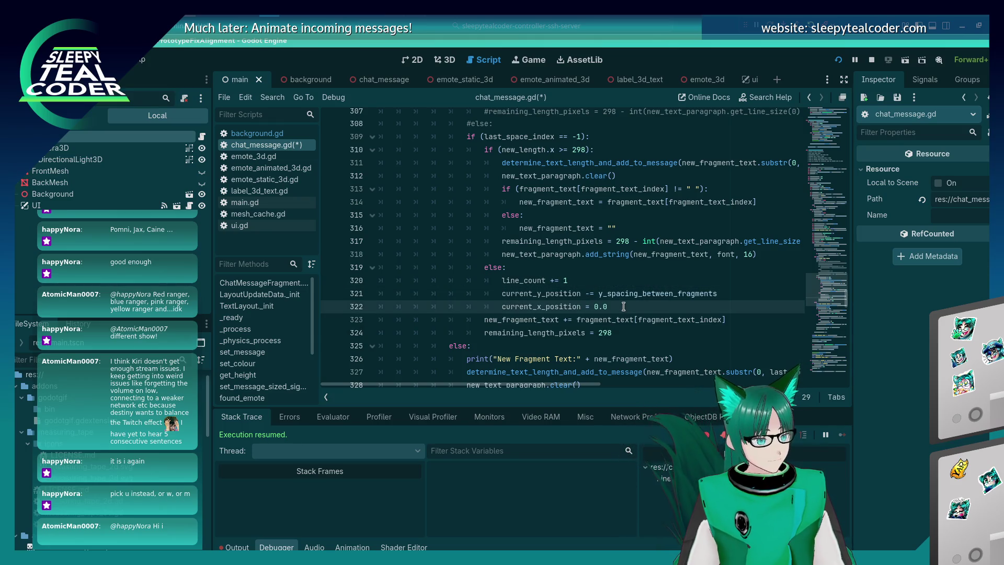
key("BackSpace")
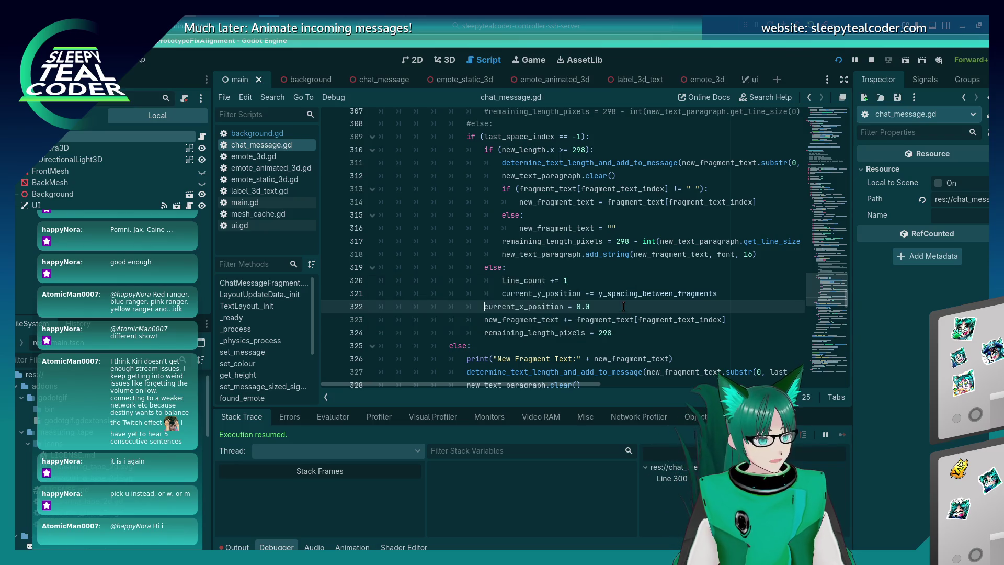
key("F5")
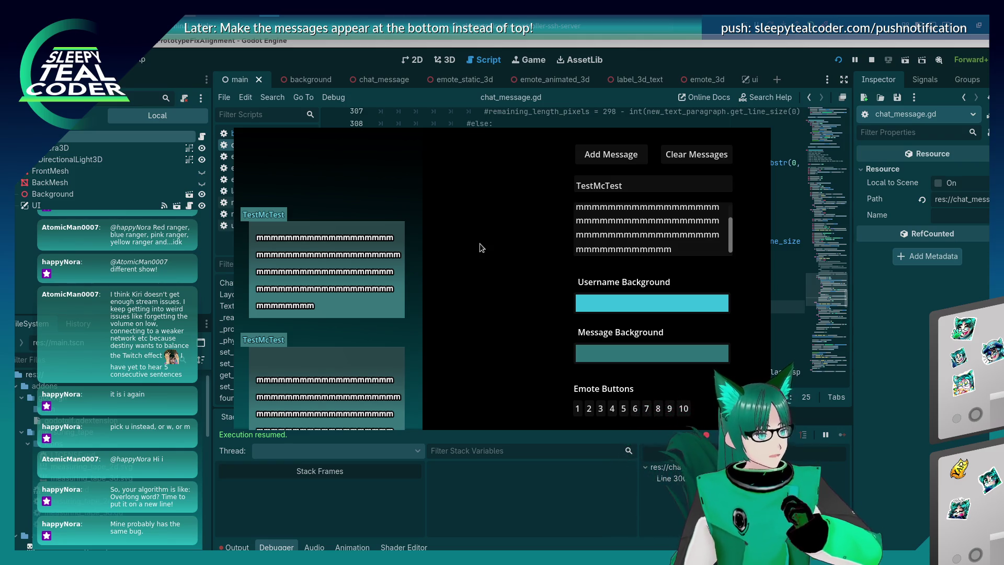
Step: Replace the Message field text with a long run of 'w' characters and post it
left_click_drag(680, 246, 549, 169)
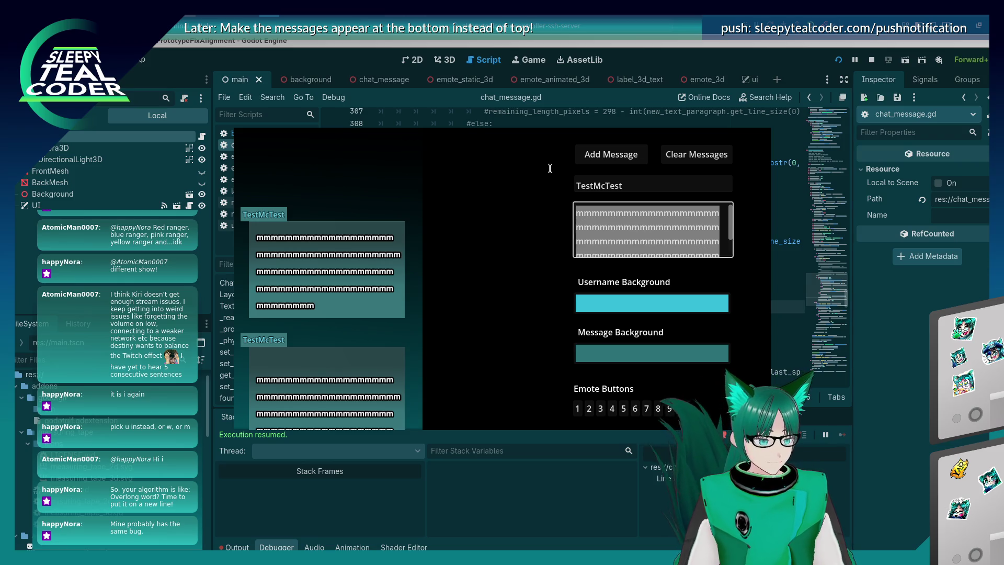
type("wwwwwwwwww")
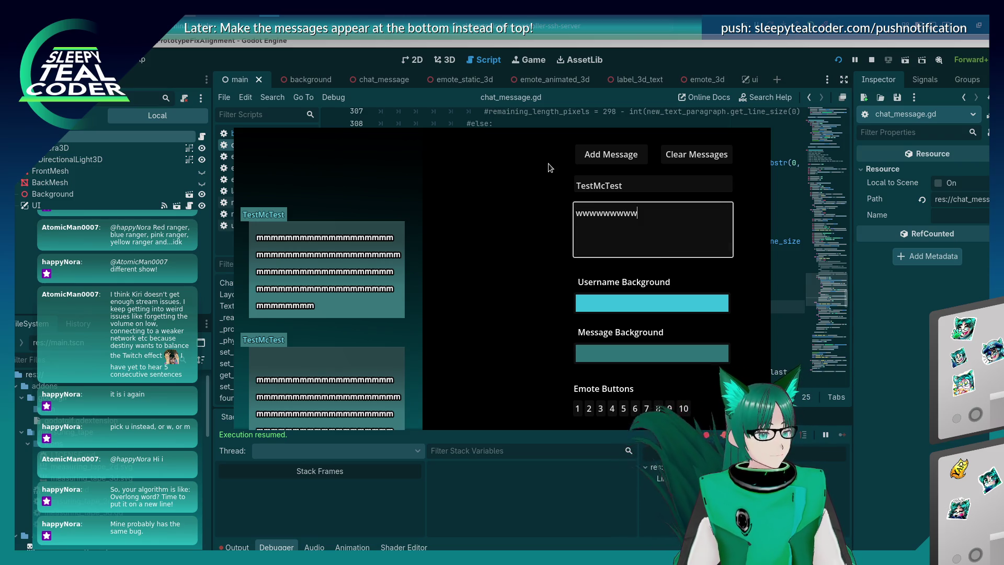
type("wwwwwwwwwwwwwwwwwwwwwwwwwwwwwwwwwwwwwwwwwwwwwwwwwwwwwwwwwwwwwwwwwwwwwwwwwwwwwww")
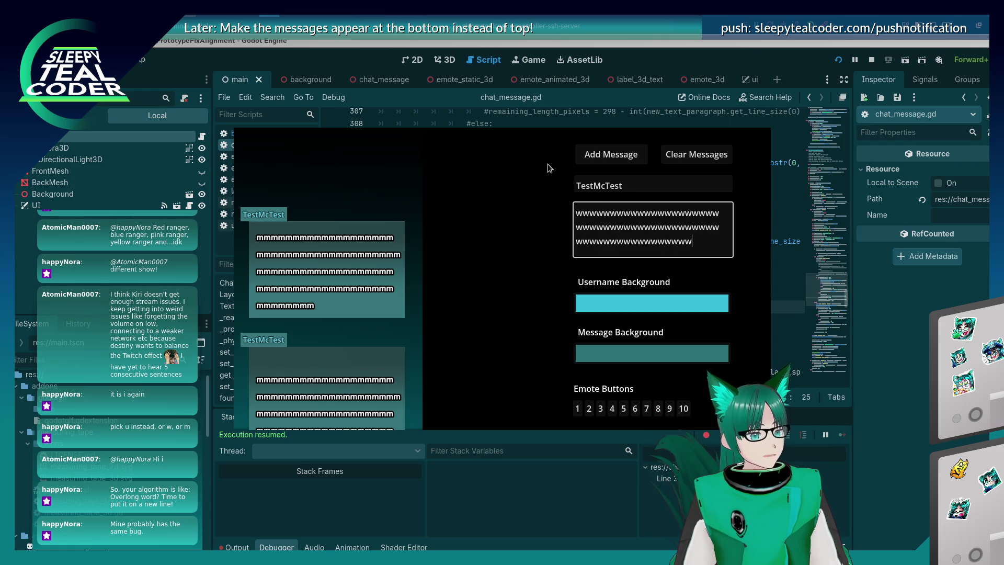
type("wwwwwwwwwwwwwwwwwwwwwwwwwwwwwwwwwwww")
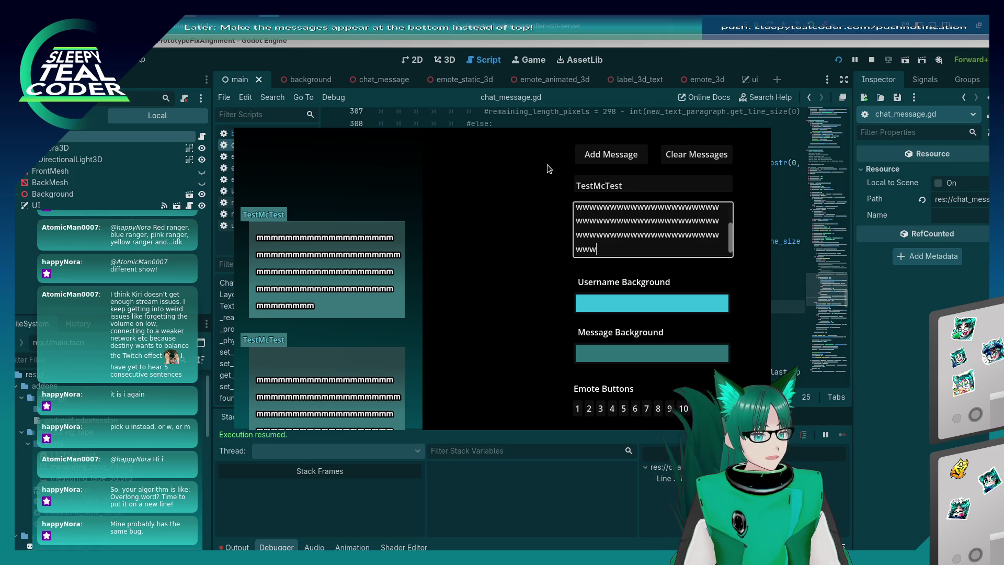
type("wwwwwwwww")
left_click(601, 155)
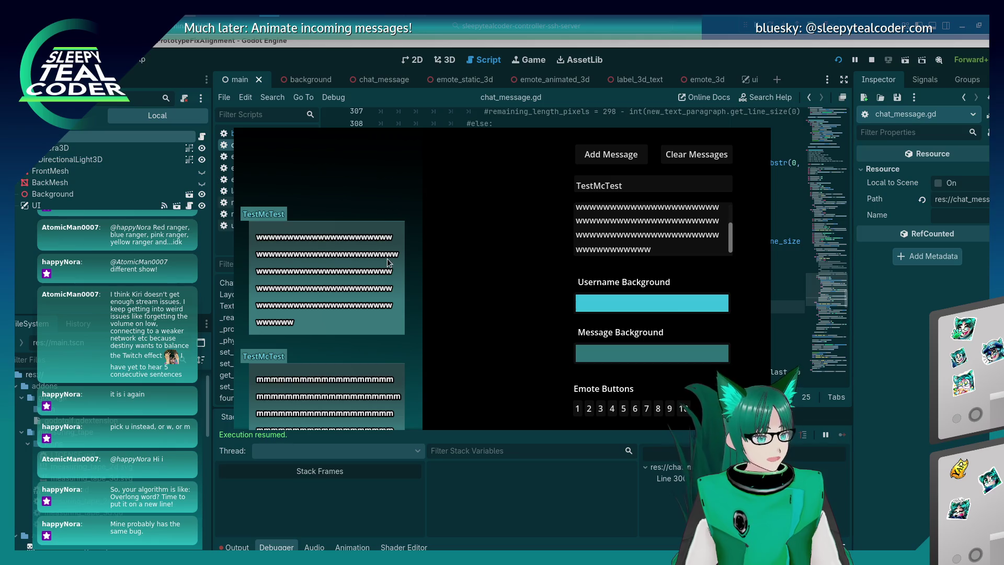
Step: Replace the Message field text with a long run of 'u' characters and post it
left_click_drag(661, 247, 486, 160)
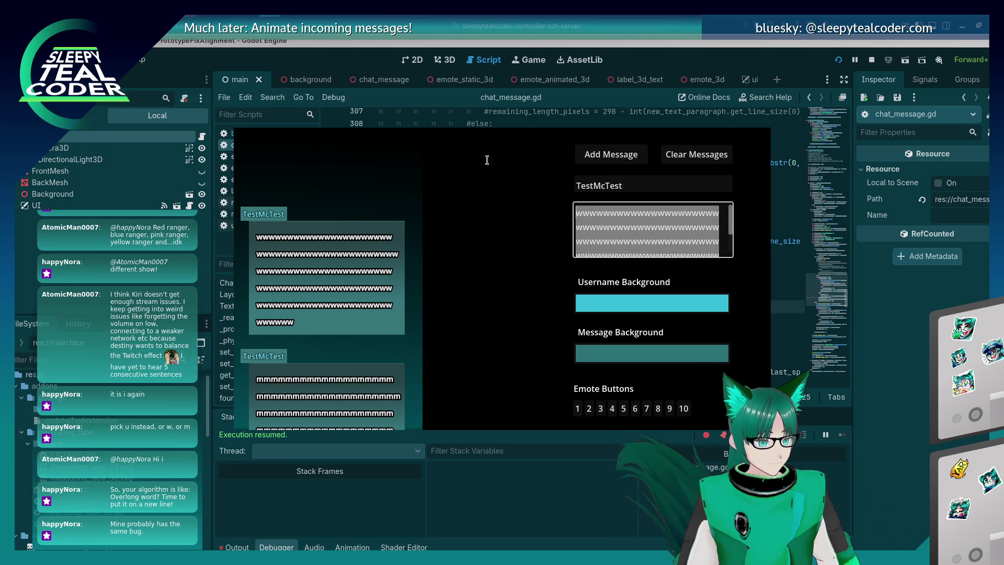
type("uuuuuuuuuu")
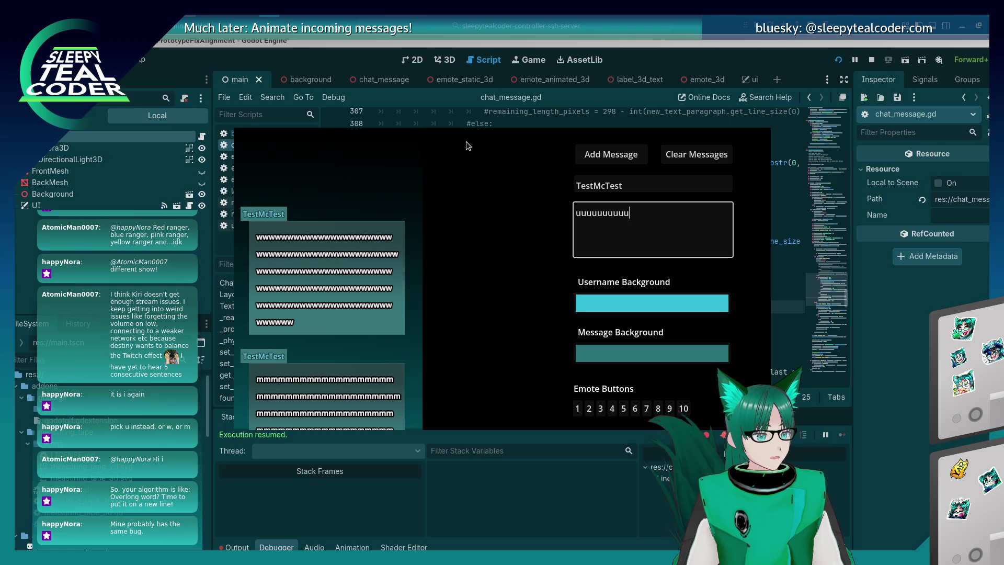
type("uuuuuuuuuuuuuuuuuuuuuuuuuuuuuuuuuuuuuuuuuuuuuuuuuu")
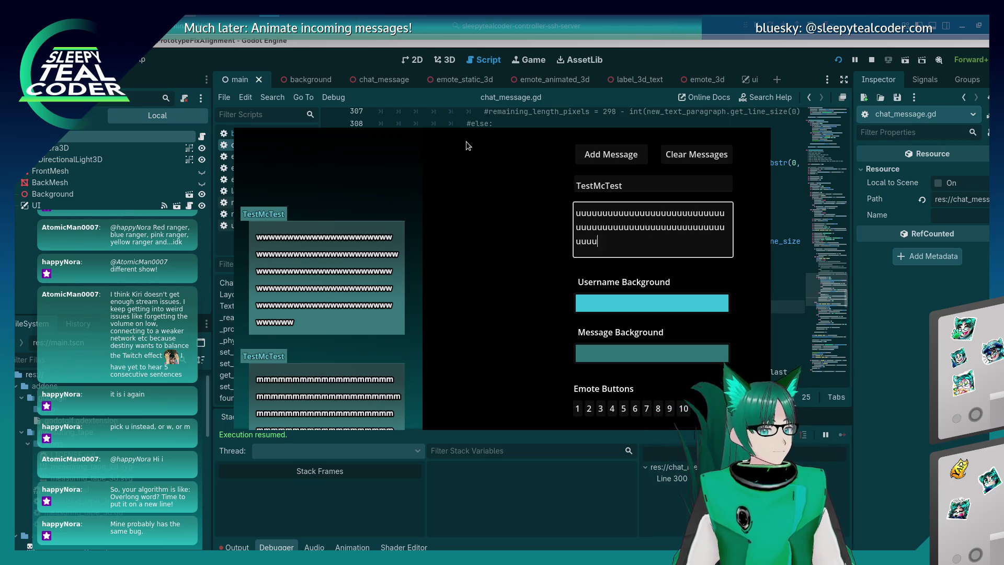
type("uuuuuuuuuuuuuuuuuuuuuuuuuuuuuuuuuuuuuuuuuuuuuuuuuuuuuuuuuuuuuuuuuuuuuuuuuuuuuuuuuu")
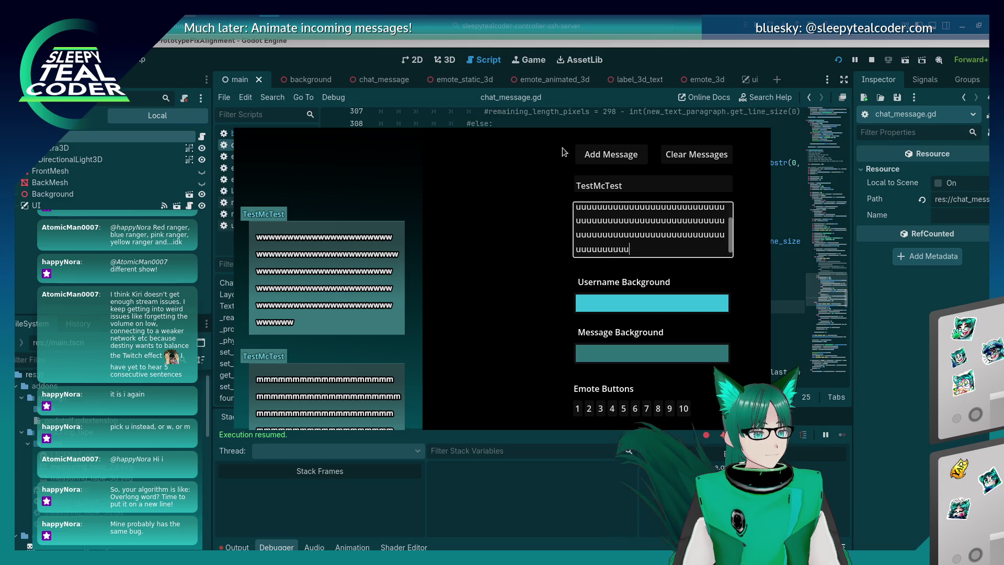
left_click(589, 156)
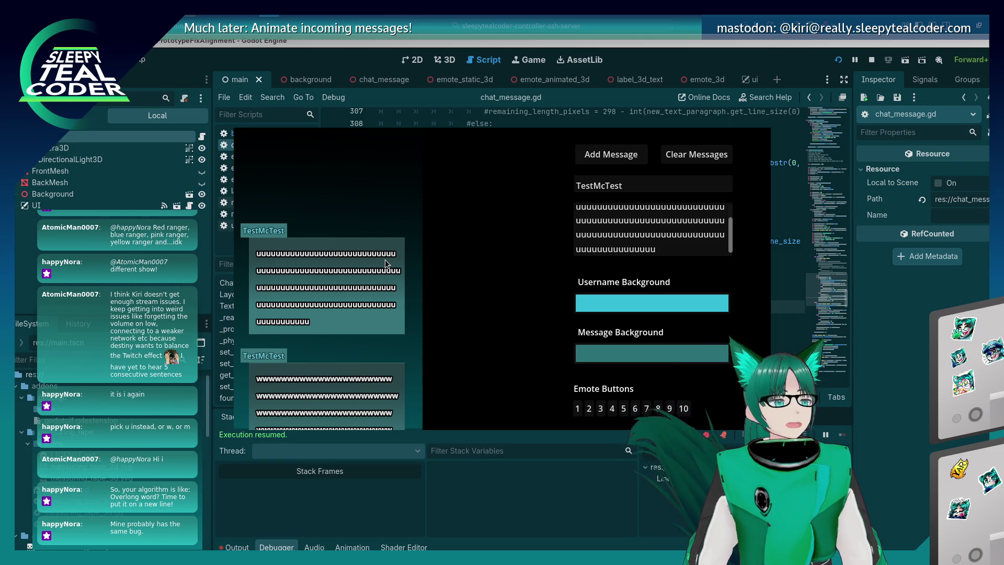
left_click(900, 368)
scroll(542, 272, "down", 2)
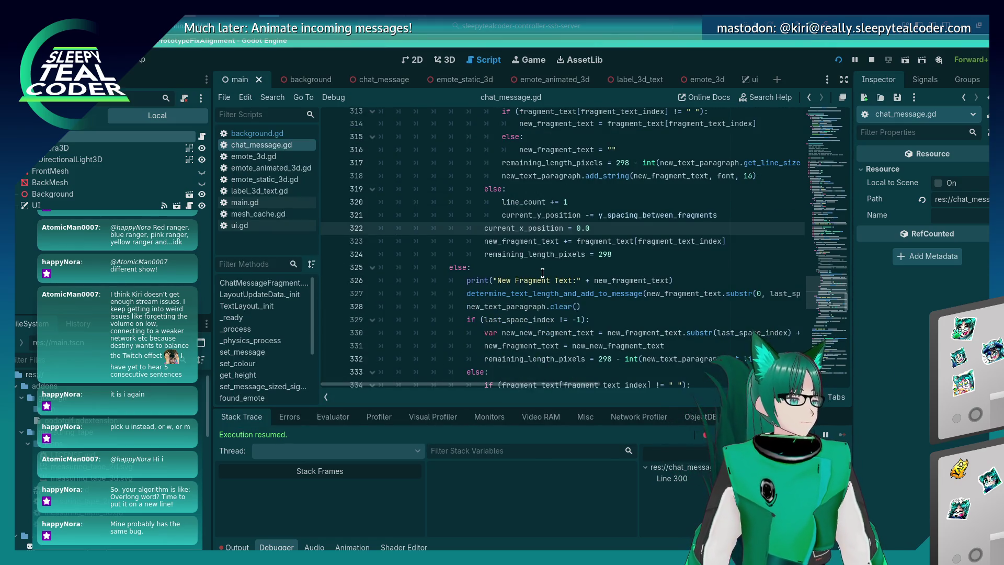
scroll(542, 272, "up", 3)
scroll(562, 277, "down", 2)
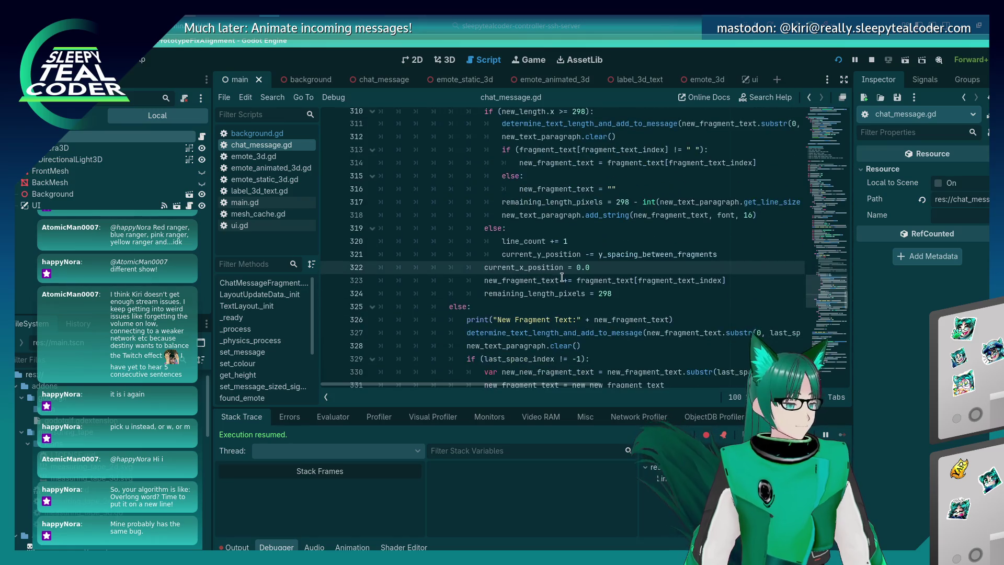
left_click(562, 277)
left_click(563, 267)
scroll(606, 246, "up", 1)
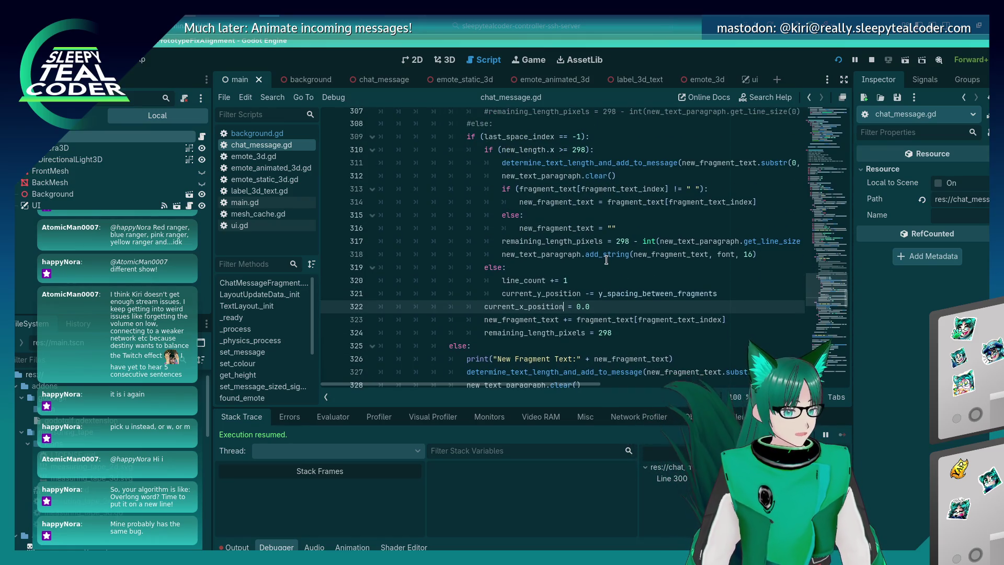
left_click(603, 255)
left_click(607, 246)
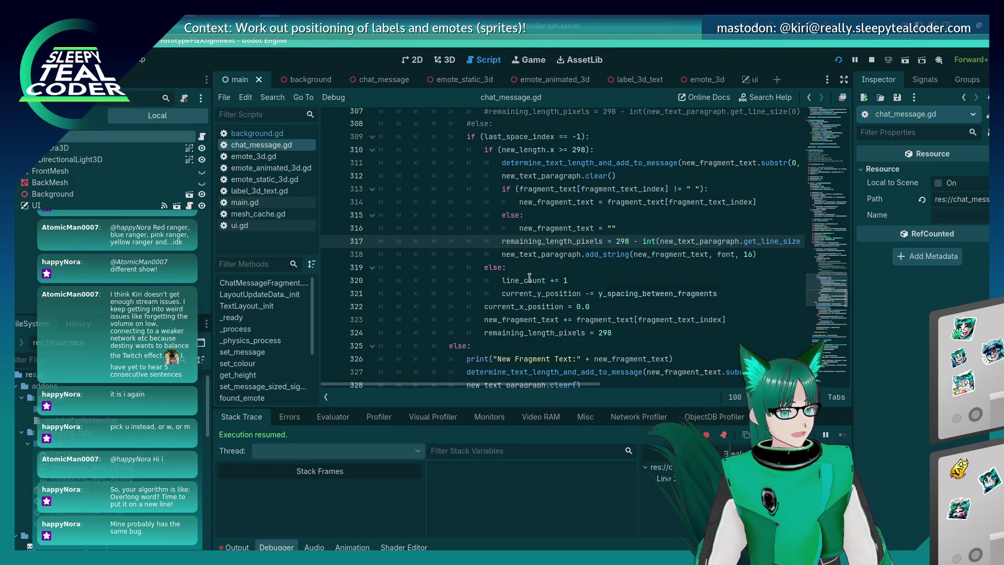
key("Down")
key("End")
key("shift+Home")
key("shift+Home")
key("BackSpace")
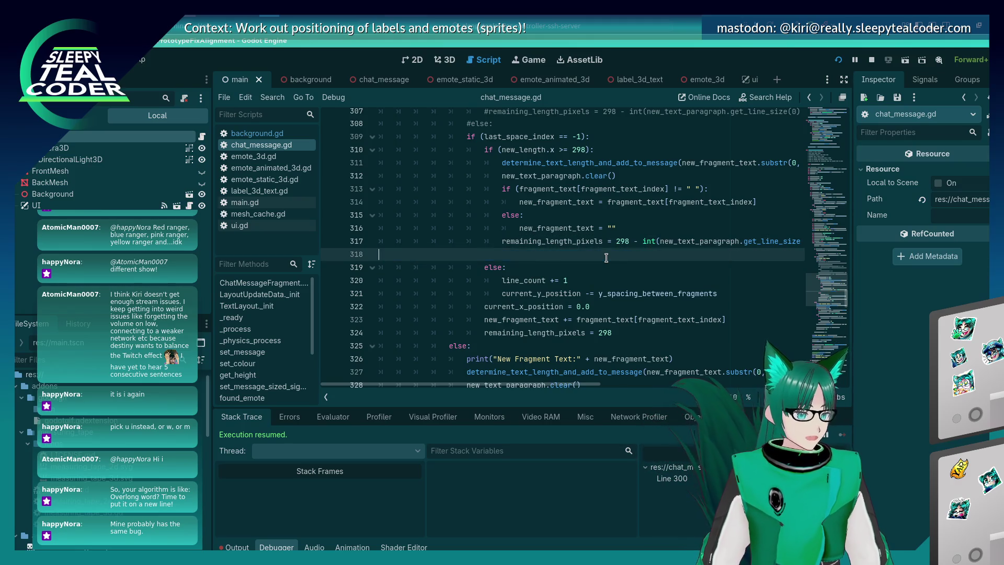
key("BackSpace")
key("Up")
key("Up")
key("Up")
key("Return")
key("ctrl+v")
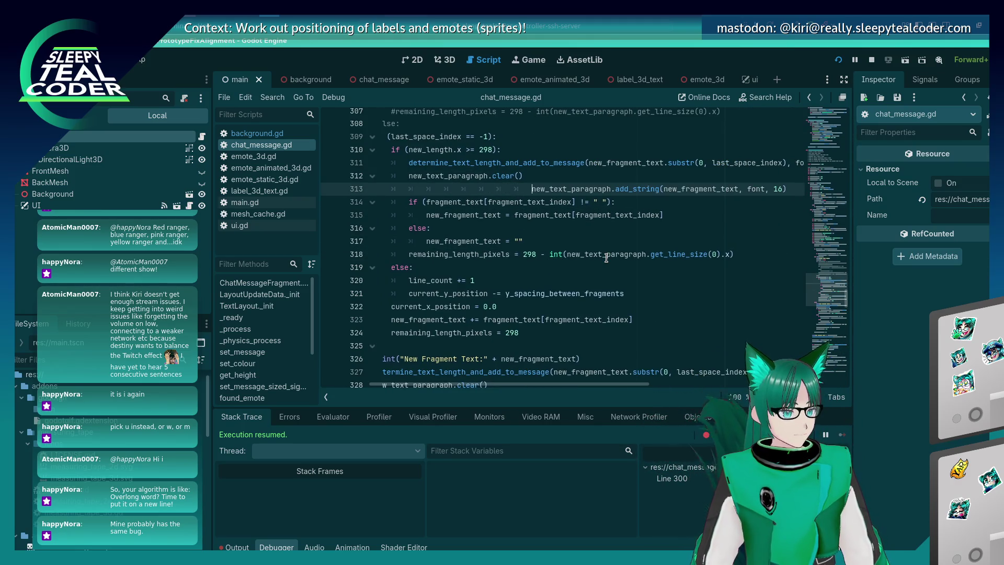
key("Home")
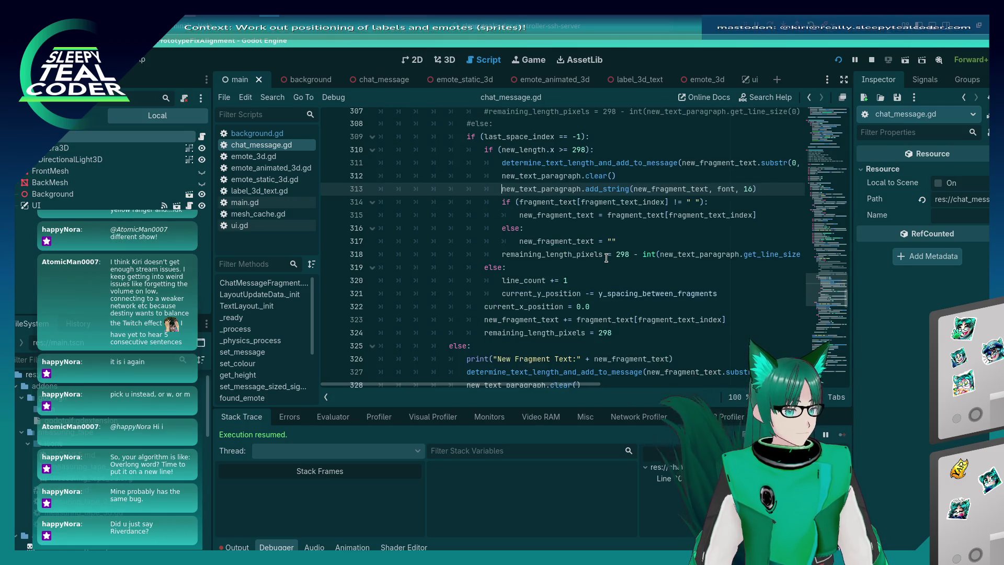
key("ctrl+s")
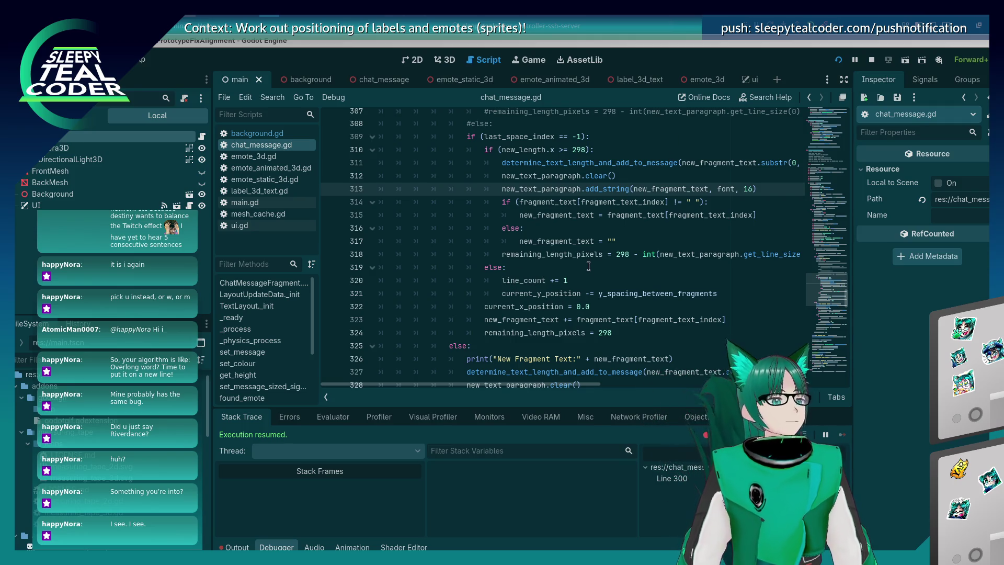
left_click(629, 289)
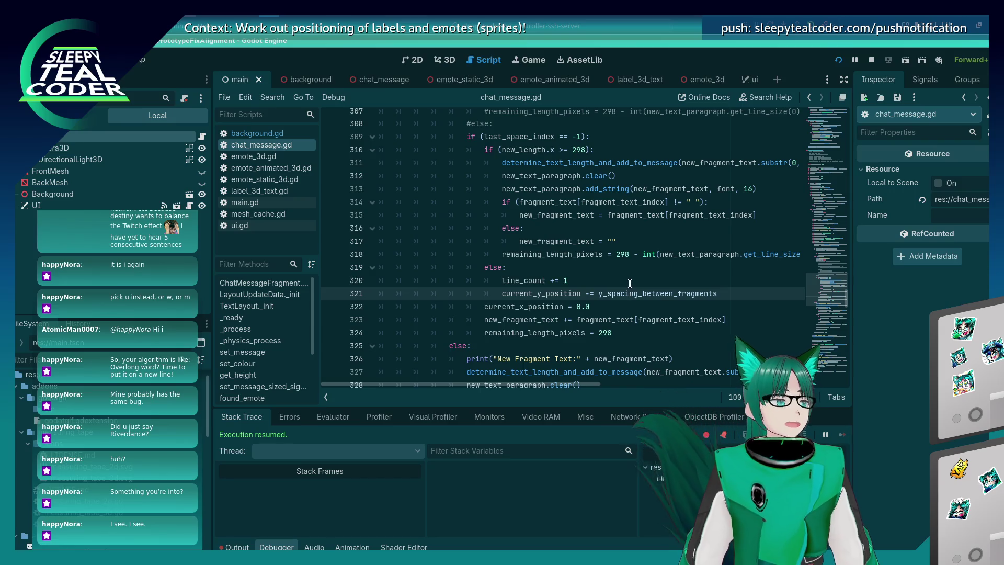
left_click(617, 278)
left_click(617, 269)
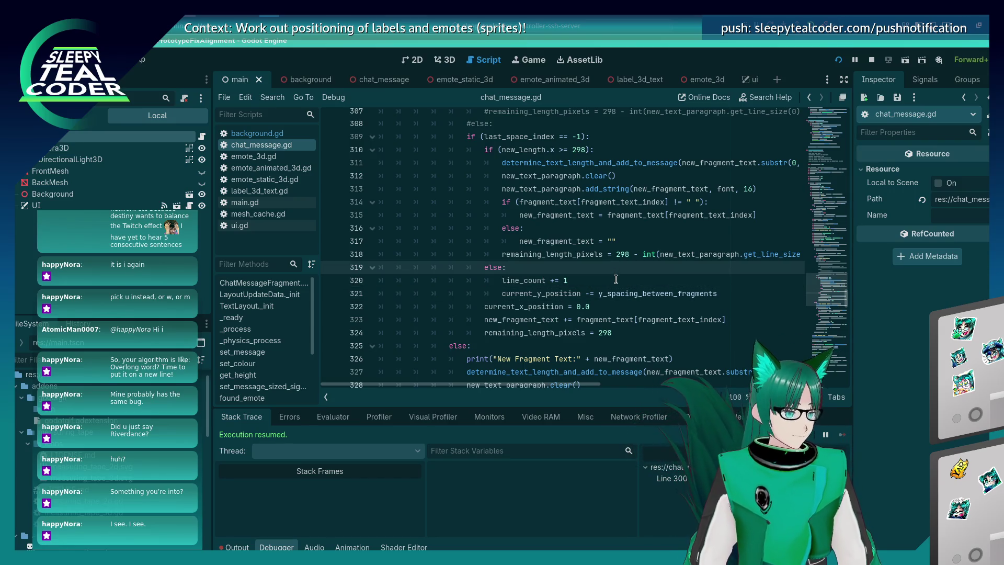
left_click(633, 252)
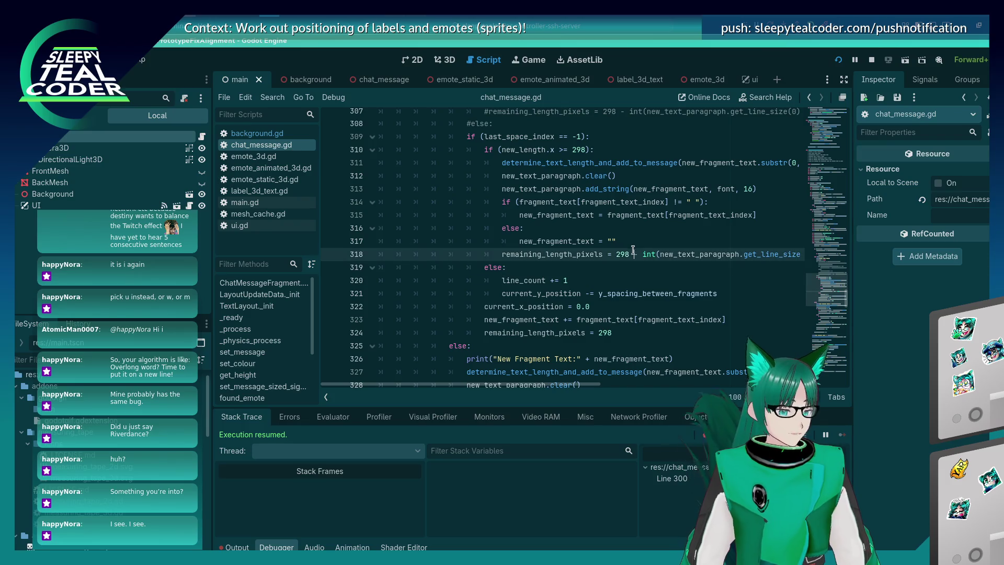
left_click(538, 264)
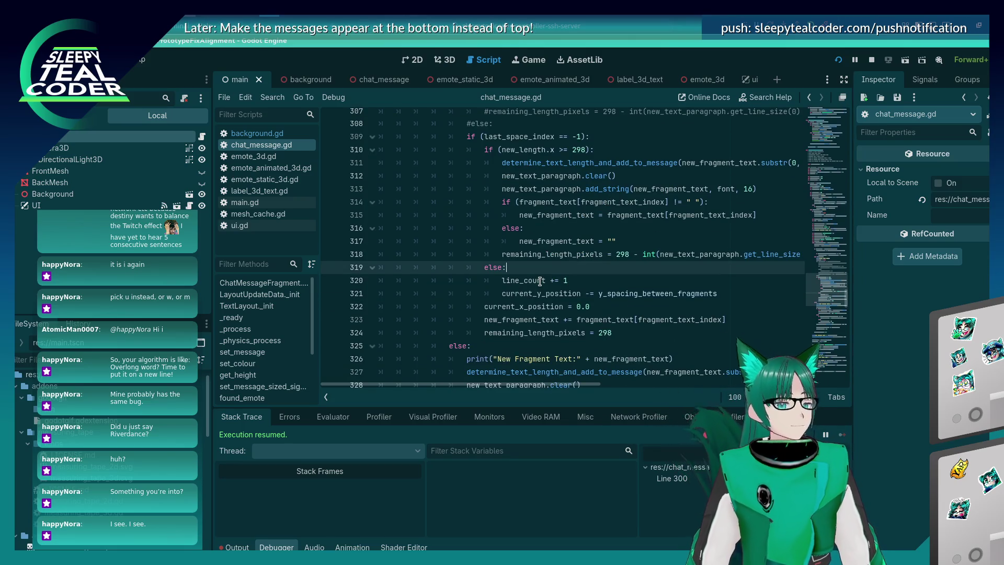
mouse_move(540, 282)
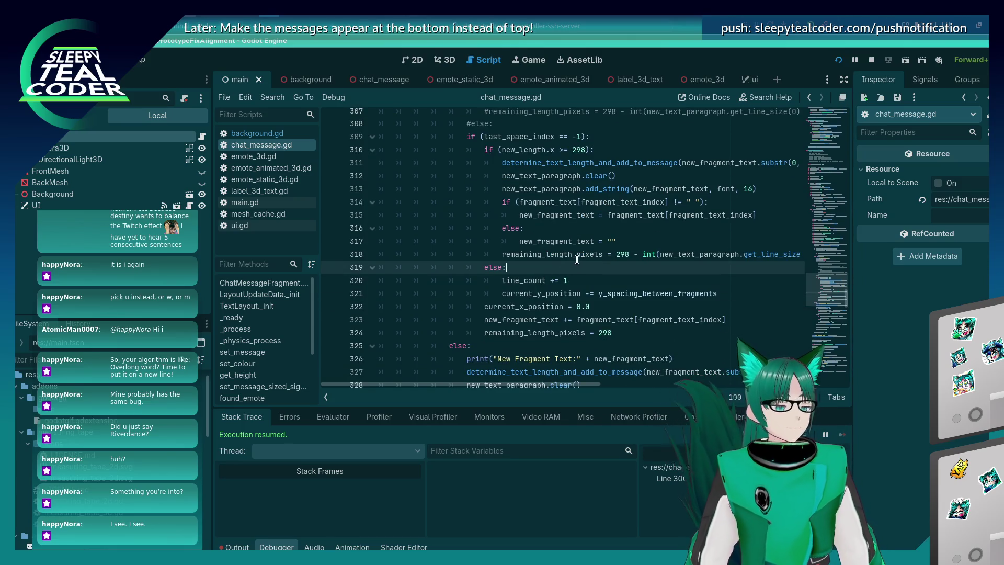
key("alt+Tab")
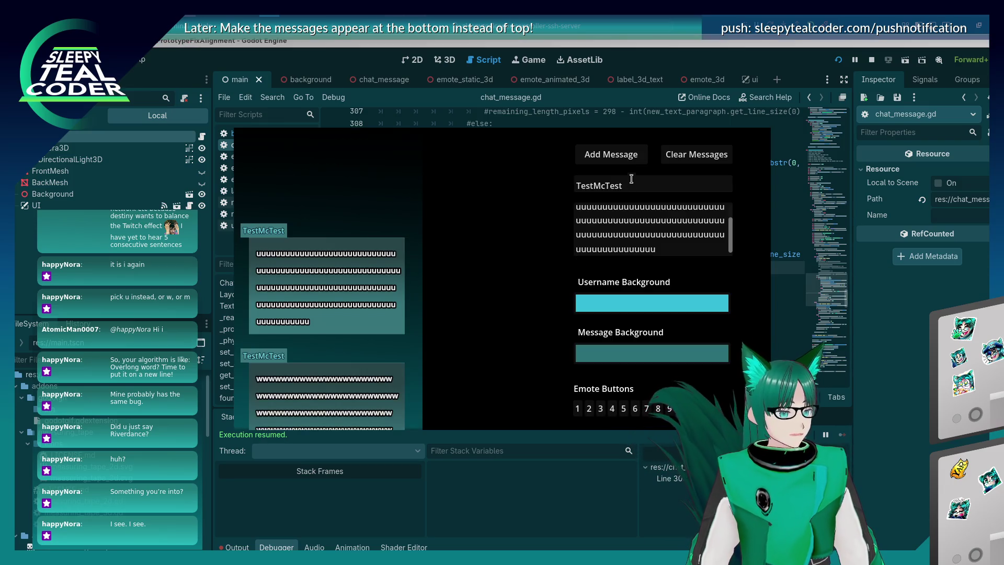
left_click(622, 159)
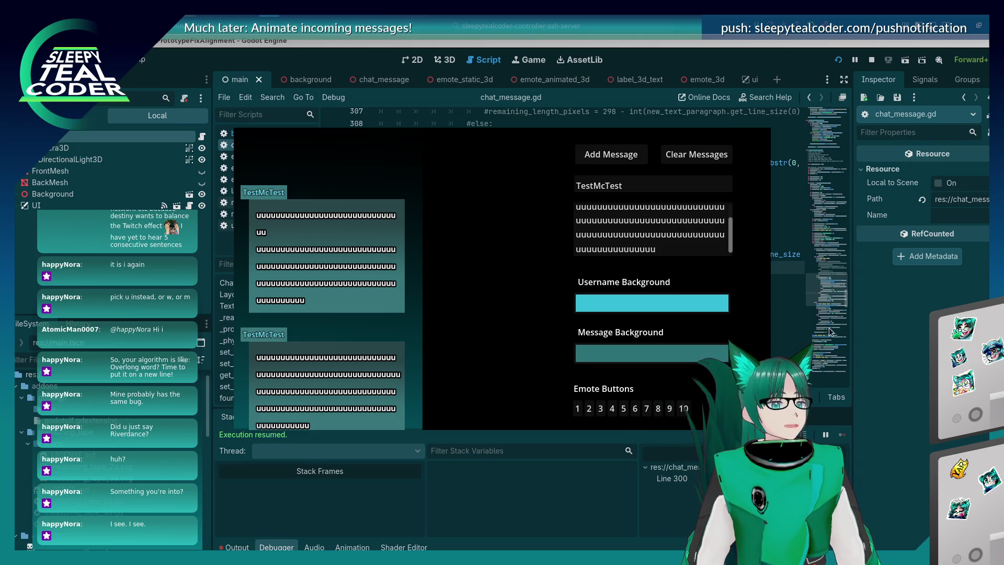
left_click(870, 60)
left_click(643, 188)
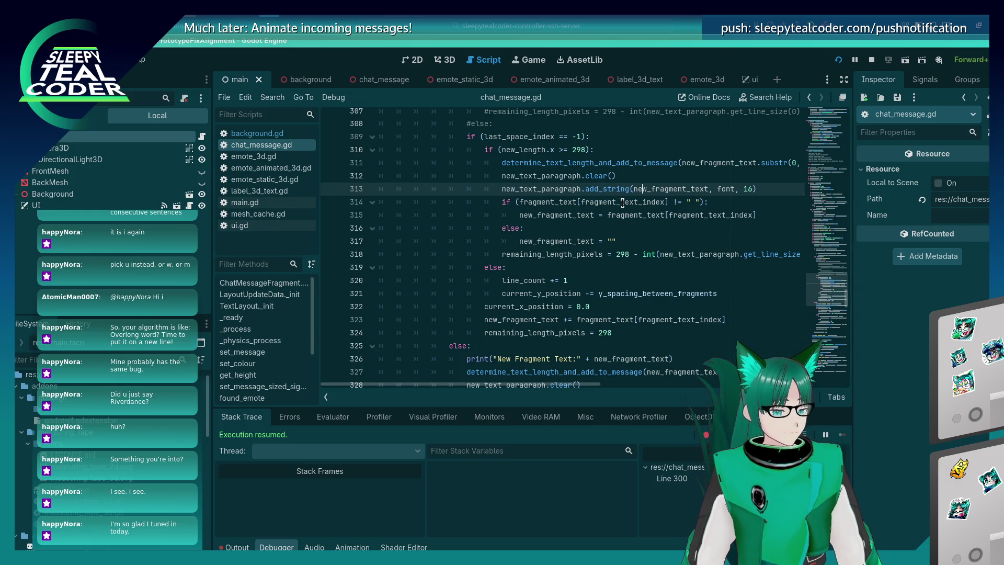
Step: Move the add_string line to just after the remaining_length_pixels update and save
key("shift+Home")
key("shift+Home")
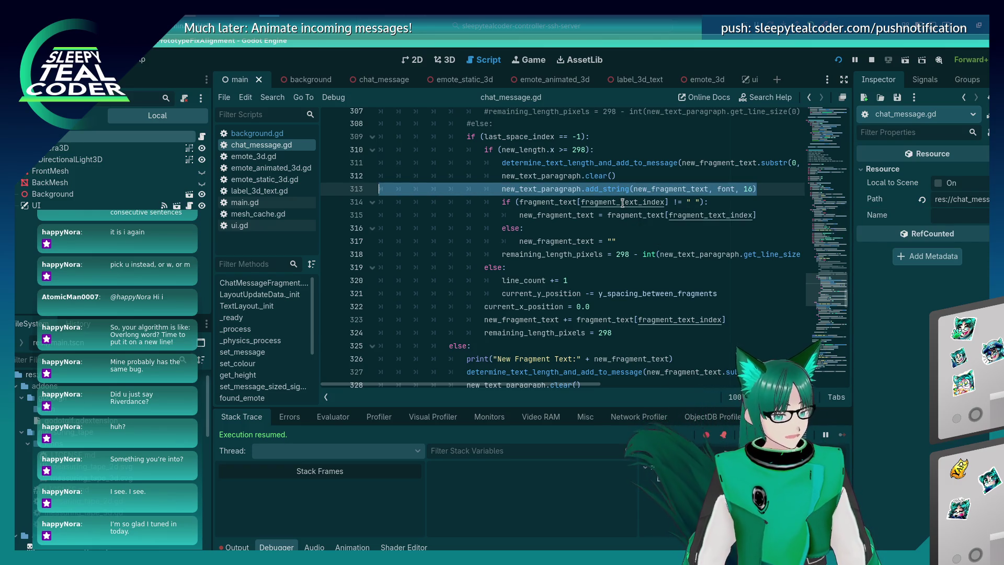
key("BackSpace")
key("BackSpace")
key("Down")
key("Down")
key("Down")
key("End")
key("Return")
key("ctrl+v")
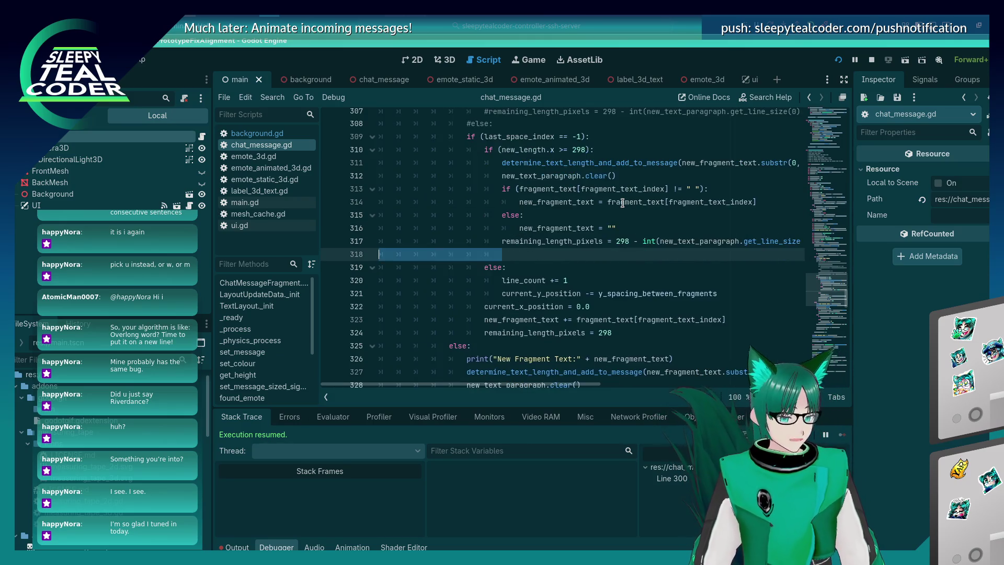
key("ctrl+s")
key("Home")
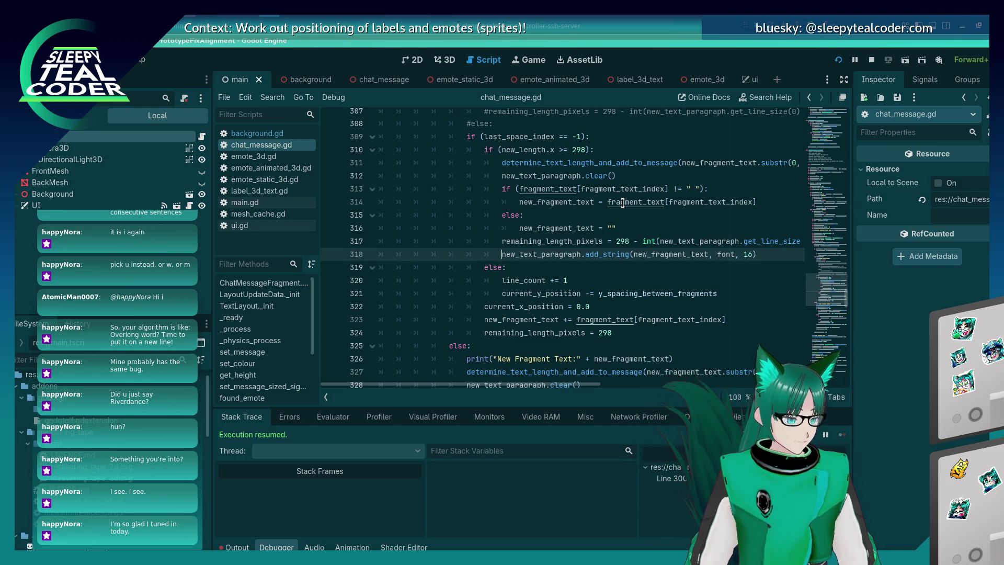
Step: Run the chat test, clear the old messages, and add a new long message
key("F5")
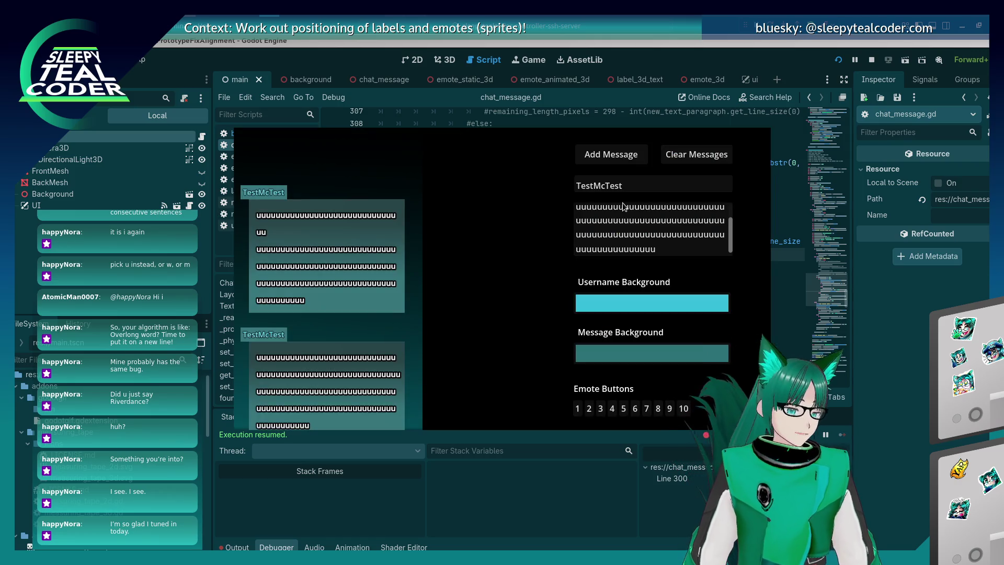
left_click(668, 156)
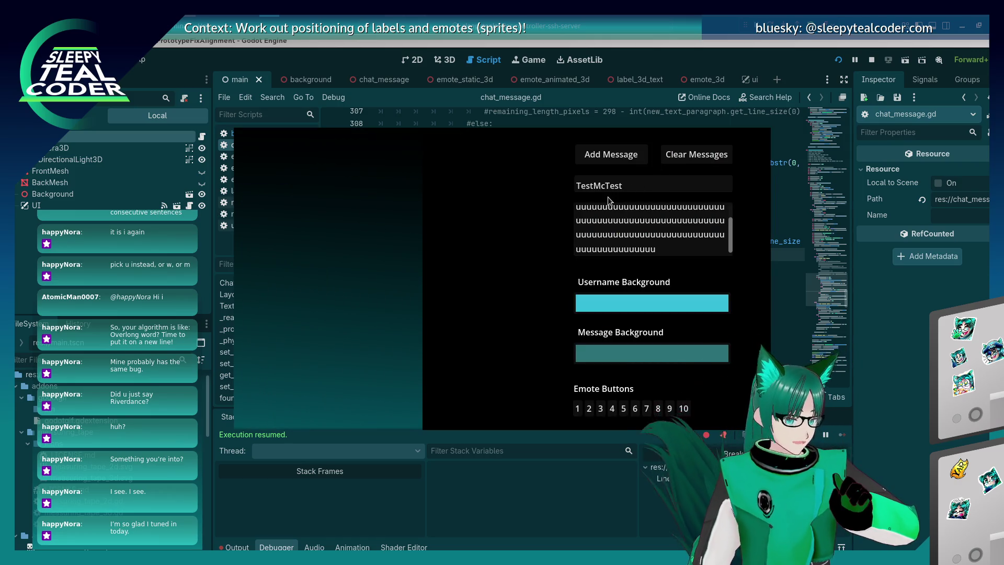
left_click(607, 153)
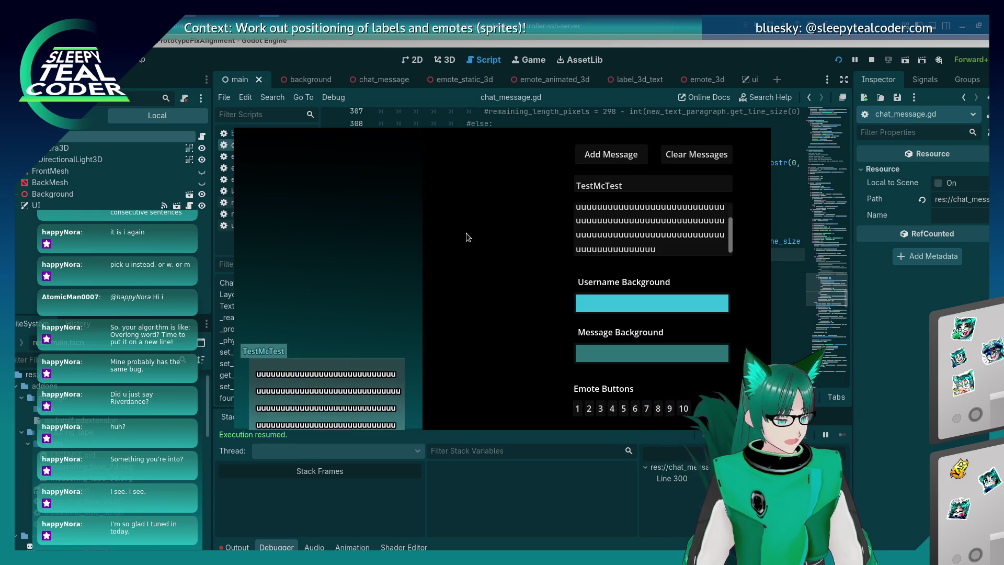
left_click(925, 386)
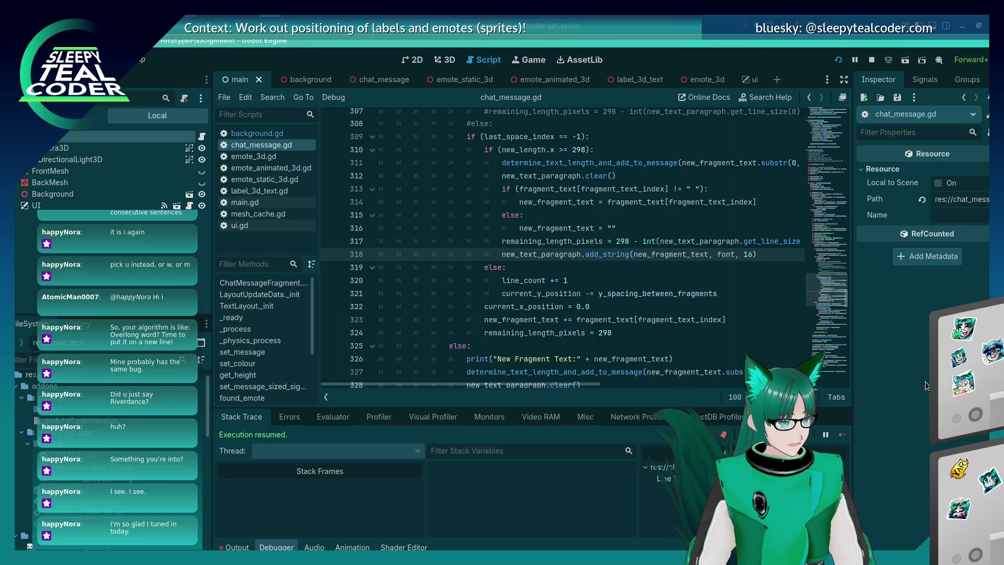
scroll(575, 240, "up", 1)
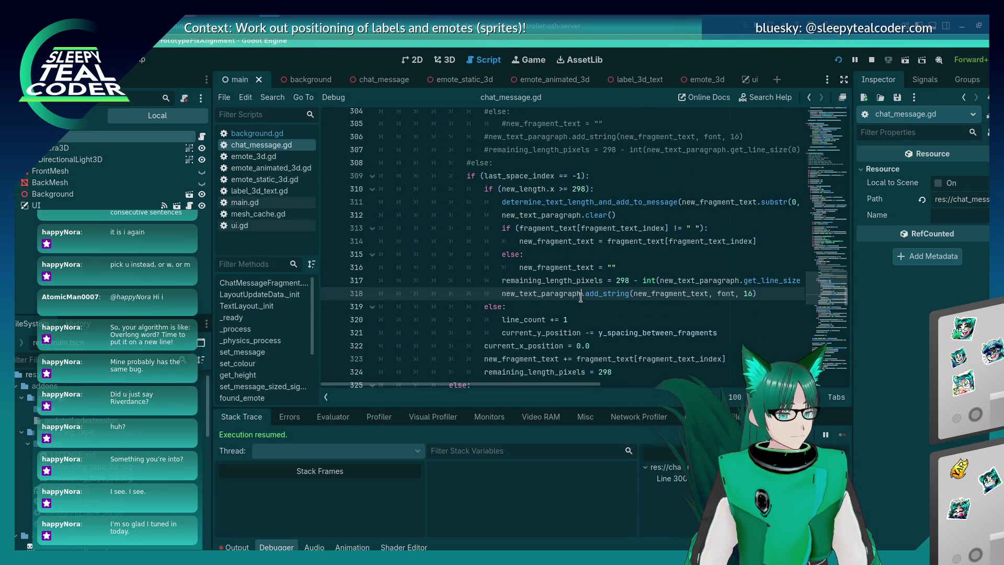
mouse_move(580, 297)
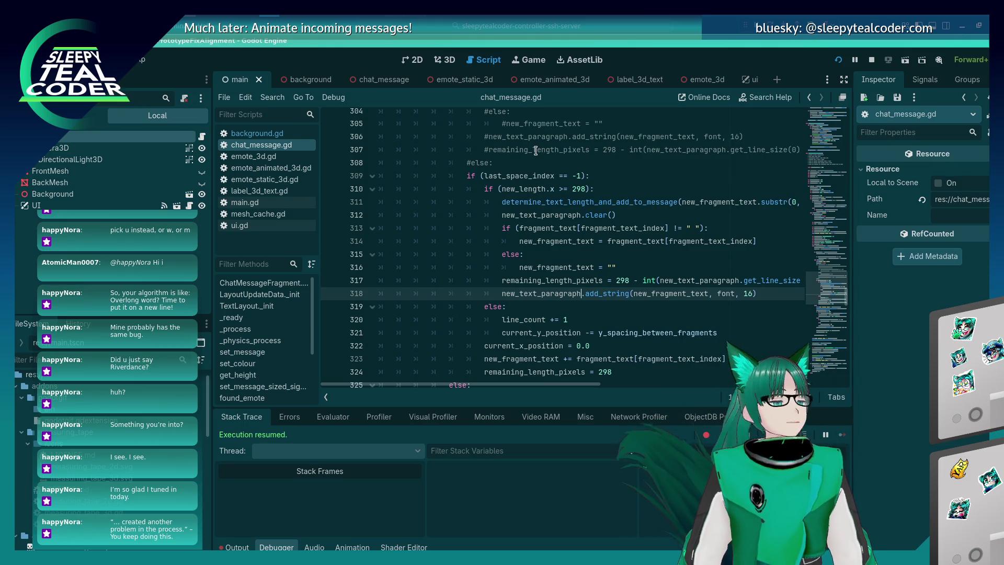
mouse_move(523, 186)
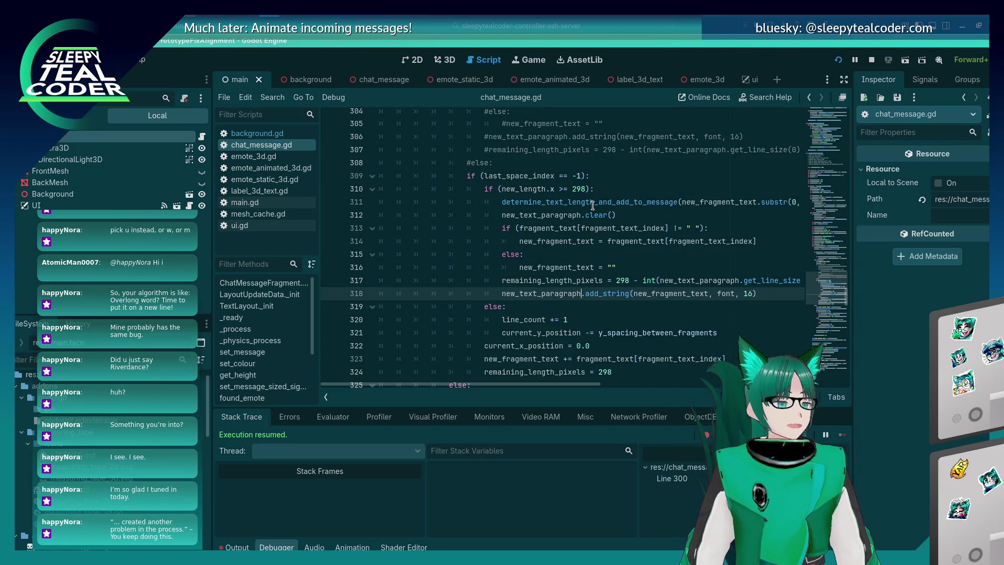
mouse_move(596, 217)
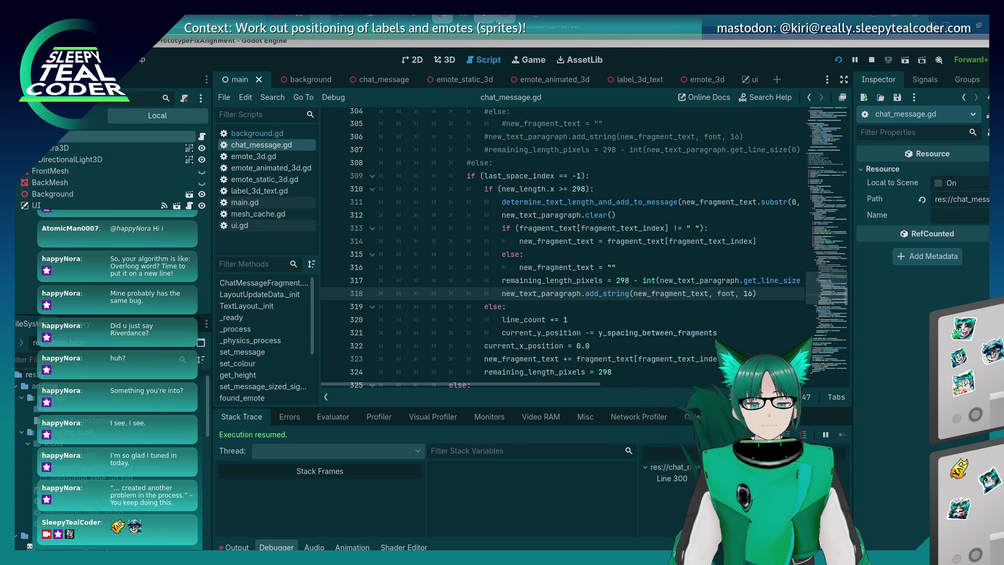
left_click(469, 242)
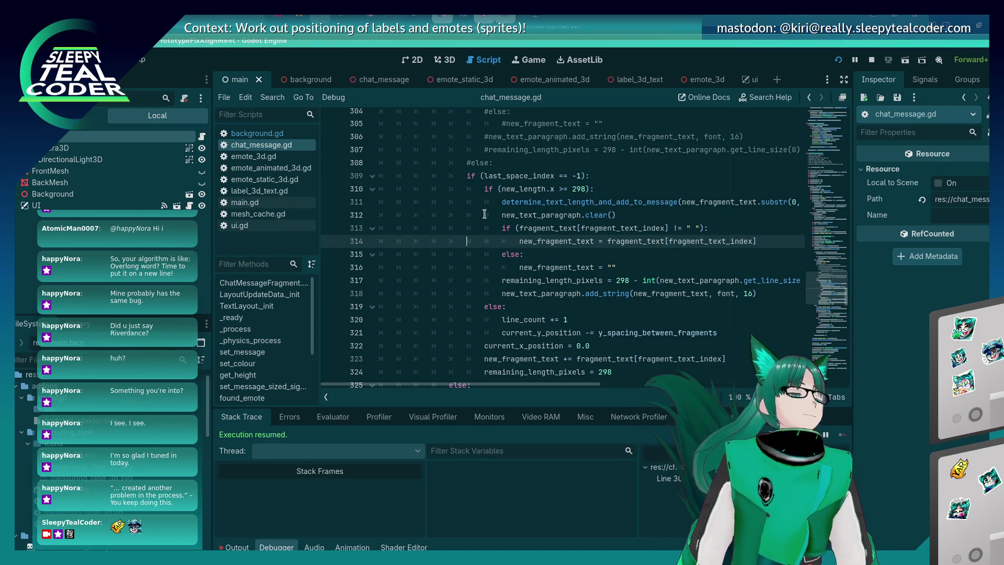
scroll(470, 210, "down", 3)
Step: Post another test message in the running game, then stop it
scroll(467, 220, "up", 2)
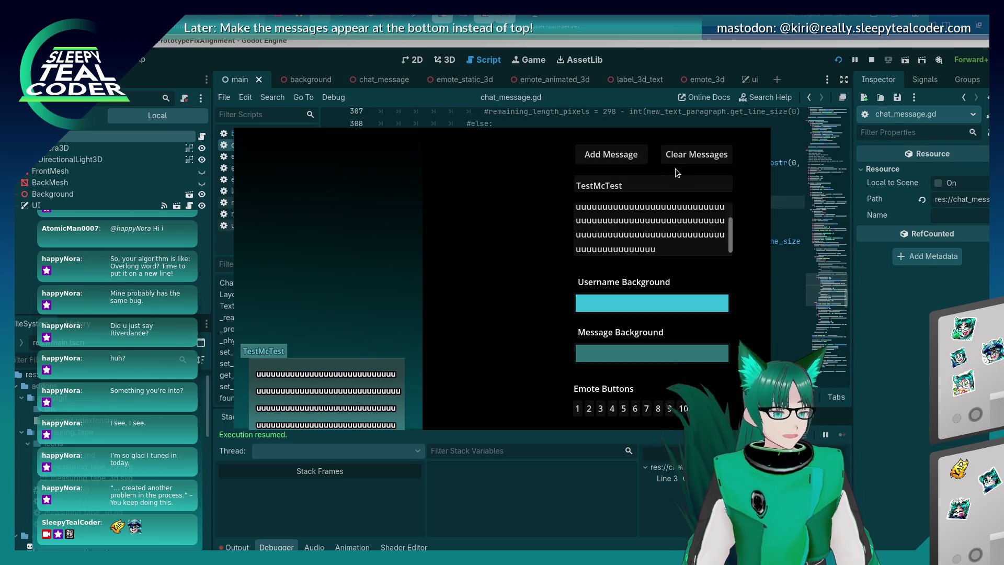
left_click(594, 152)
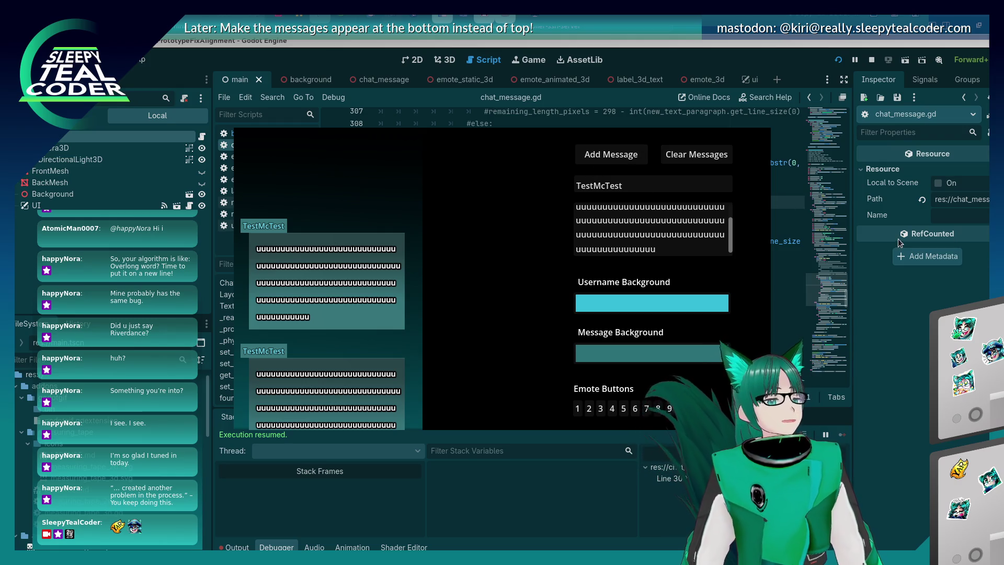
mouse_move(898, 238)
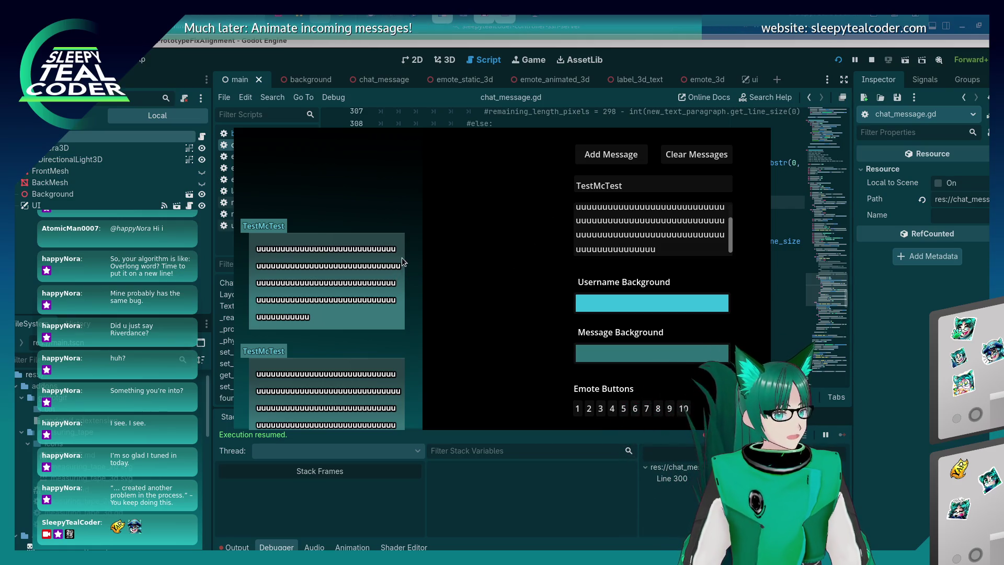
left_click(870, 334)
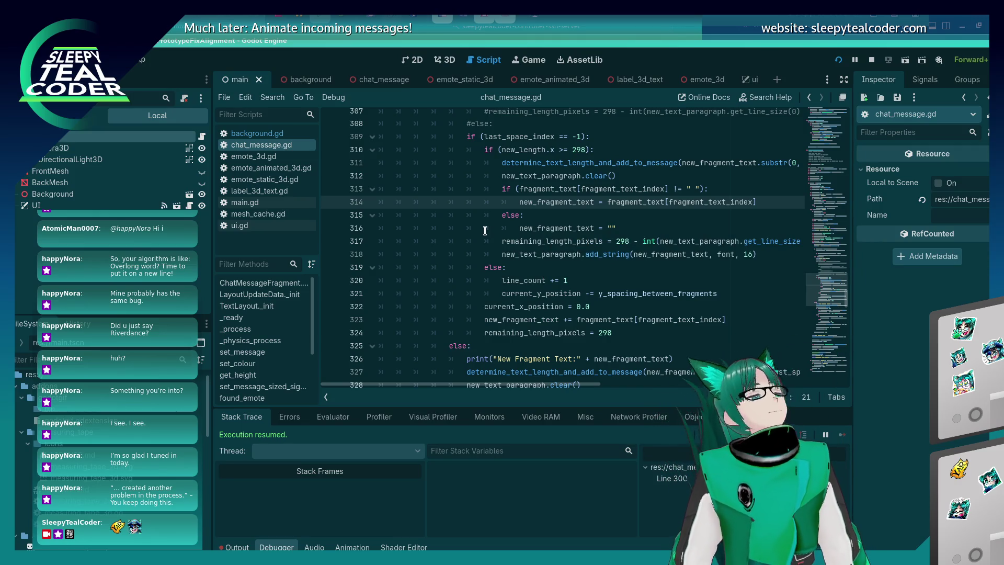
Step: Move the remaining_length_pixels = 298 reset into the else branch, remove the blank line, and save
left_click(621, 330)
key("shift+Home")
key("ctrl+c")
key("BackSpace")
key("Up")
key("Up")
key("Up")
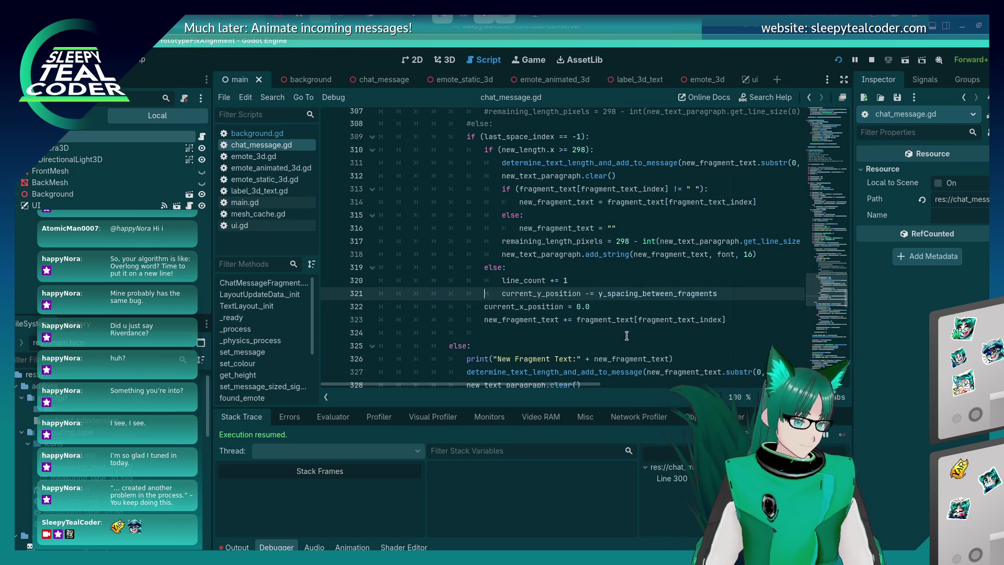
key("End")
key("Return")
key("ctrl+v")
key("ctrl+s")
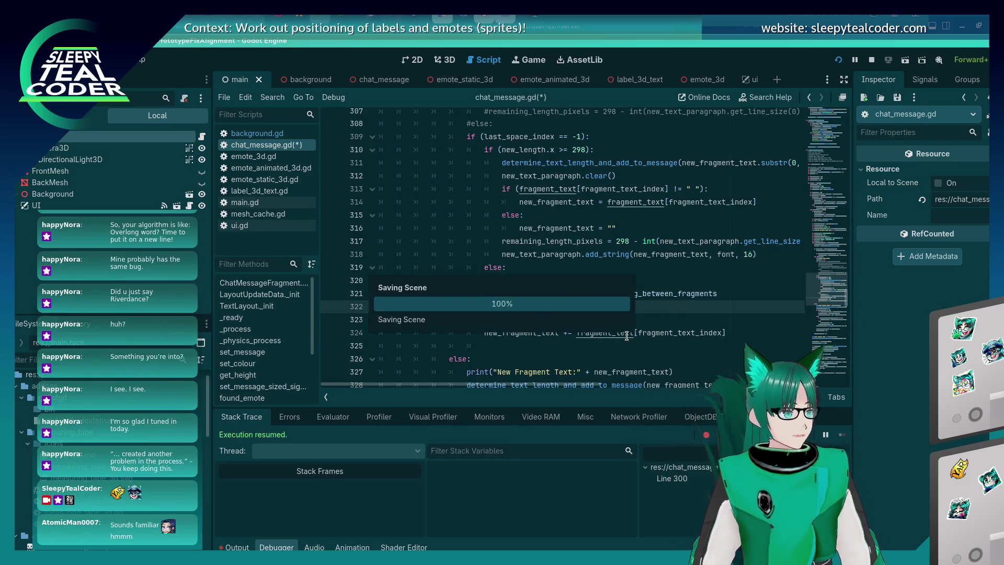
left_click(627, 335)
key("End")
key("Delete")
key("ctrl+s")
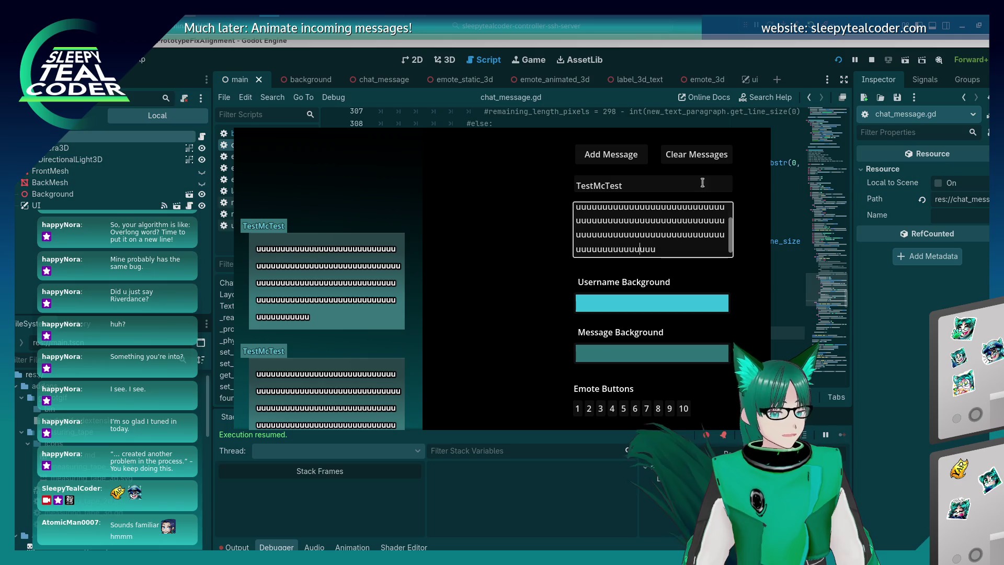
Step: Clear the chat test's messages and add a long test message
left_click(711, 157)
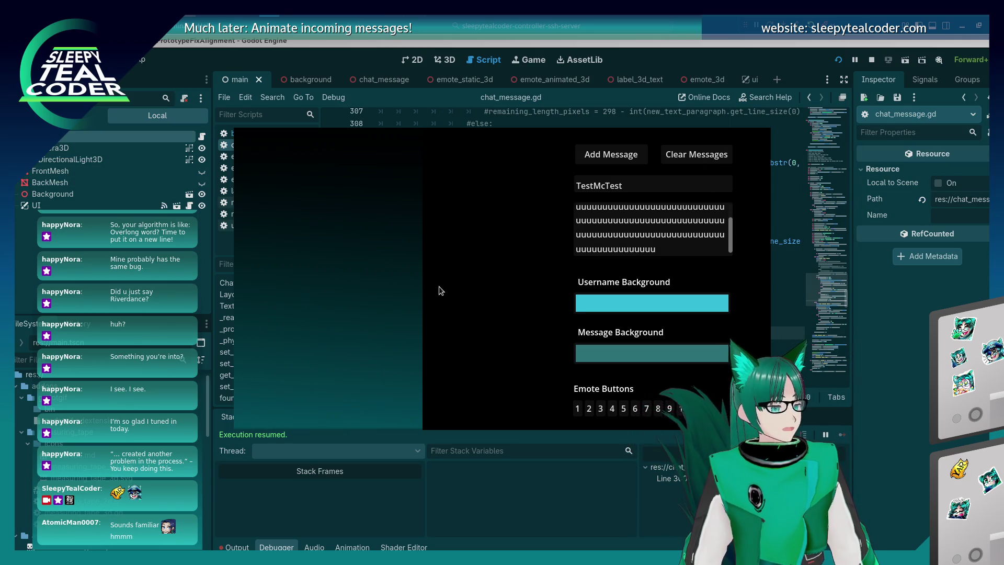
left_click(632, 157)
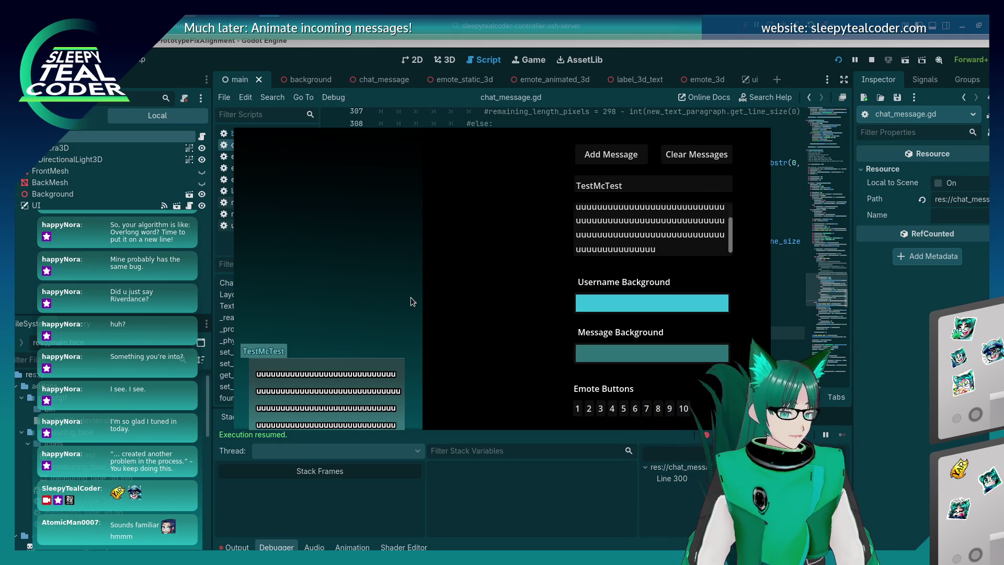
left_click(911, 420)
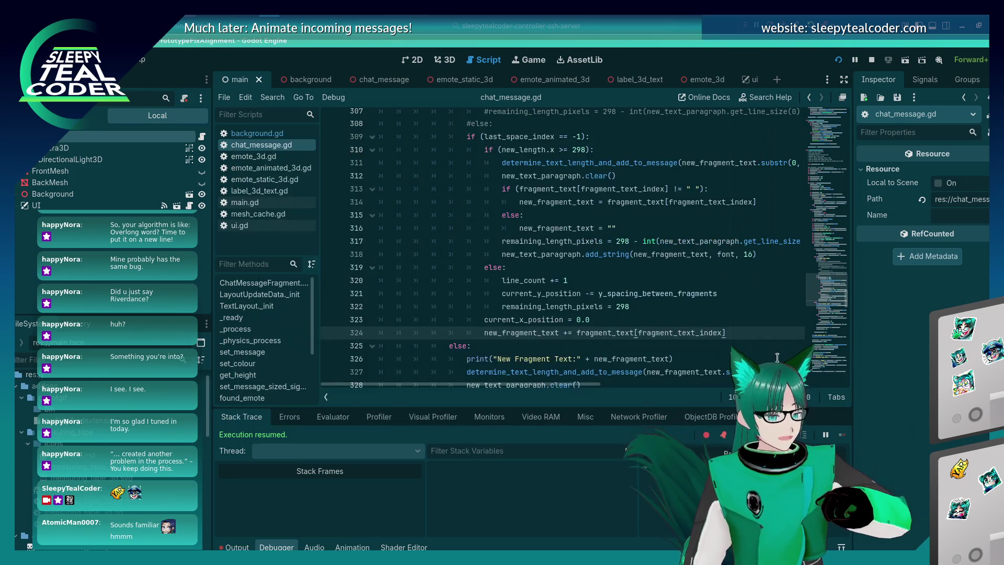
Step: Move the add_string call up to line 313, right after new_text_paragraph.clear(), and save
left_click(694, 316)
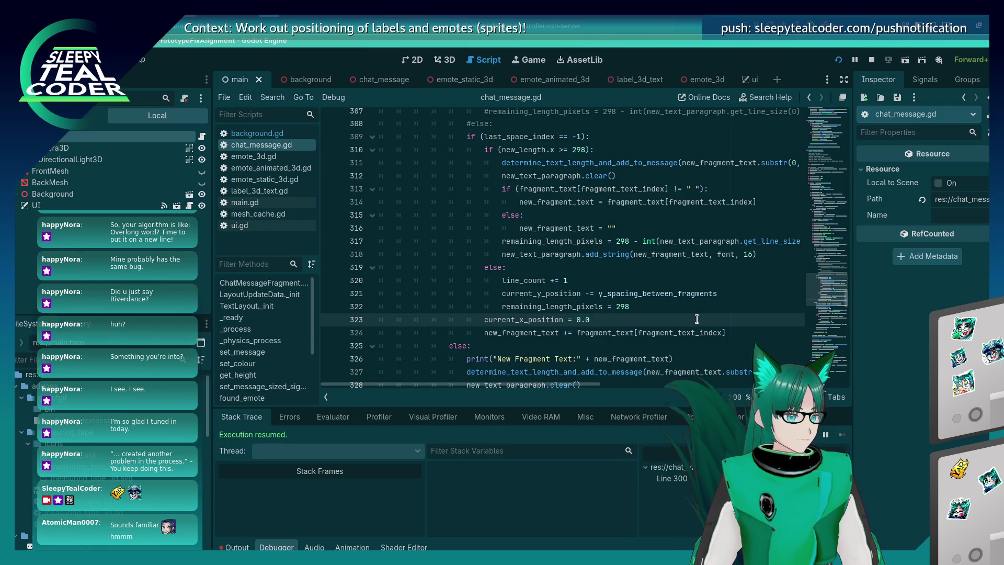
left_click(718, 255)
key("Home")
key("shift+End")
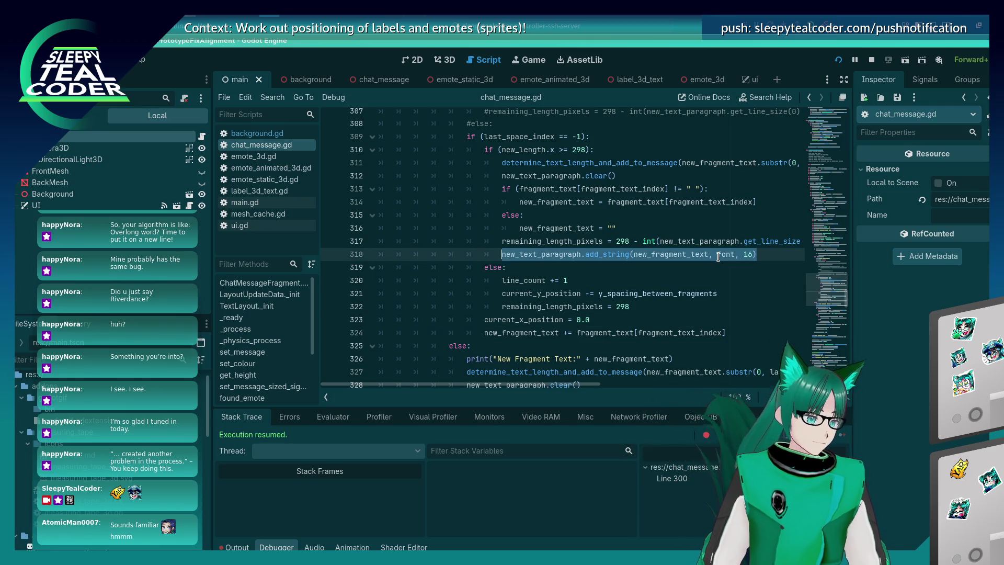
key("shift+Home")
key("BackSpace")
key("BackSpace")
key("Up")
key("Up")
key("Up")
key("Return")
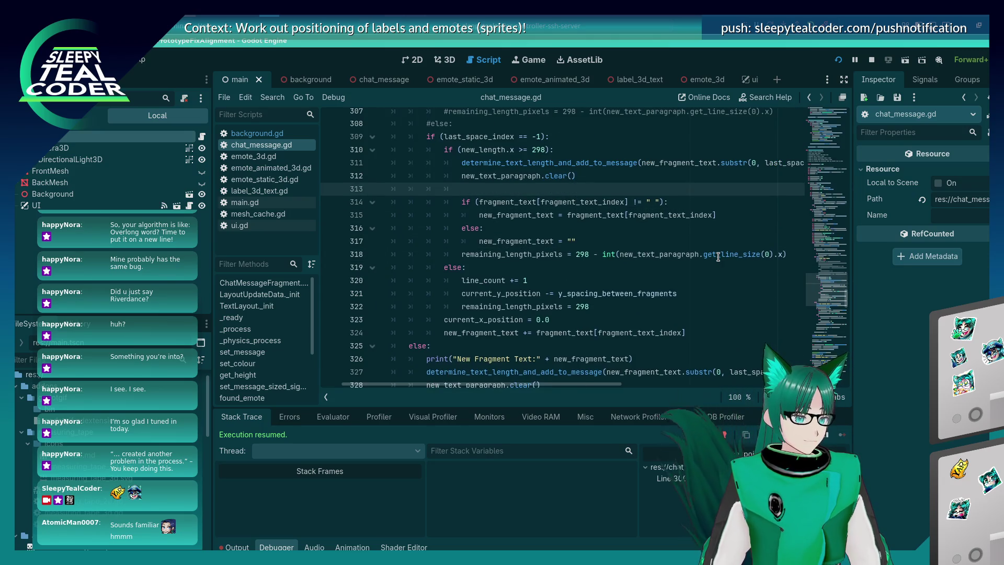
key("ctrl+v")
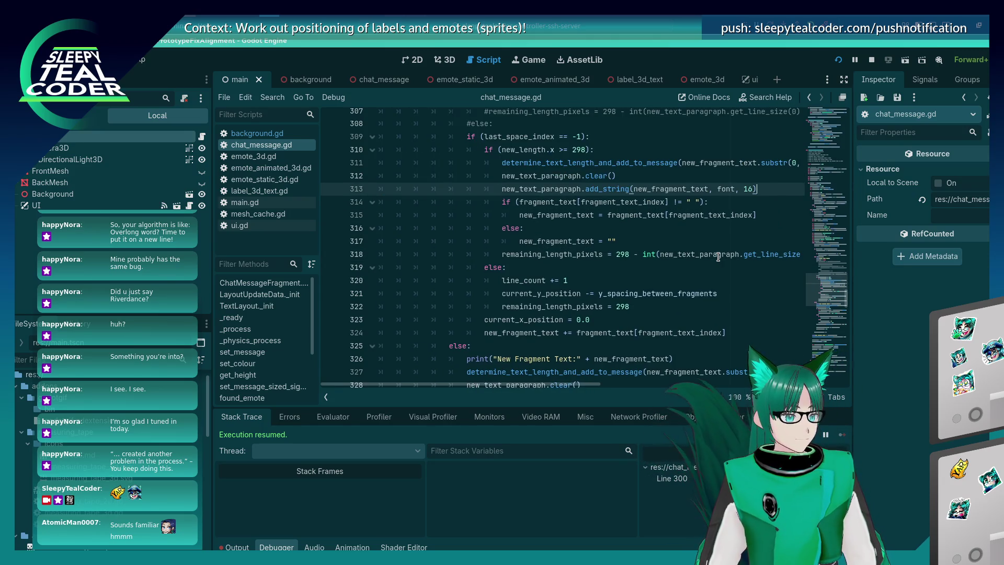
key("shift+Home")
key("shift+Home")
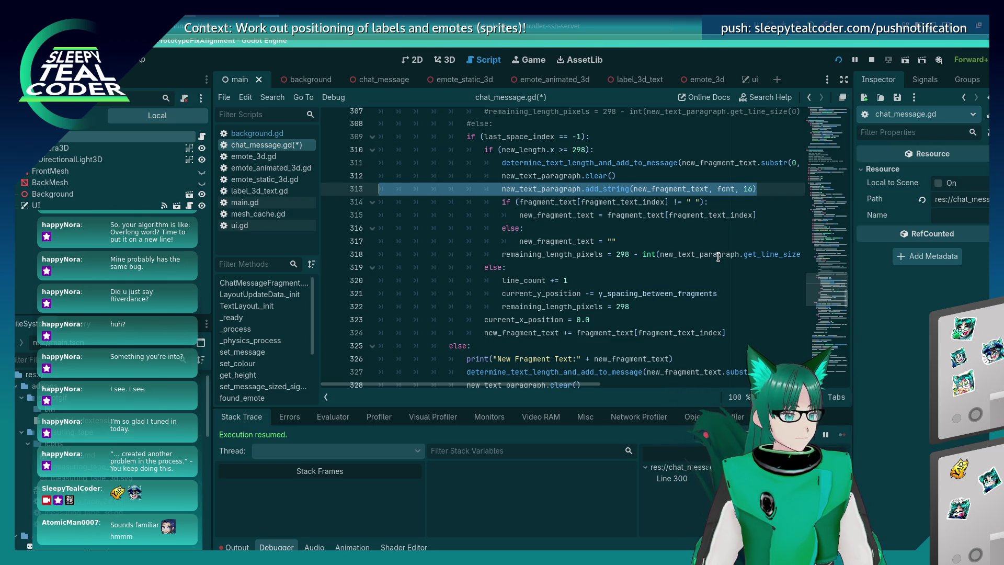
key("ctrl+s")
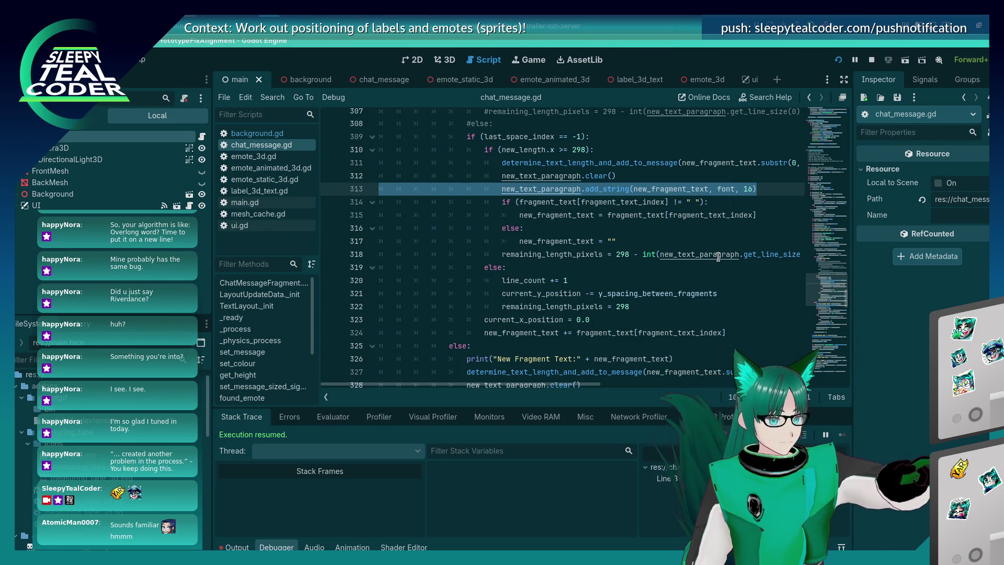
Step: Restart the chat game and replace the default test message with a long run of w's
left_click(843, 60)
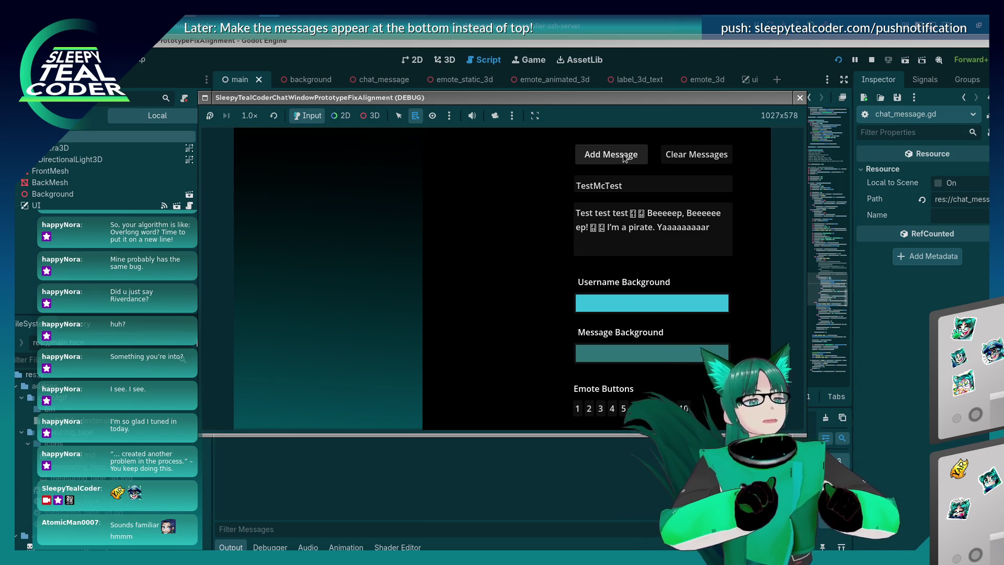
left_click(623, 159)
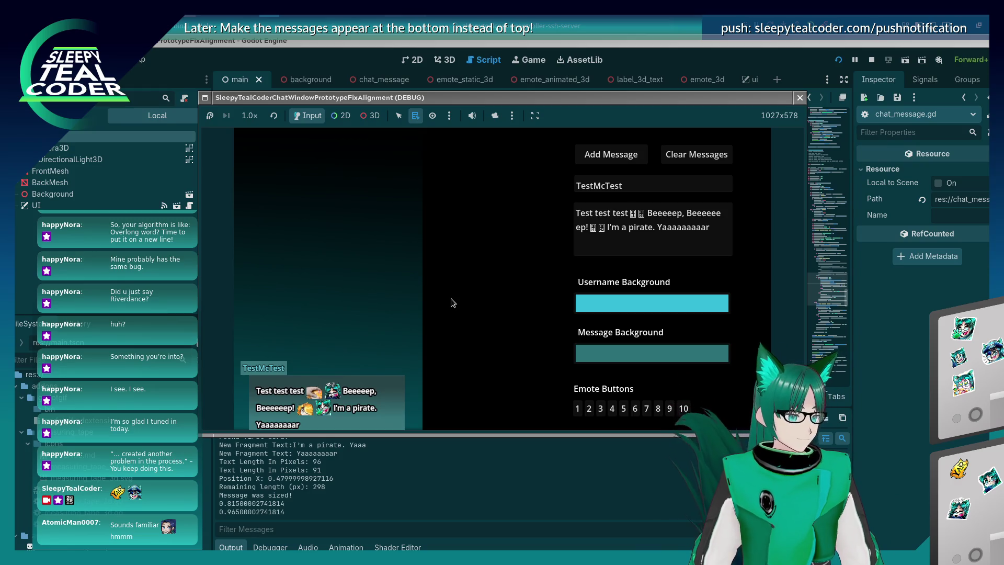
triple_click(725, 240)
type("w")
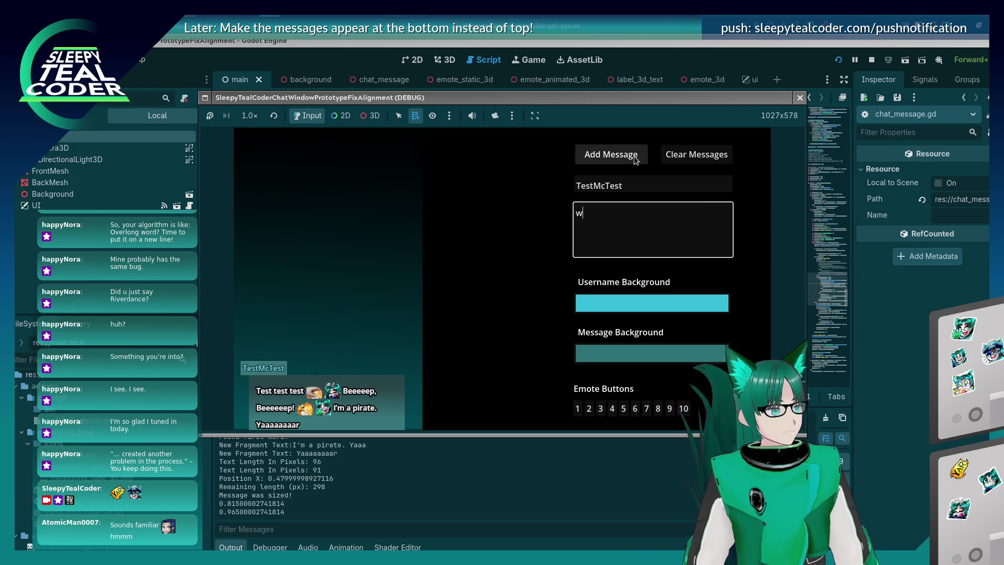
type("wwwwwwwwwwwwwwwwwwwwwwwwwwwwwwwwwwwwwwwwwww")
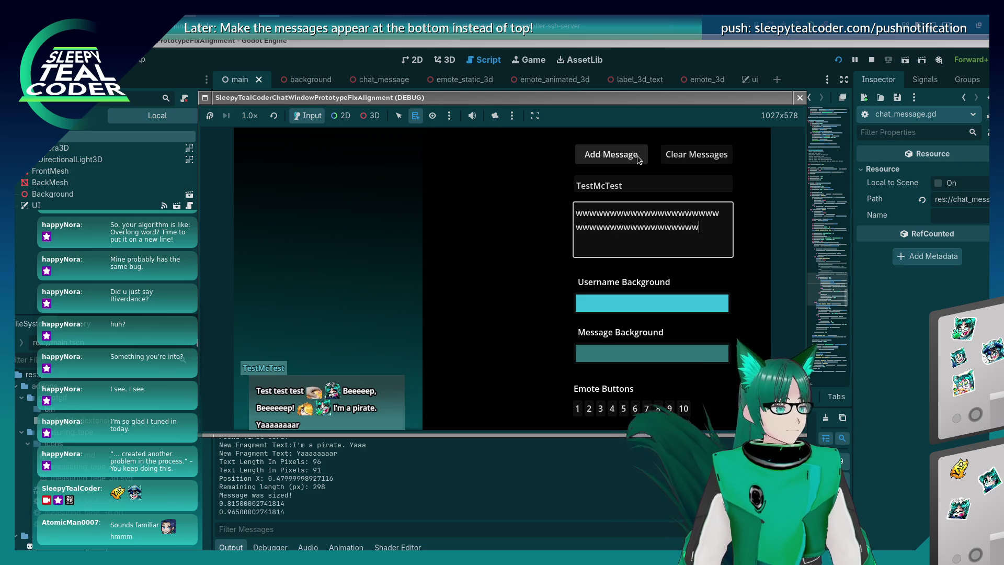
type("wwwwwwwwwwwwwwwwwwwwwwwwwwwwwwwwwwwwwwwwwwwwwwww")
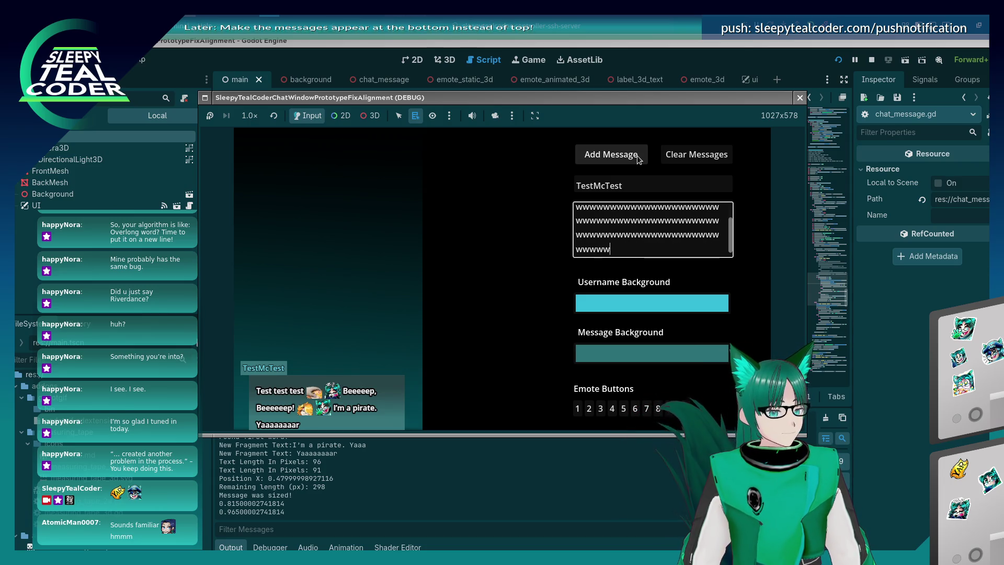
left_click(638, 159)
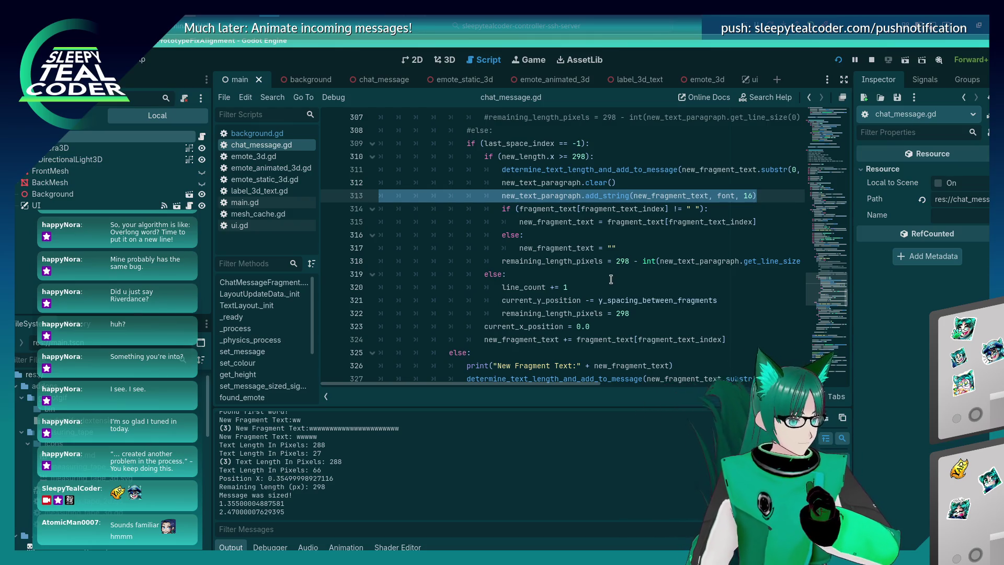
Step: Move the current_x_position line into the else block, indent new_fragment_text there, and save
left_click(595, 321)
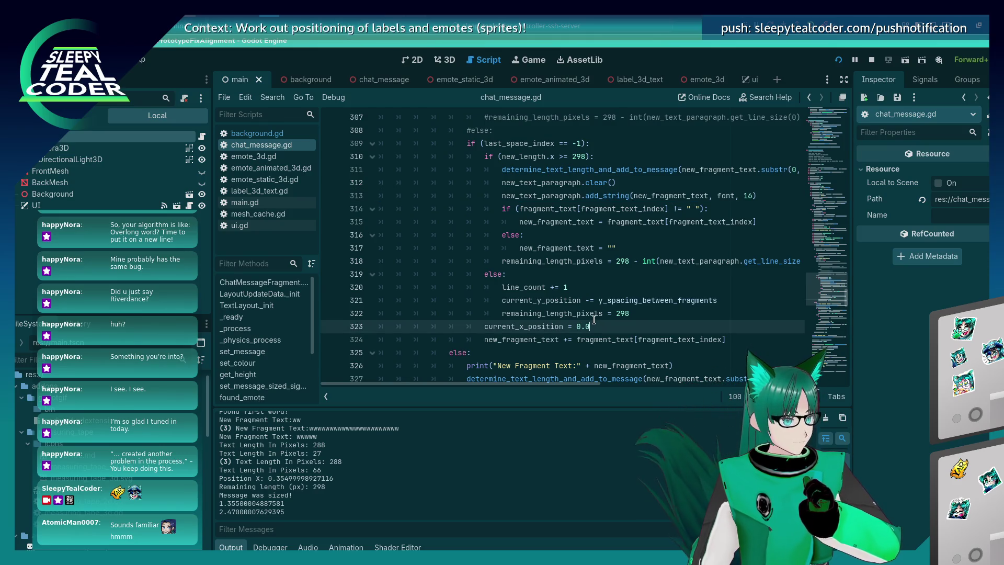
key("Tab")
key("alt+Up")
key("alt+Up")
key("alt+Down")
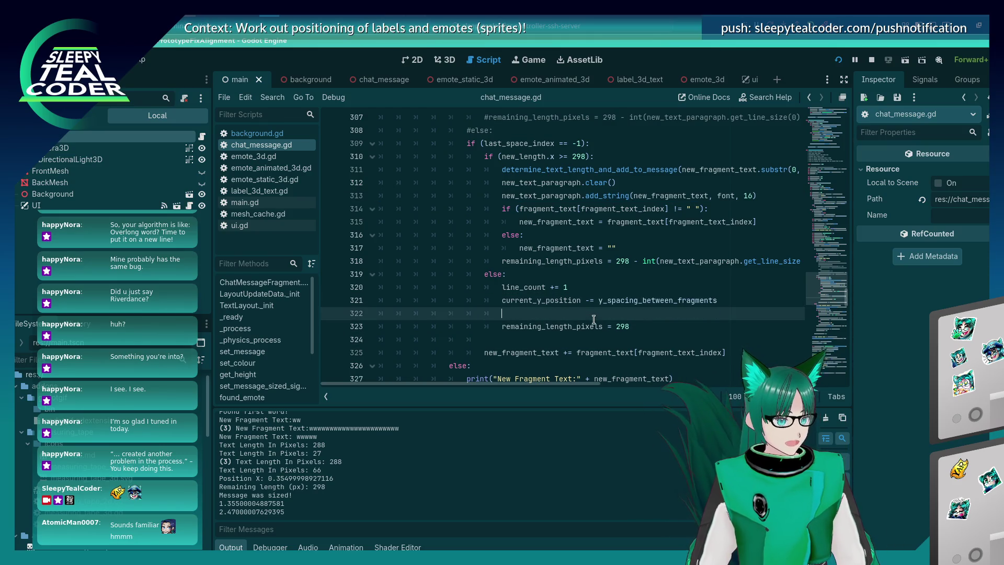
key("Down")
key("Down")
key("BackSpace")
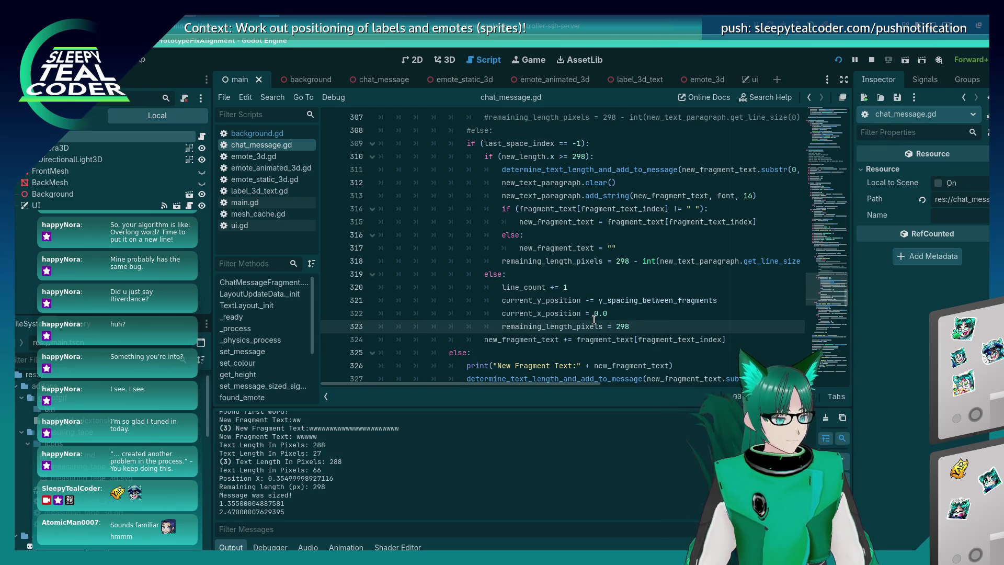
key("Down")
key("Home")
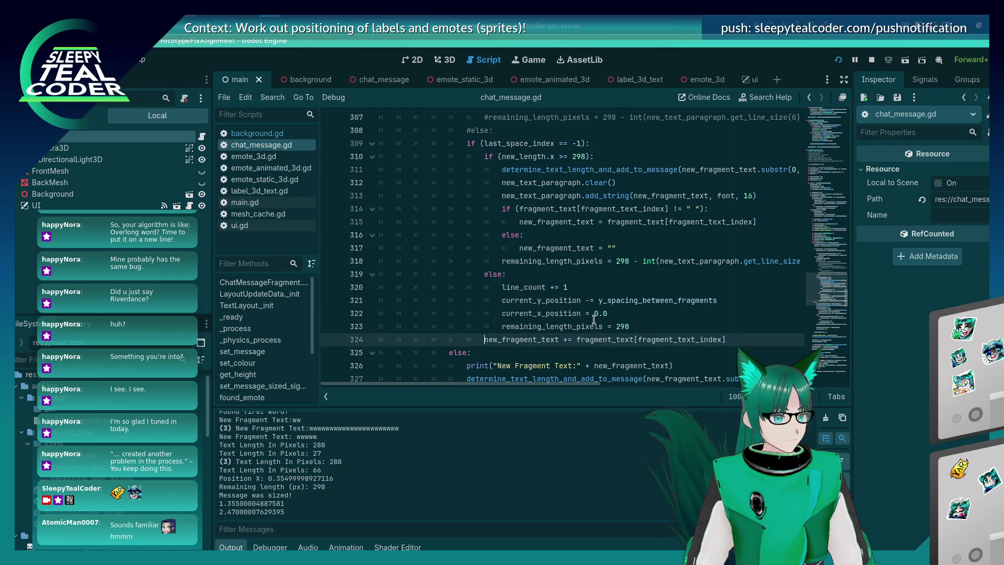
key("Tab")
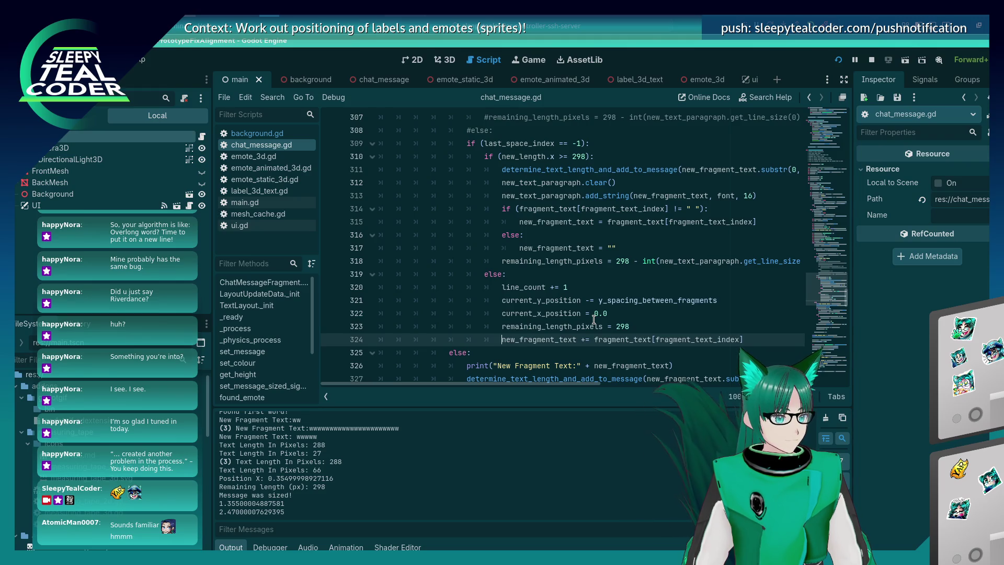
key("ctrl+s")
Step: Rerun the game, clear the chat, re-add the long w message, then stop
key("F5")
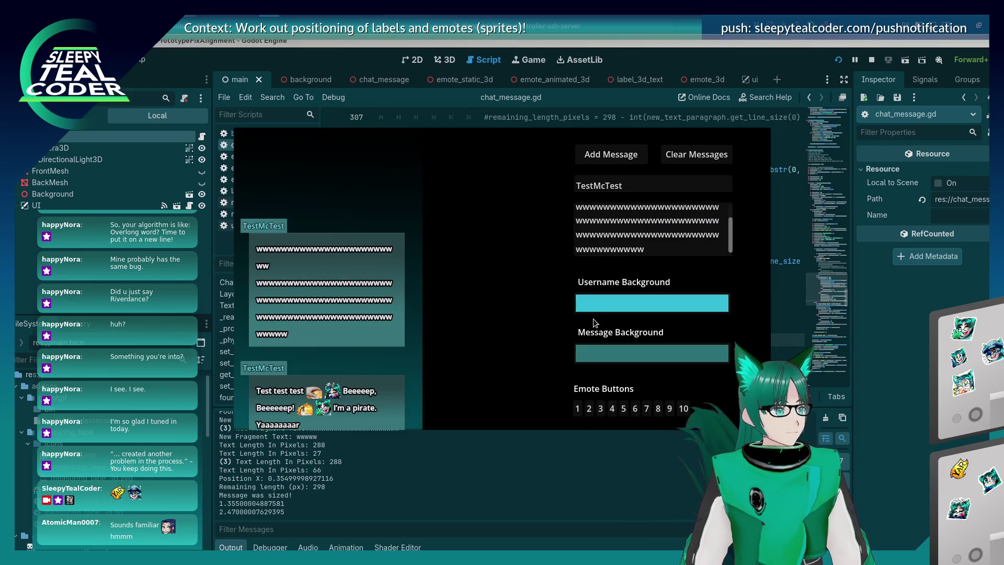
left_click(690, 157)
left_click(614, 159)
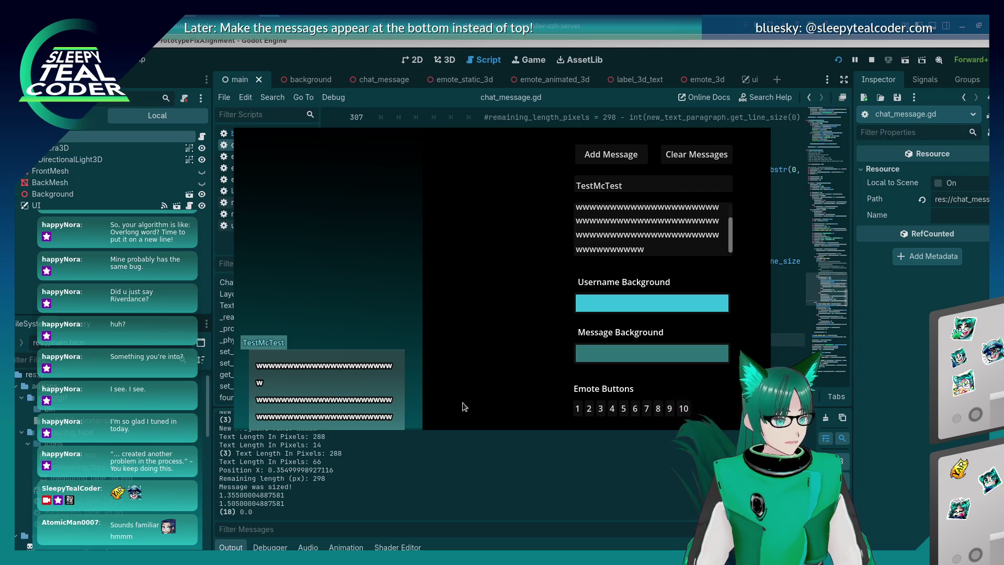
key("F8")
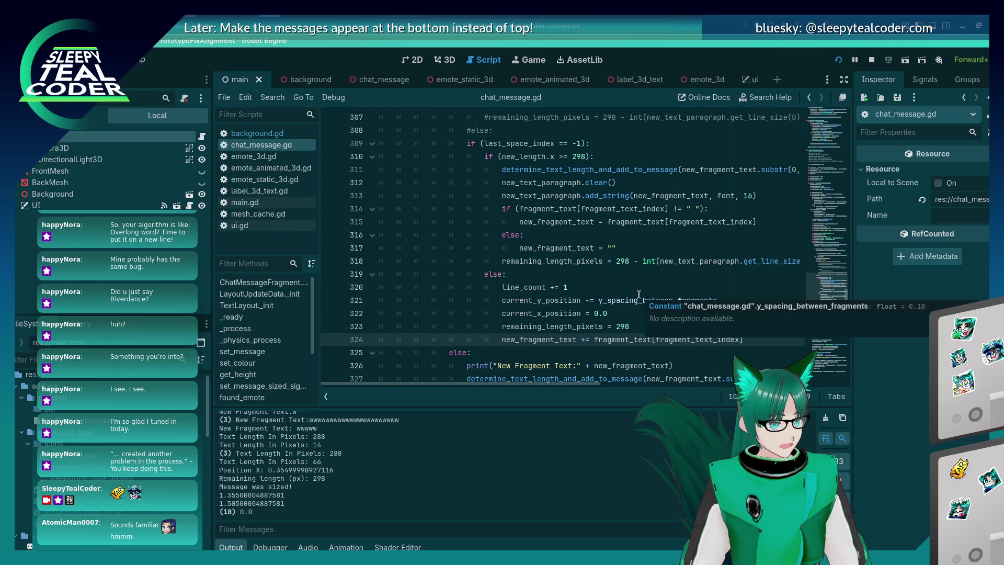
Step: Set a breakpoint on line 320, add a message to hit it, then resume execution
left_click(589, 289)
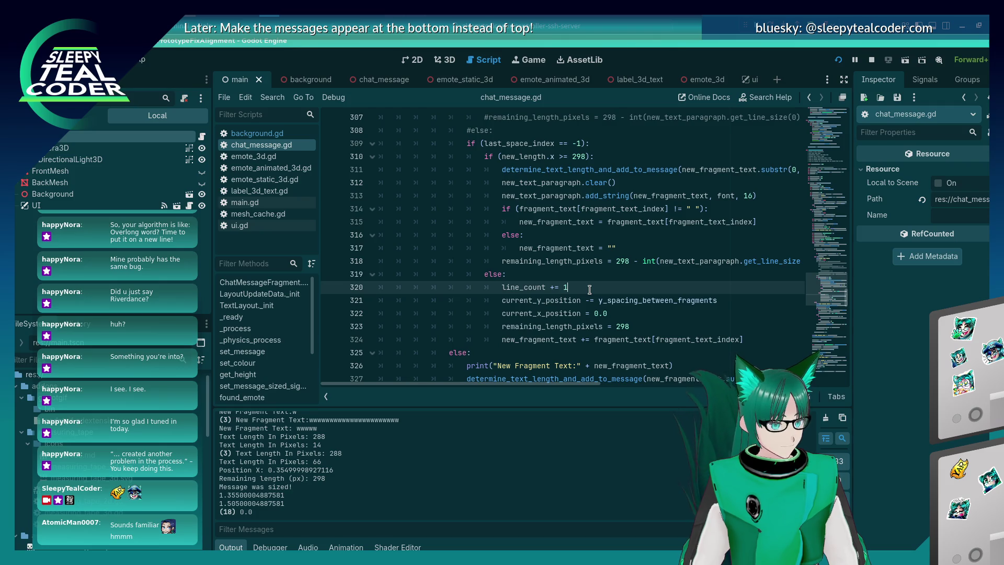
left_click(330, 288)
key("F5")
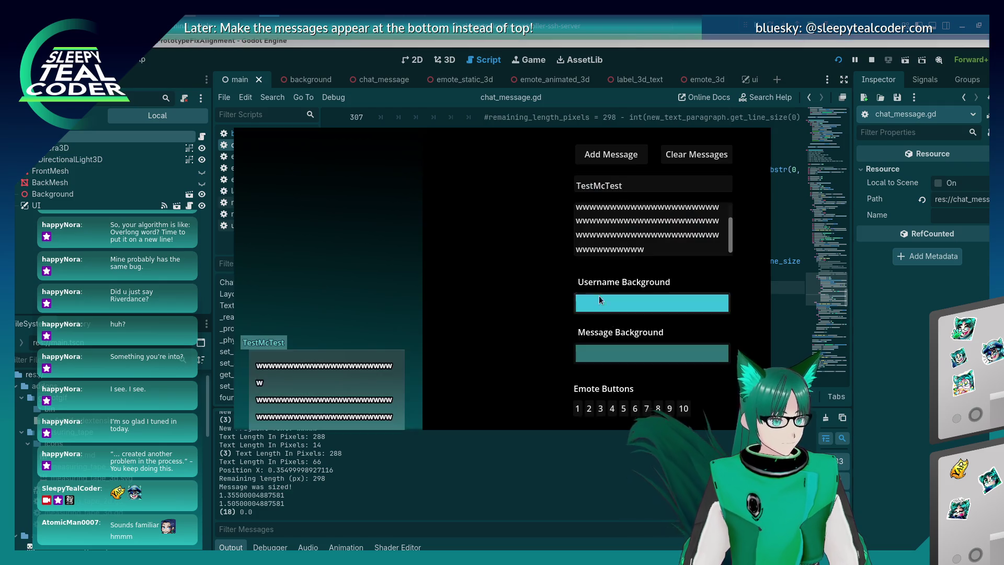
left_click(901, 366)
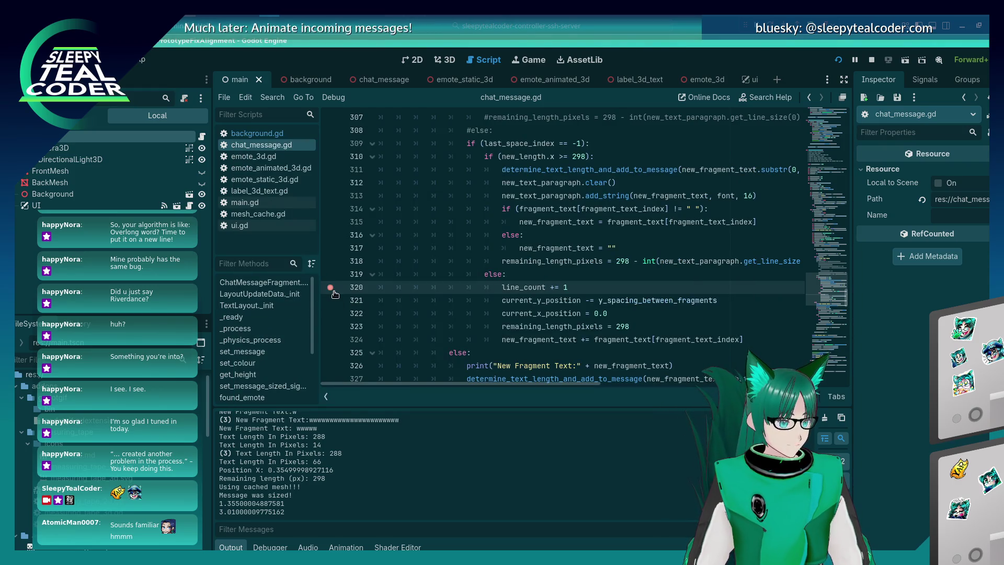
left_click(599, 170)
mouse_move(599, 170)
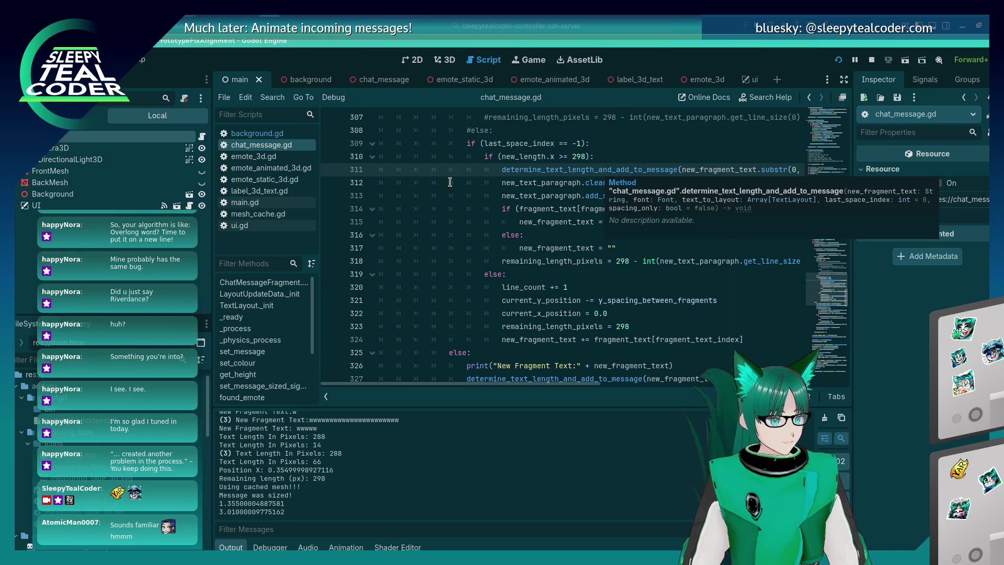
key("alt+Tab")
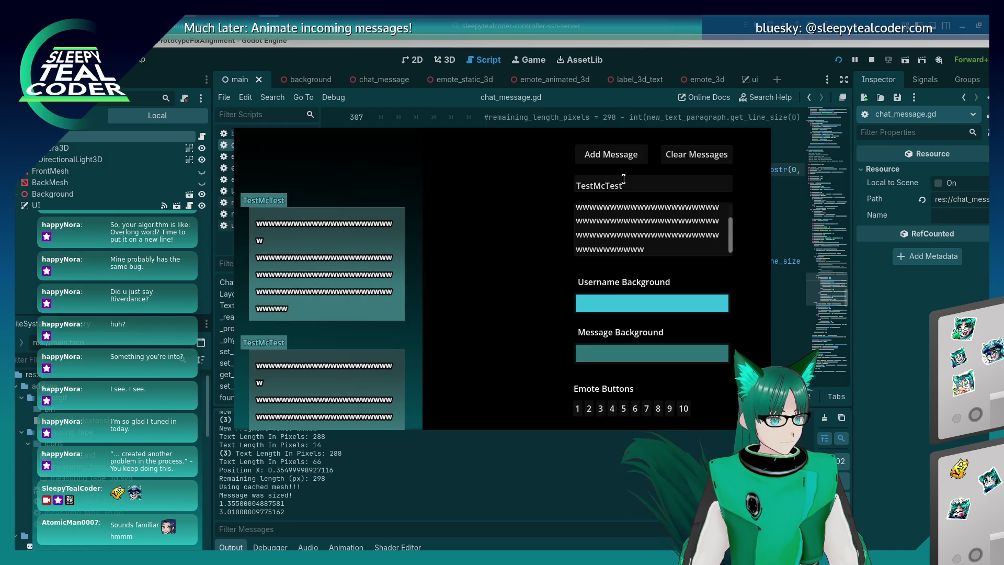
left_click(584, 155)
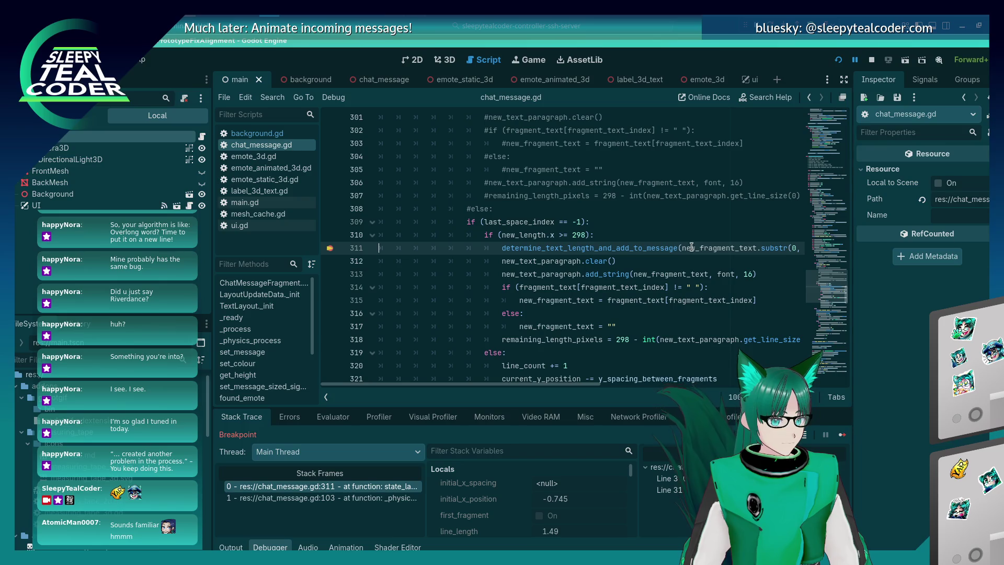
mouse_move(691, 246)
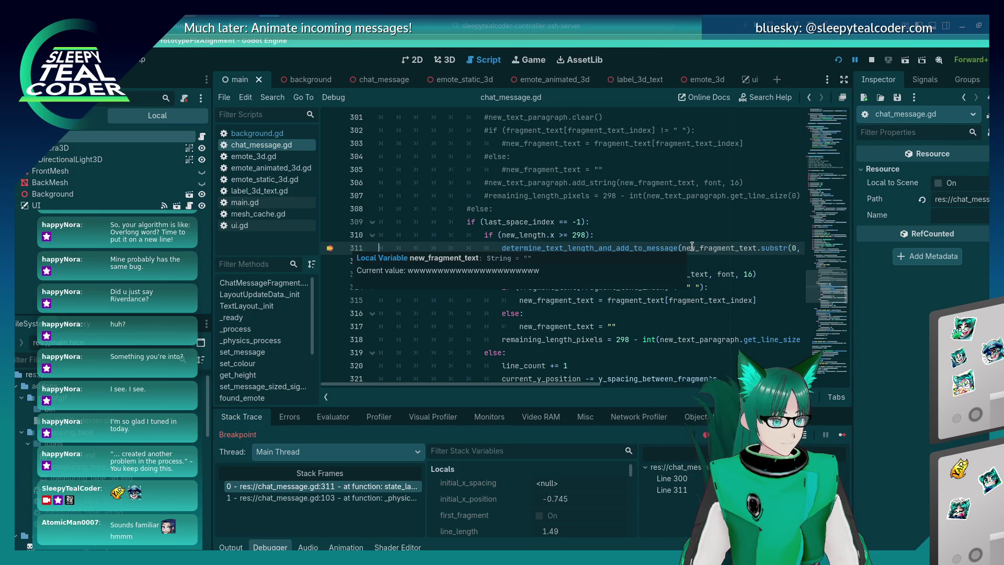
key("alt+Tab")
key("alt+Tab")
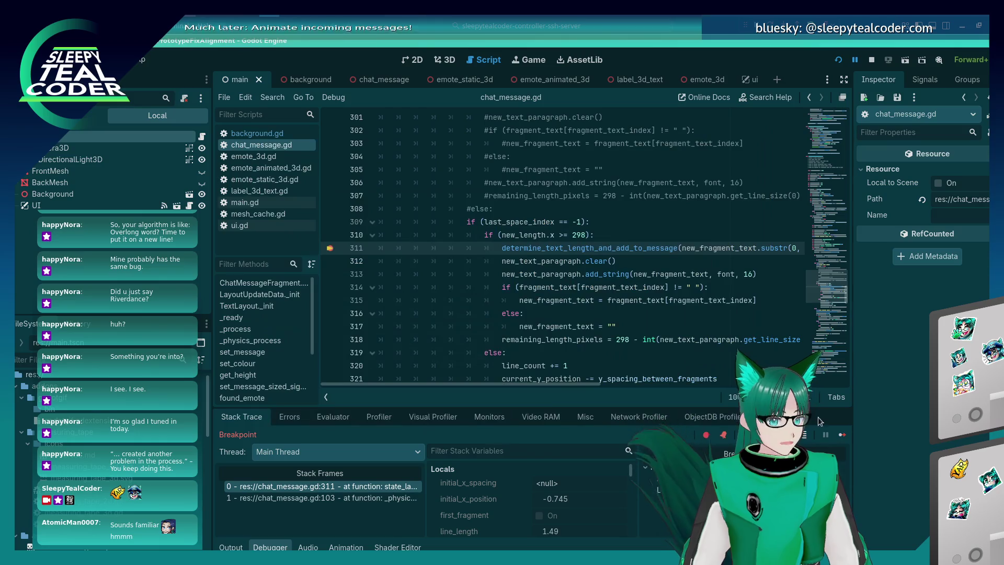
left_click(844, 434)
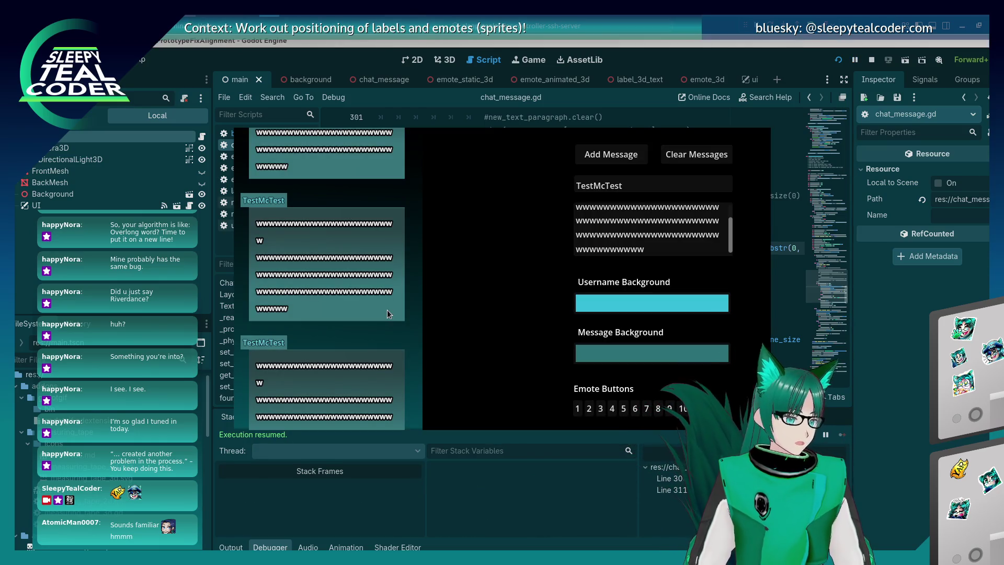
Step: Bring the wrapping code back into view and place the caret on line 312 of chat_message.gd
scroll(387, 311, "down", 1)
scroll(386, 311, "up", 1)
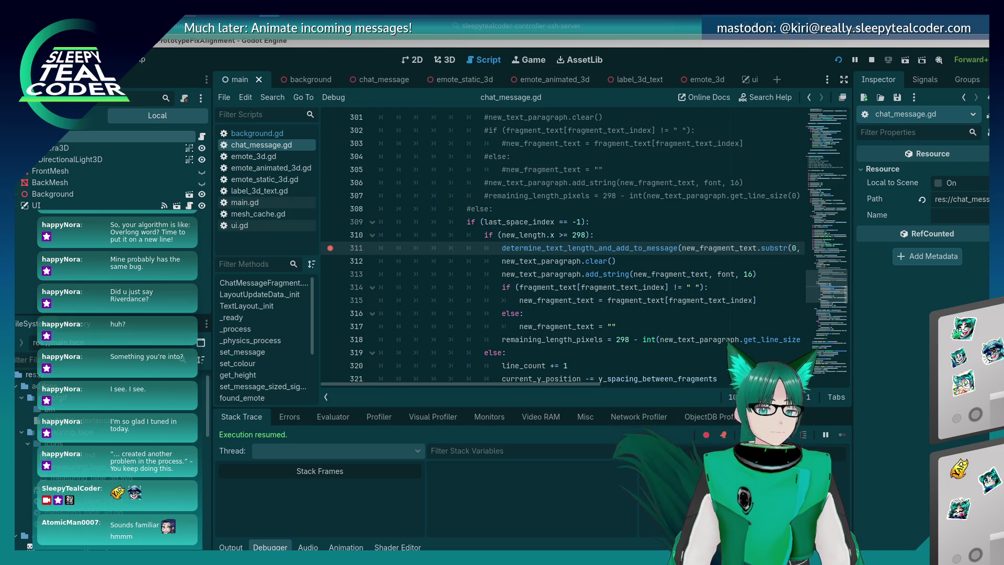
left_click(614, 263)
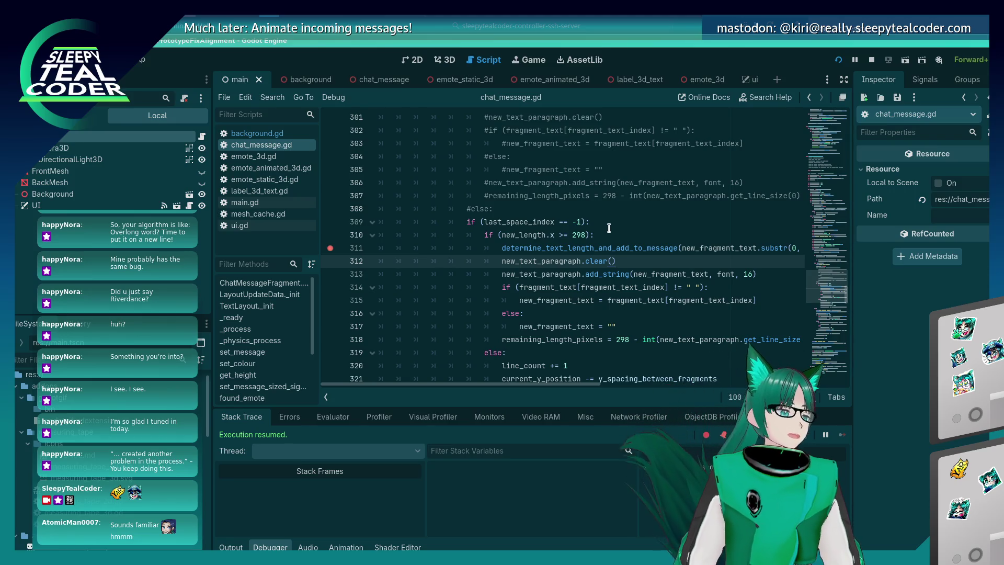
Step: Move the new_text_paragraph.add_string line from 313 to line 317 after the if/else, then run
left_click(561, 272)
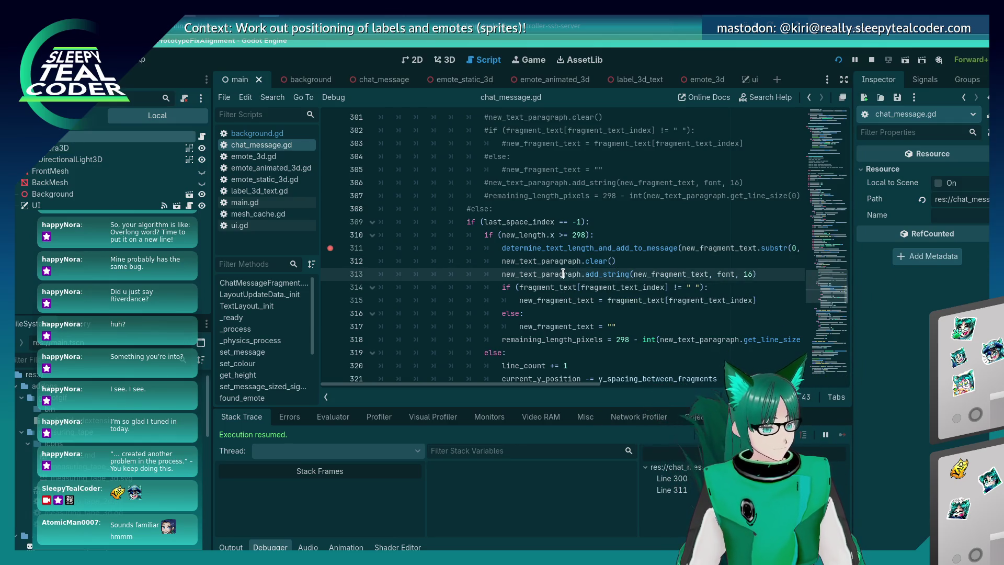
left_click(577, 256)
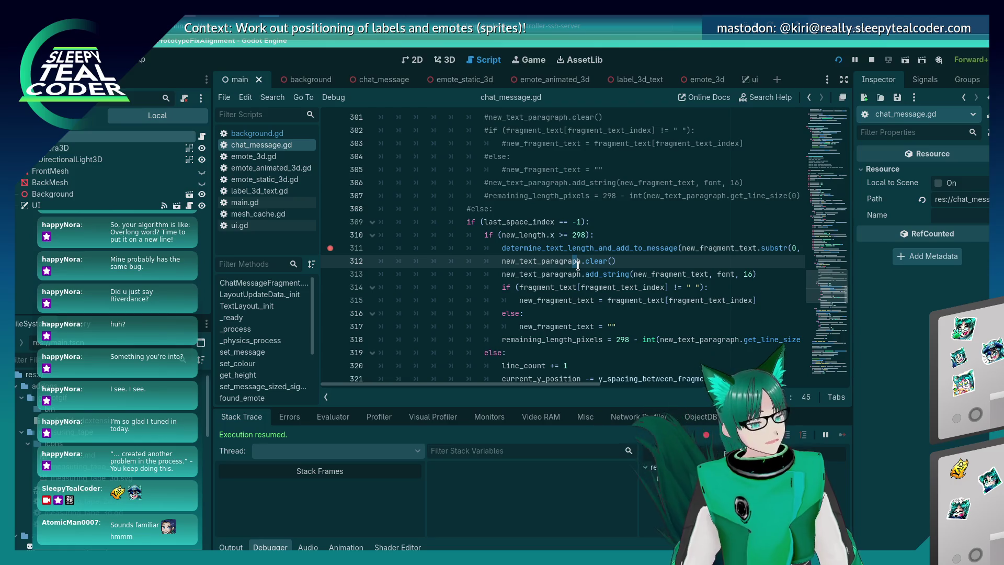
left_click_drag(582, 274, 566, 275)
key("ctrl+shift+Left")
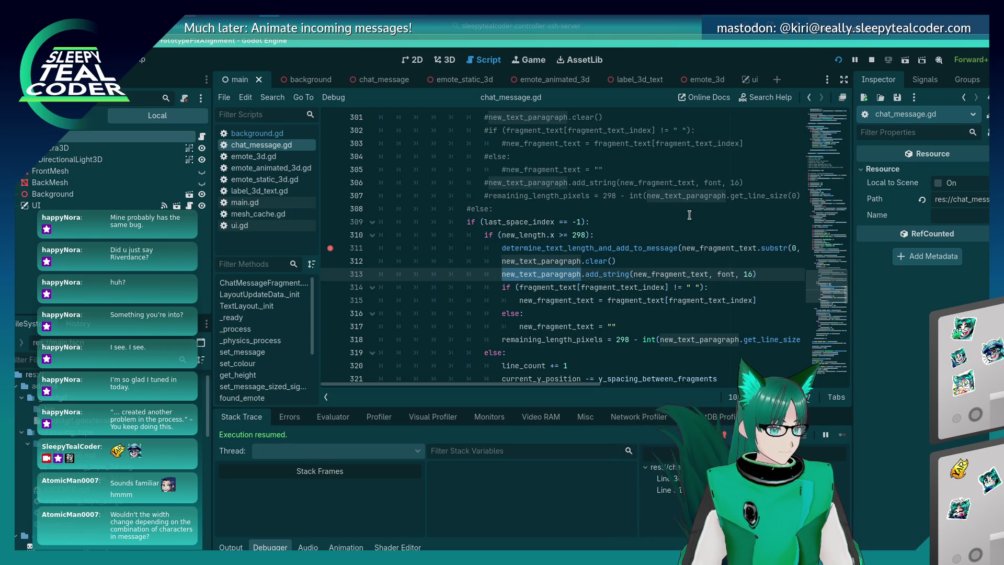
left_click(769, 272)
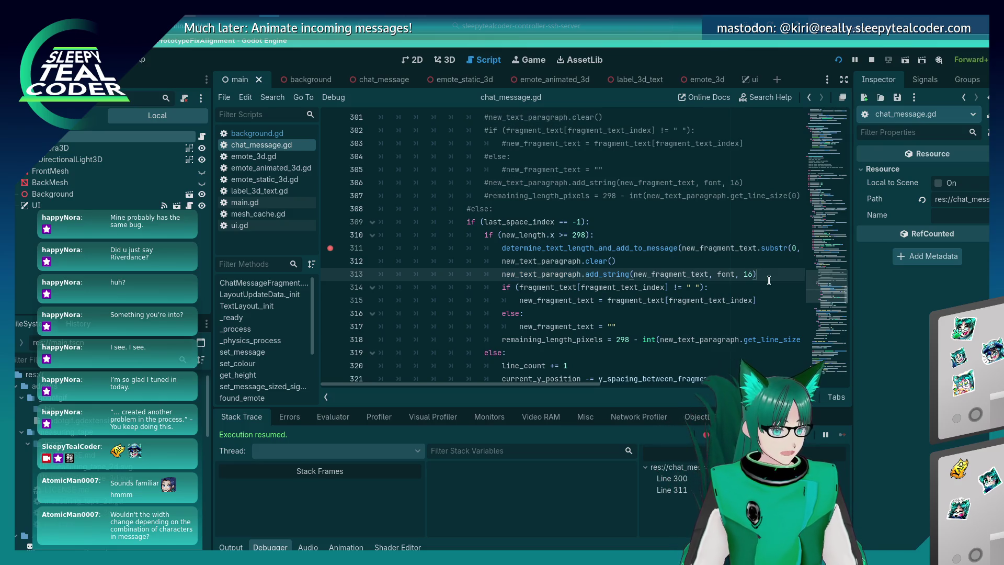
key("ctrl+x")
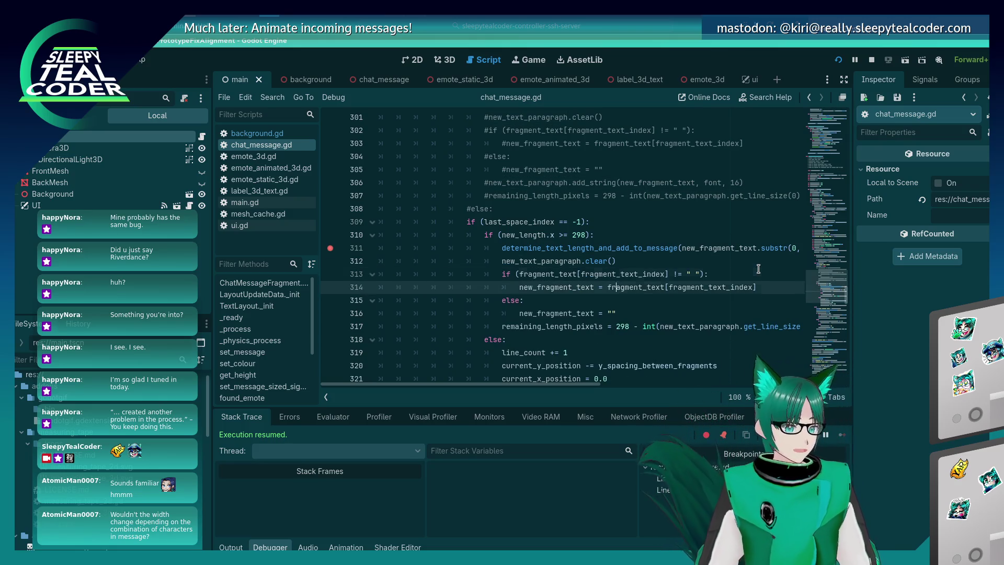
key("Down")
key("Down")
key("Down")
key("End")
key("Return")
key("ctrl+v")
key("F5")
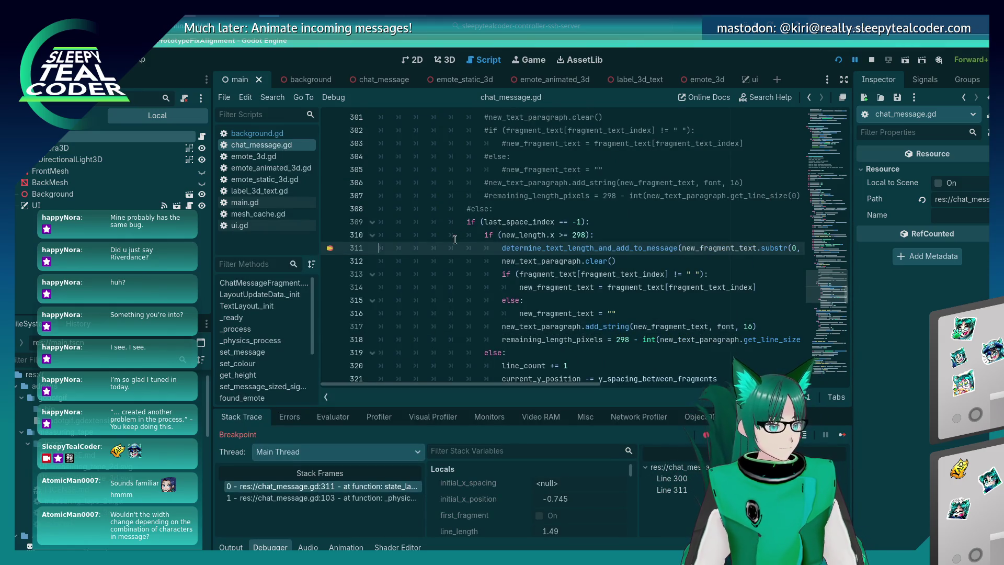
Step: Resume past the line 311 breakpoint, review the code around line 314, and check the wrapped messages
left_click(840, 434)
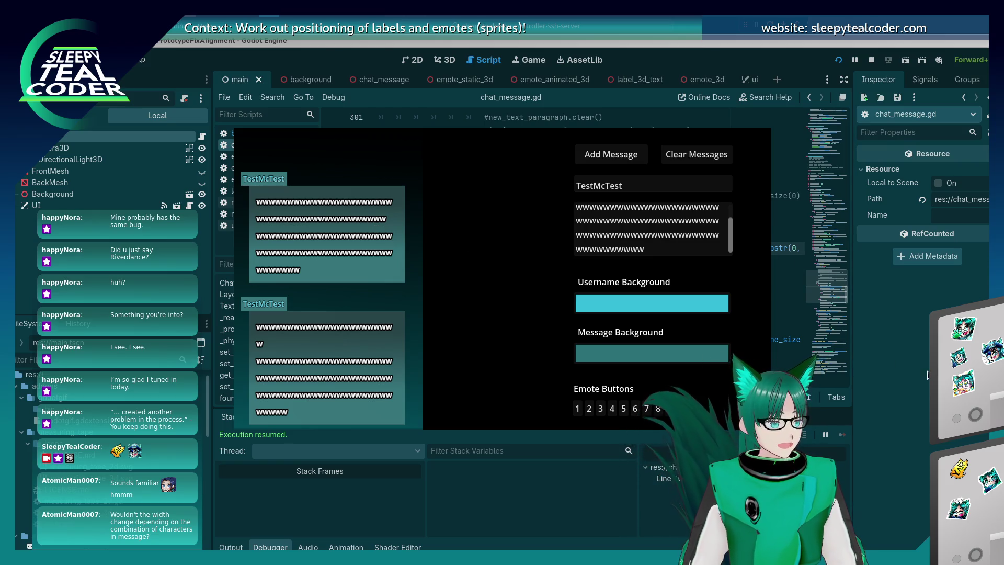
key("alt+Tab")
left_click(620, 287)
scroll(621, 279, "down", 3)
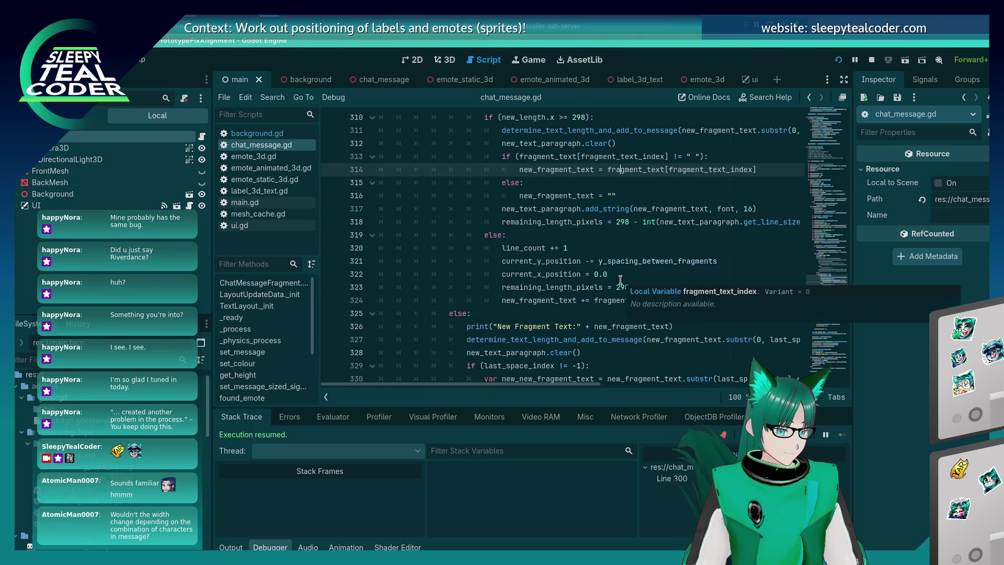
scroll(553, 304, "up", 2)
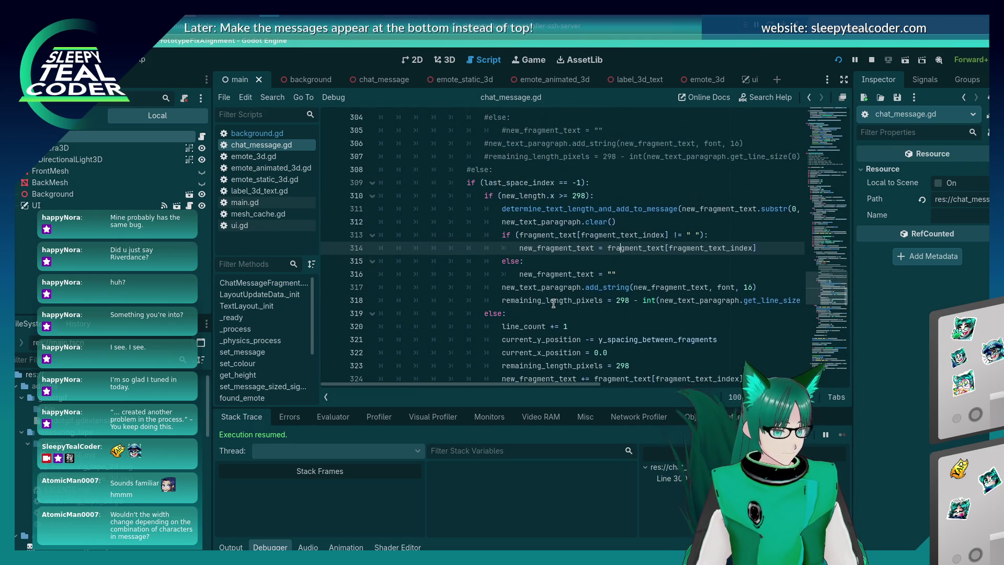
left_click_drag(559, 382, 600, 387)
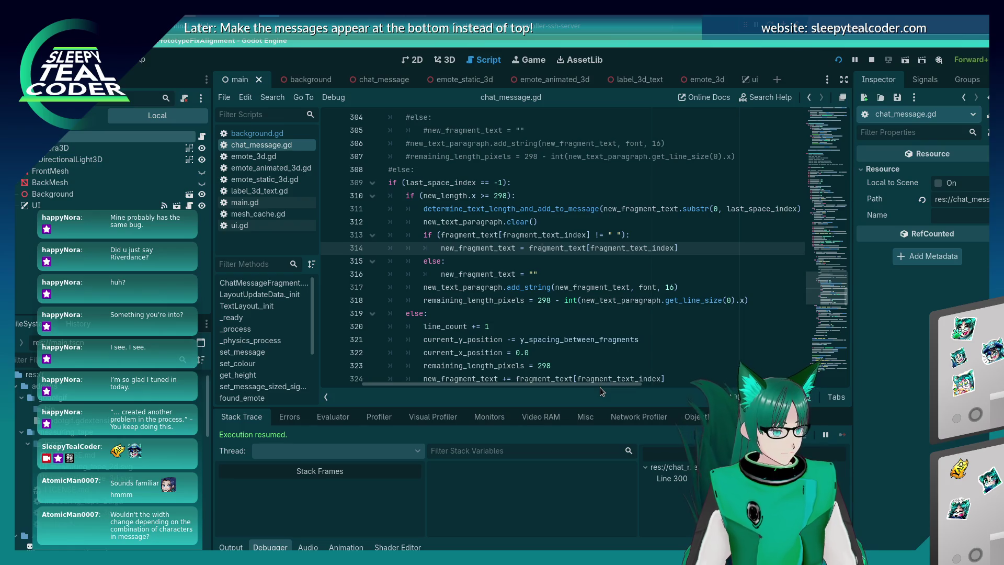
key("alt+Tab")
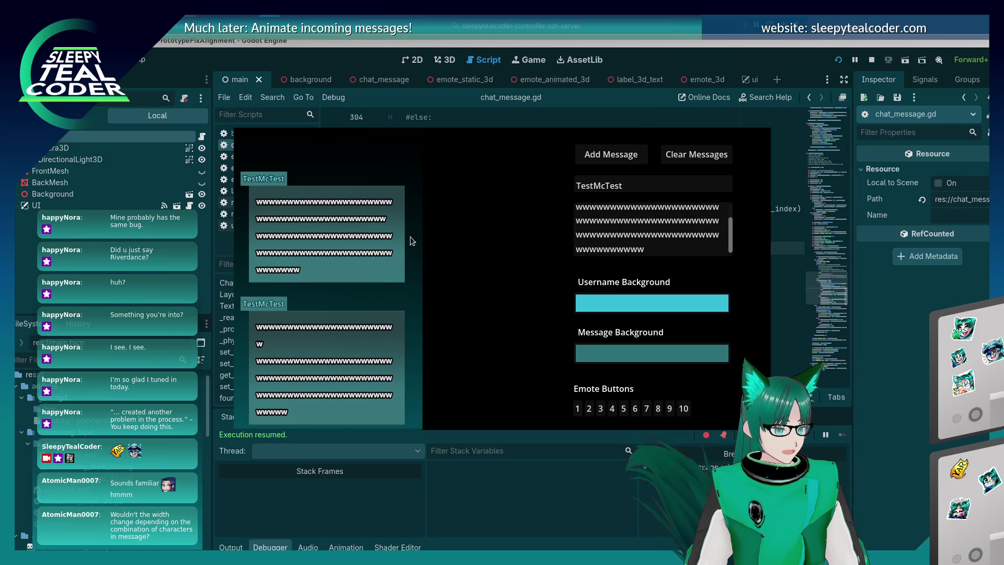
Step: Compare the running game against chat_message.gd, then switch to On screen notes.odt in LibreOffice Writer
left_click(925, 470)
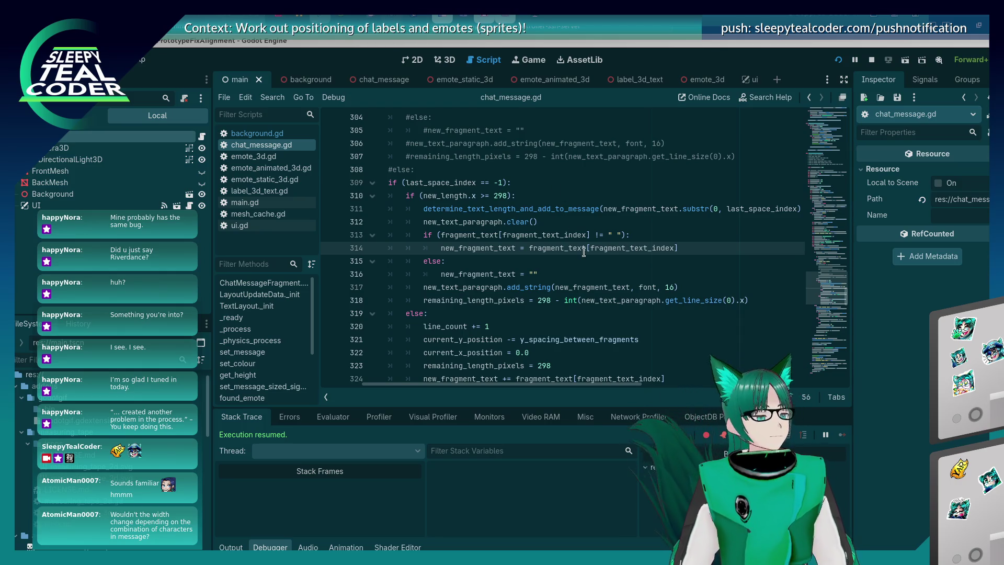
key("F5")
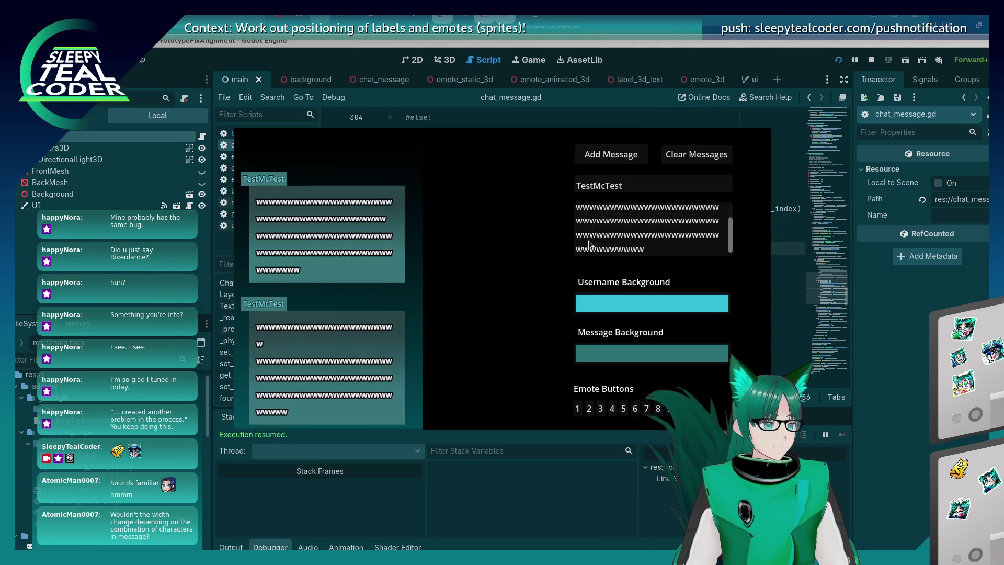
left_click(843, 340)
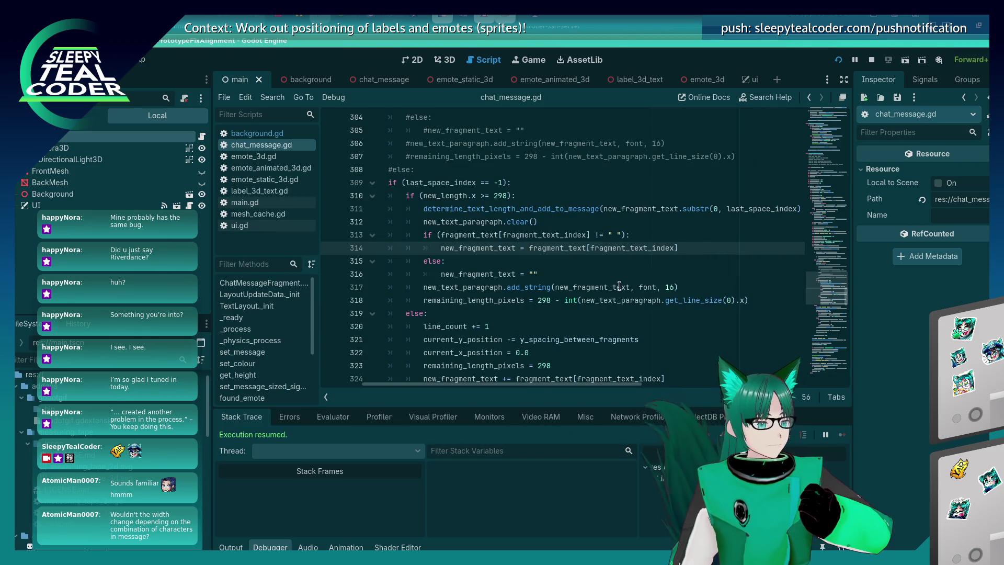
mouse_move(618, 284)
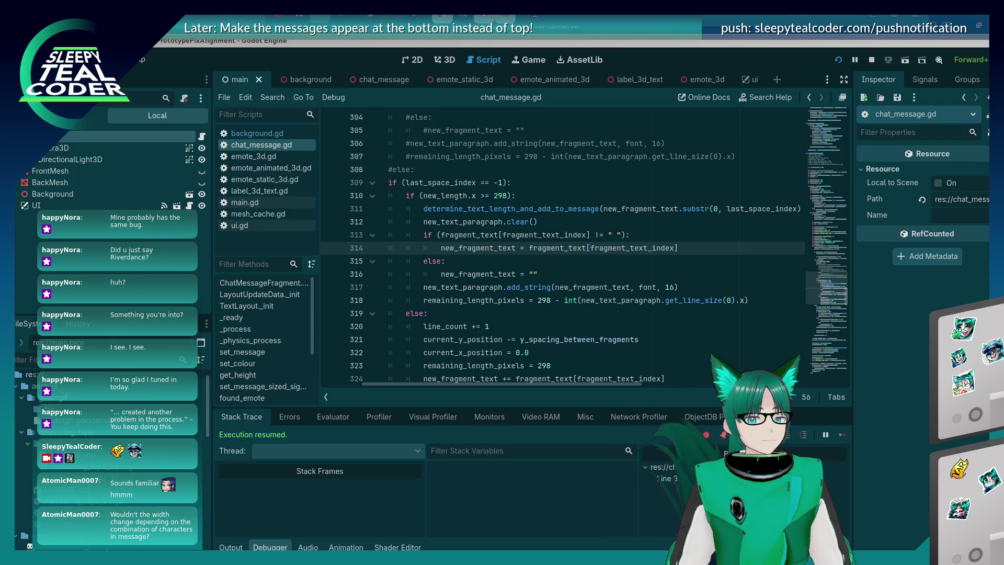
key("alt+Tab")
key("alt+Tab")
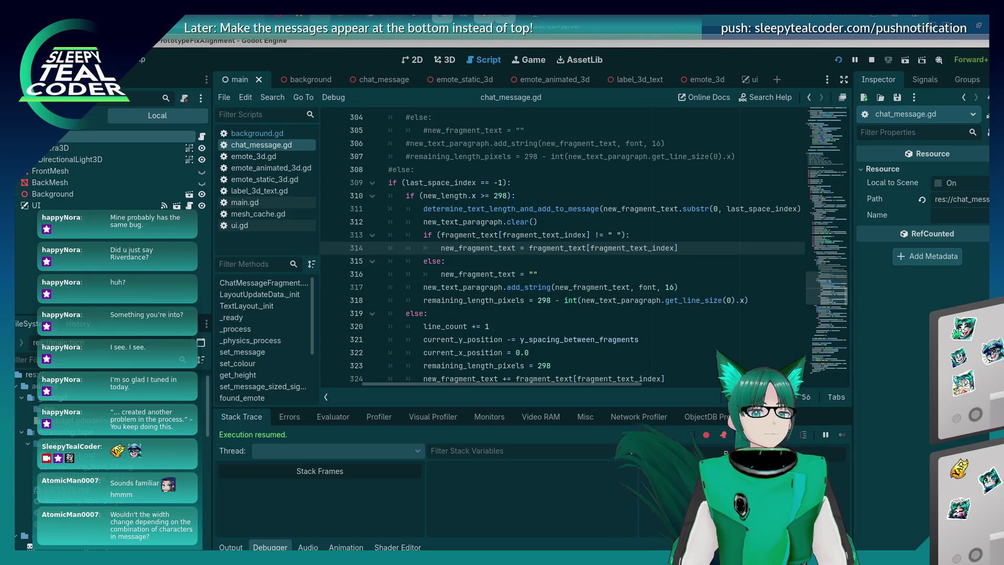
key("alt+Tab")
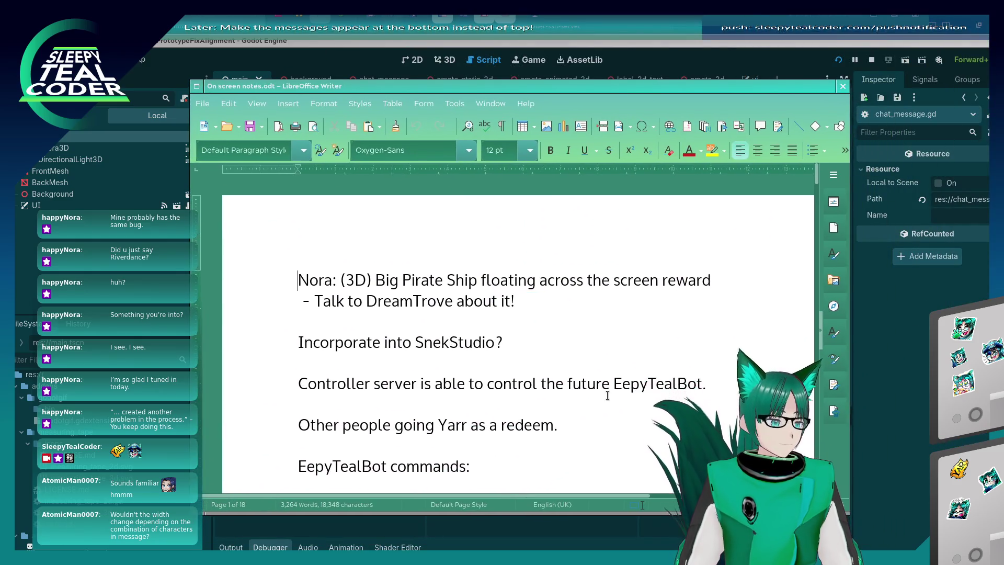
Step: Change the Username Cache status from 'In Progress' to 'Unimplementable due to Godot's setup'
key("ctrl+Return")
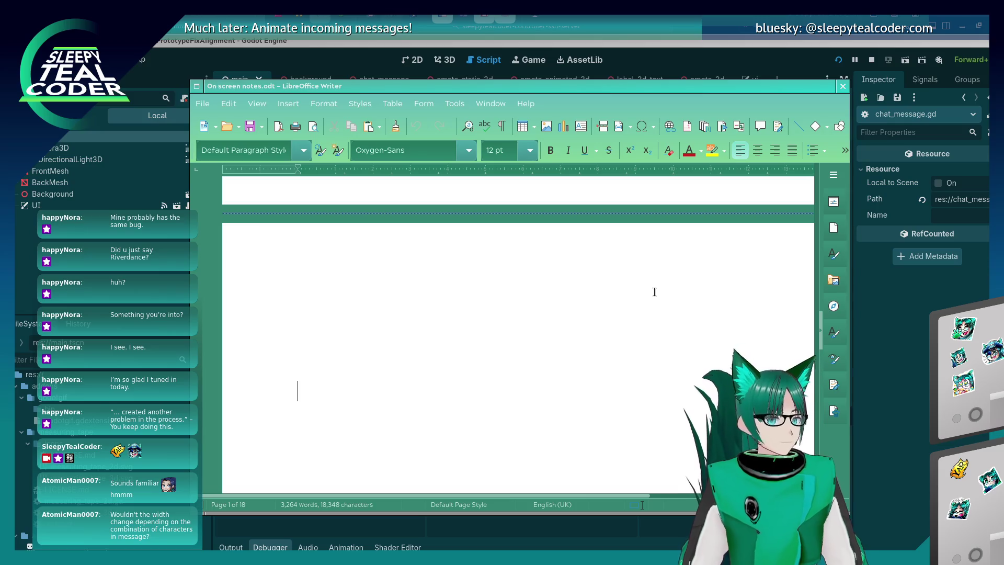
left_click_drag(601, 336, 602, 289)
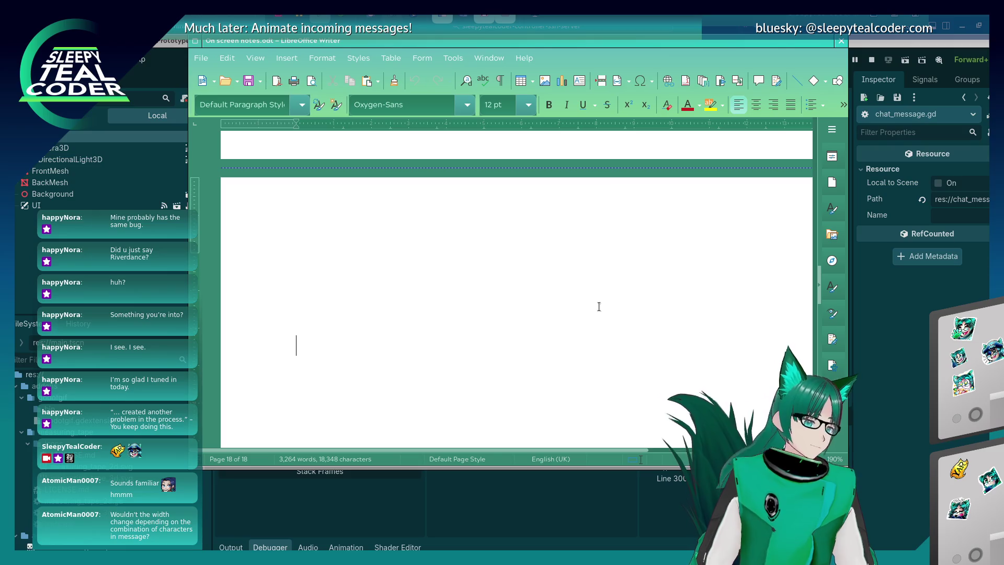
scroll(454, 287, "up", 3)
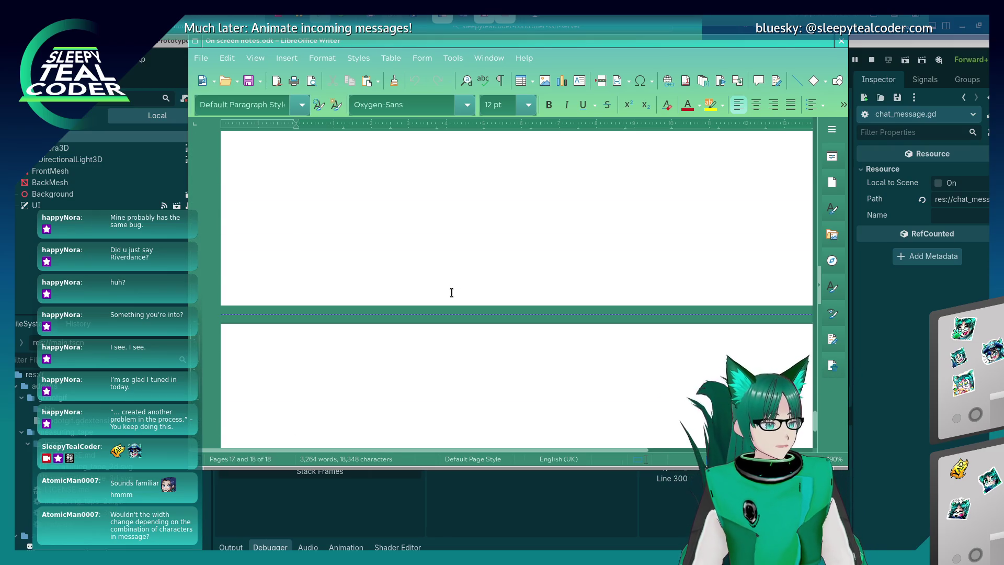
scroll(452, 292, "up", 15)
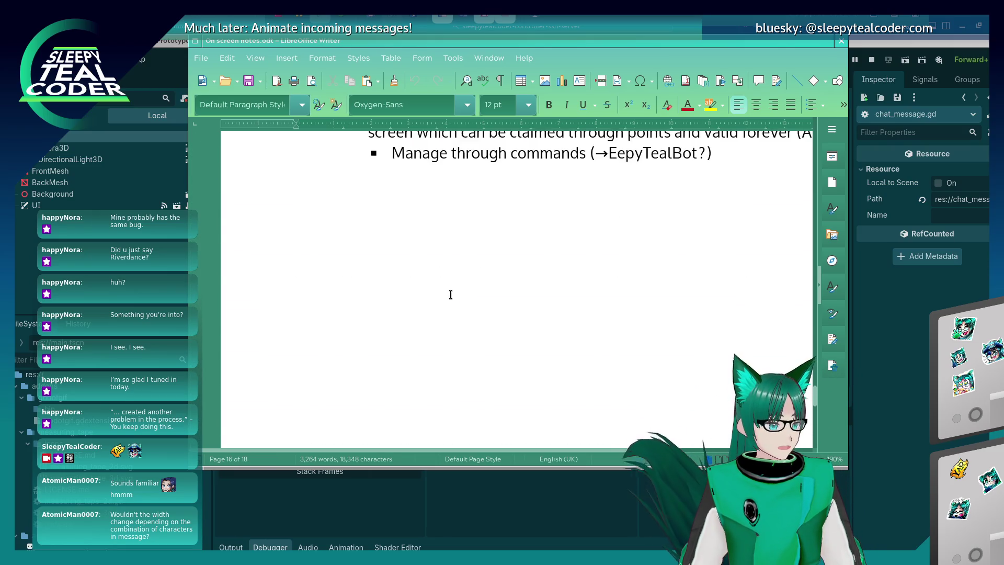
scroll(450, 294, "up", 15)
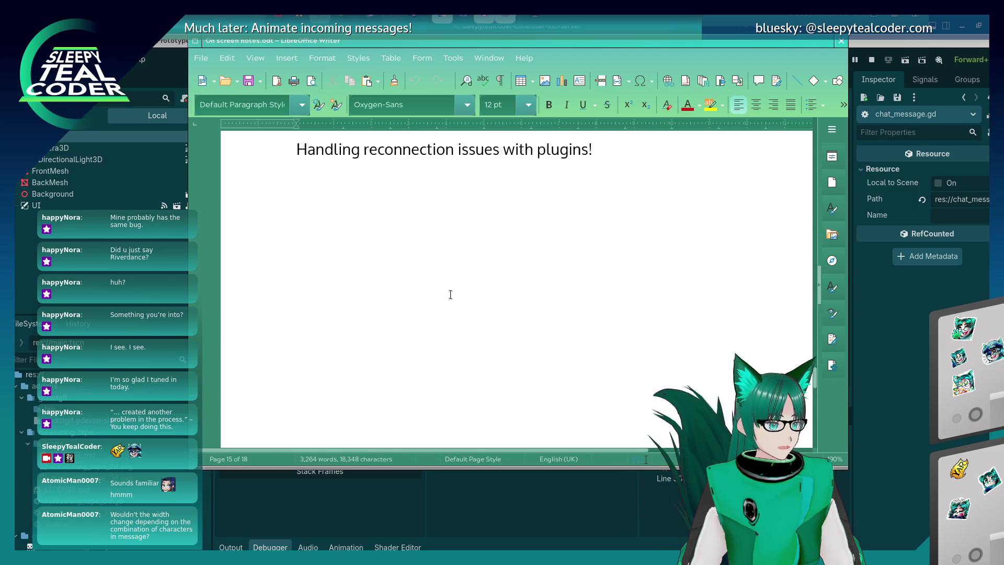
scroll(450, 294, "up", 15)
scroll(451, 296, "up", 15)
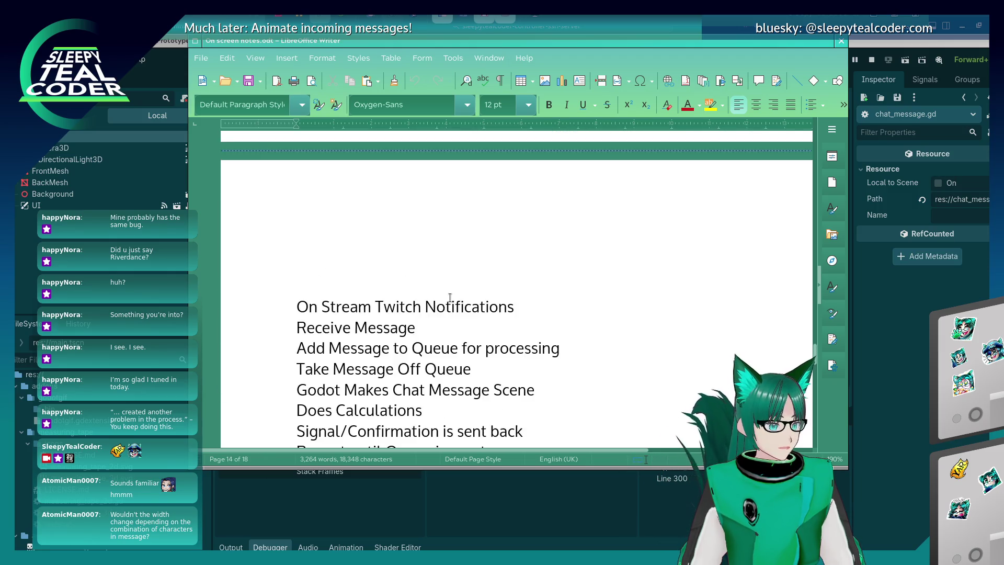
scroll(449, 298, "up", 15)
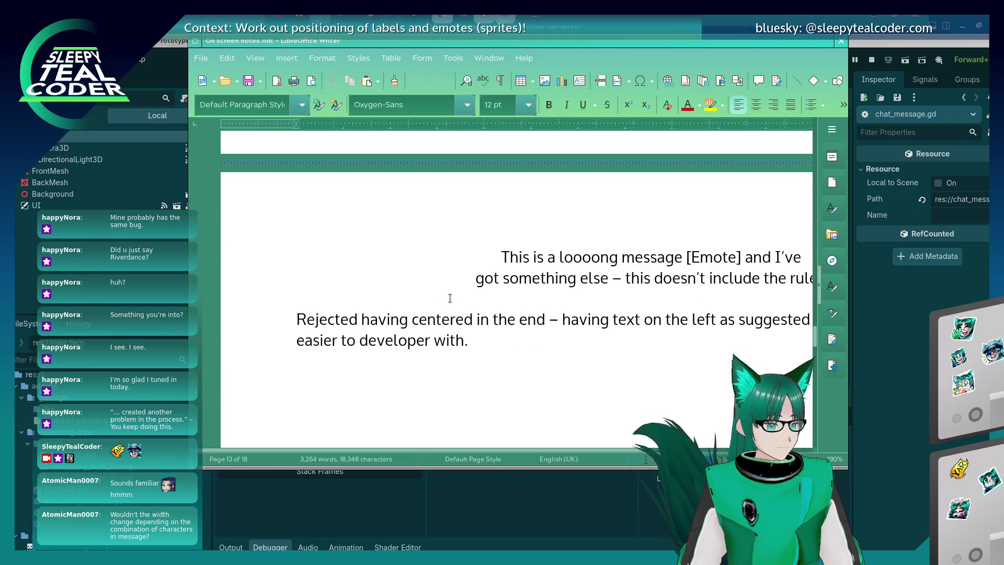
scroll(449, 298, "up", 10)
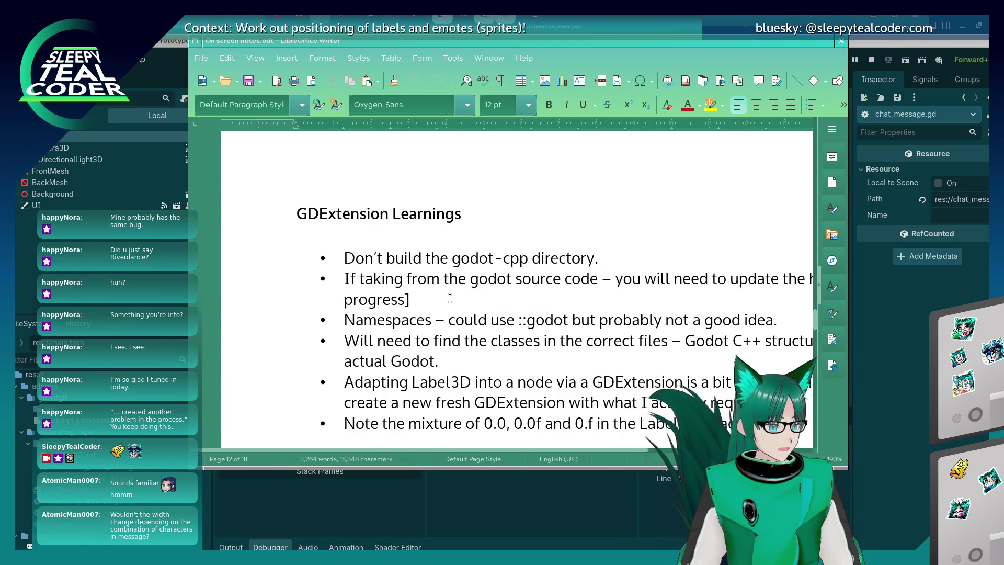
scroll(450, 298, "up", 15)
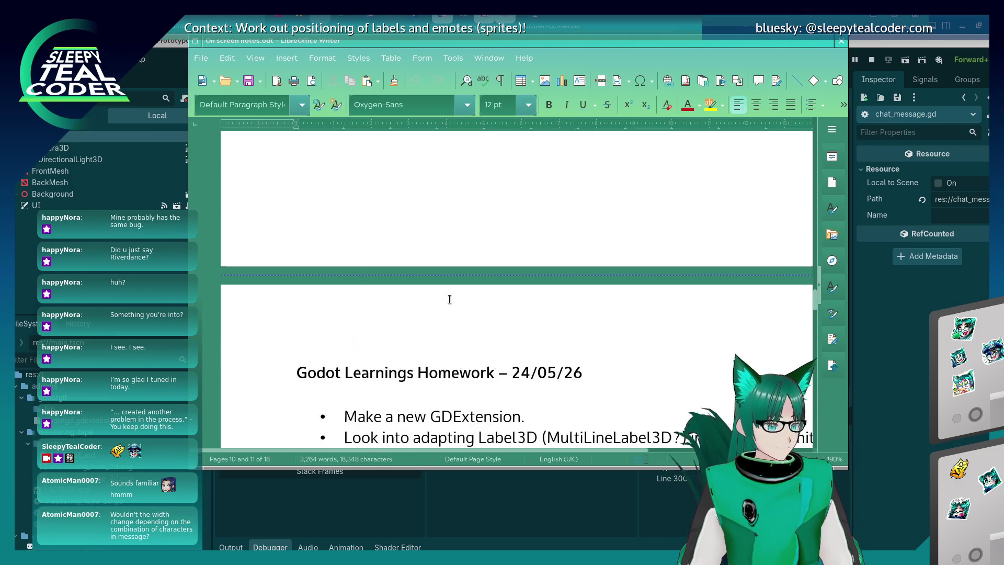
scroll(449, 301, "down", 3)
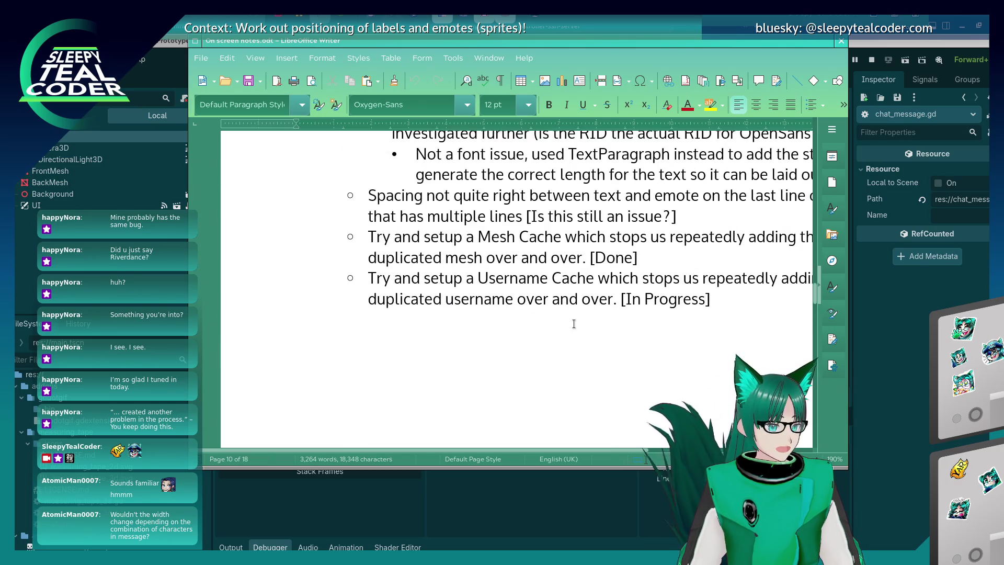
scroll(575, 448, "right", 5)
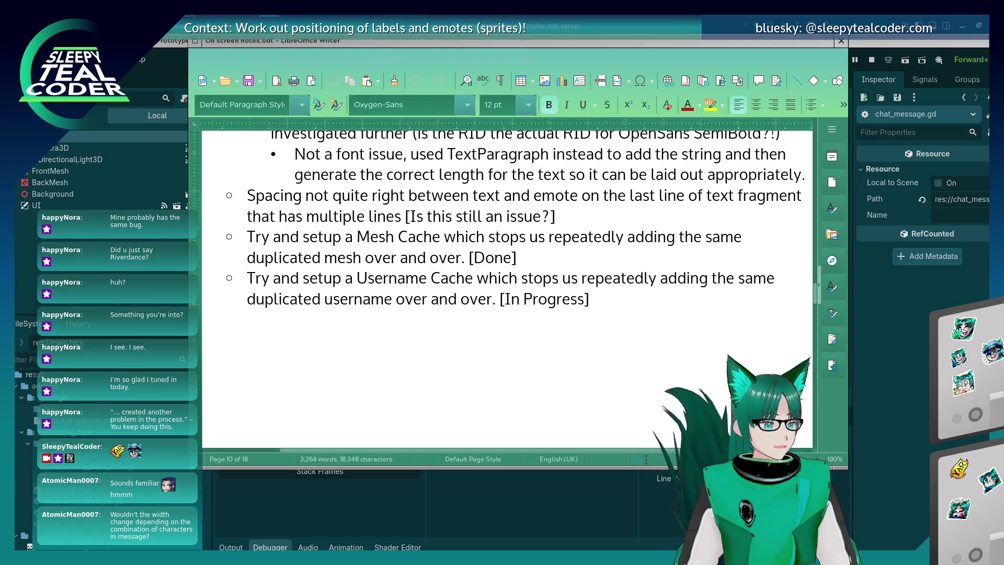
left_click_drag(585, 302, 502, 308)
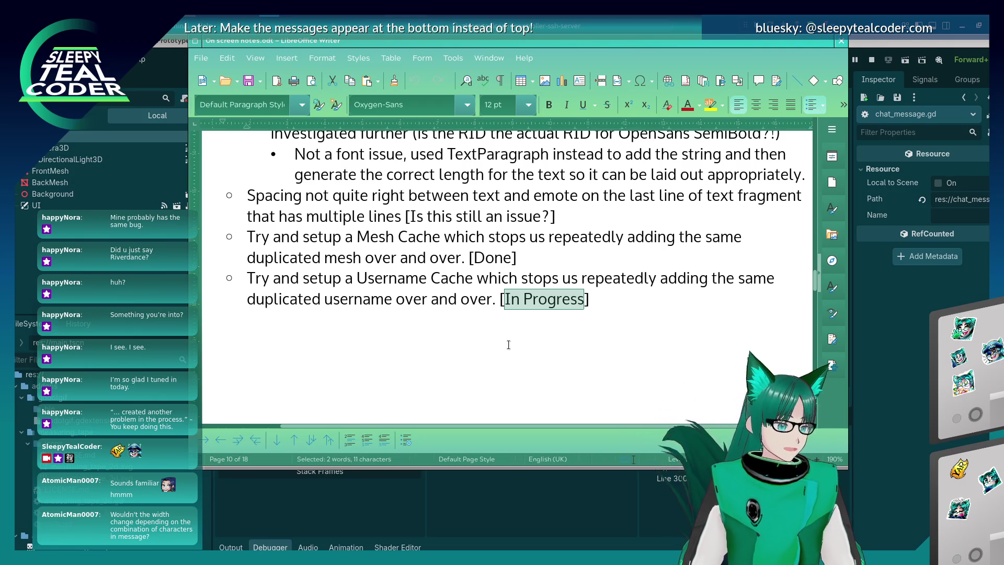
type("N")
key("BackSpace")
type("C")
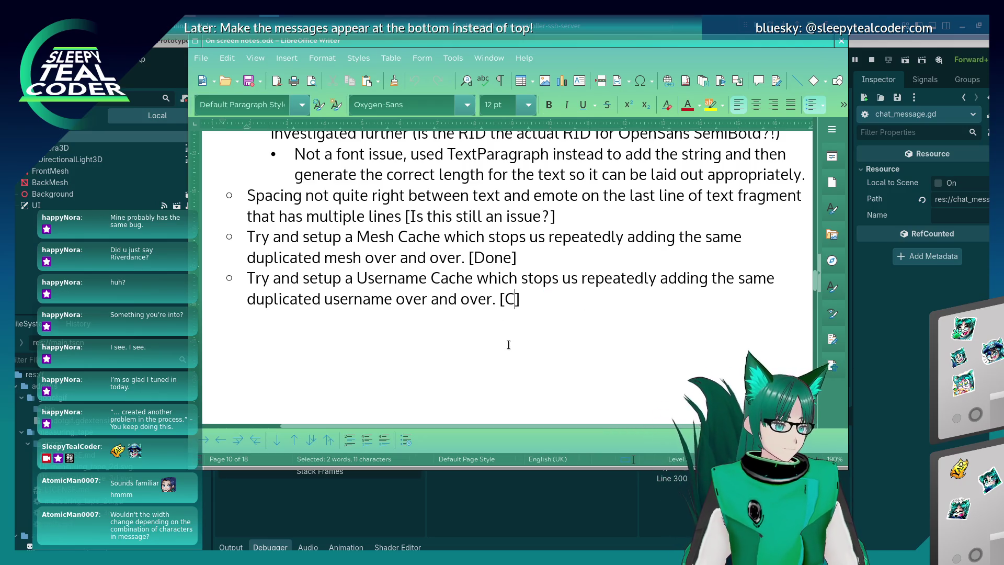
key("BackSpace")
type("Unimplement")
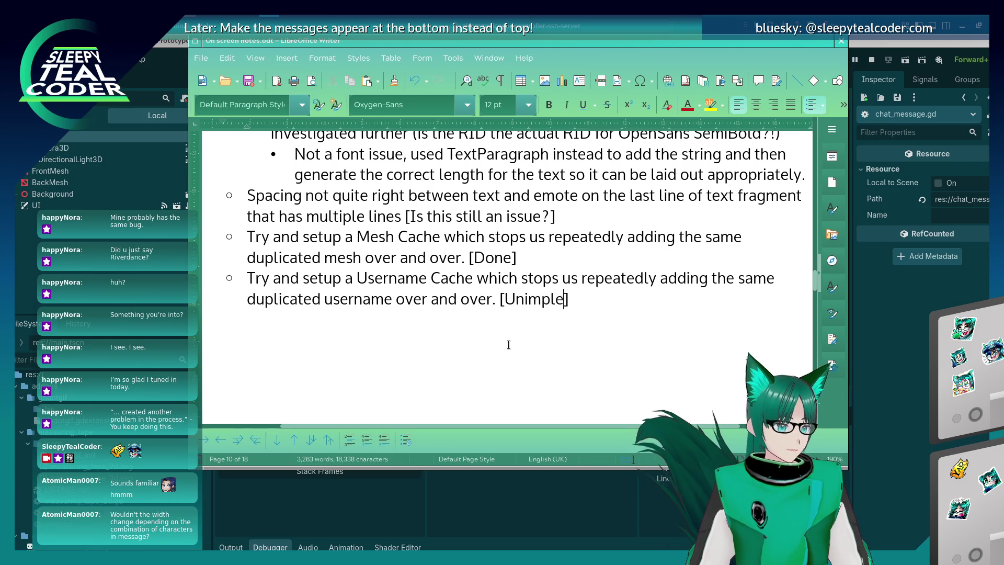
type("able")
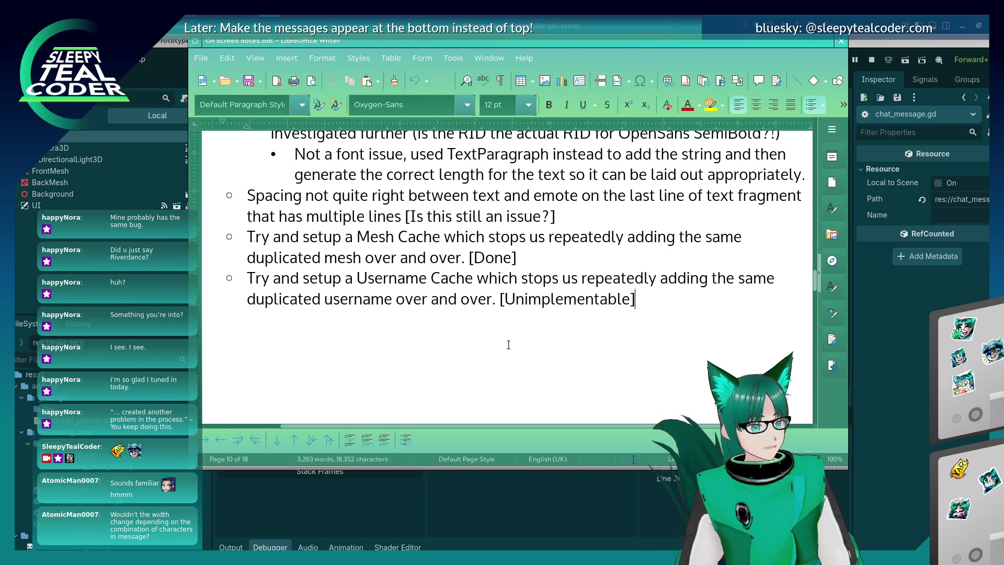
key("Return")
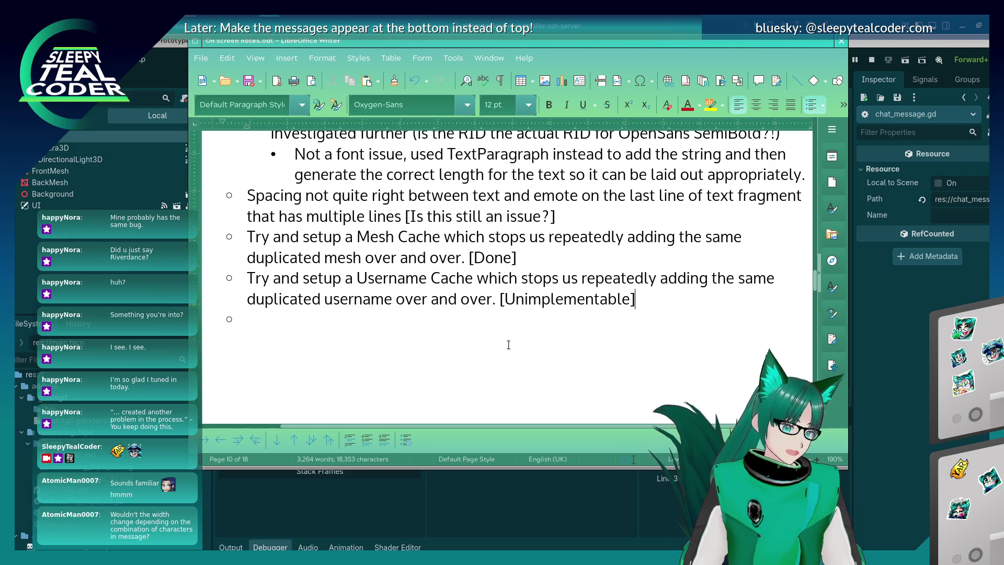
type("due to G")
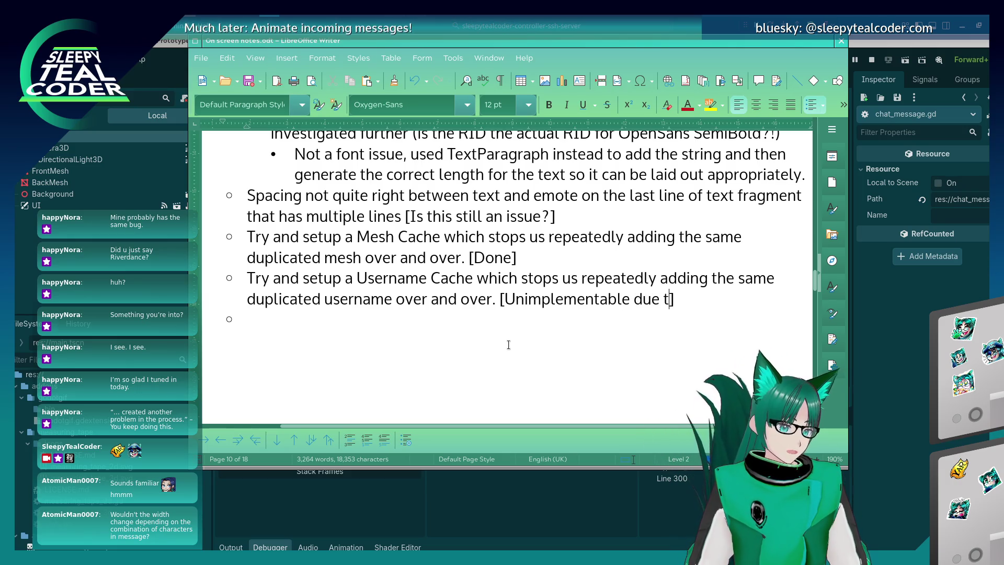
type("odot's setup")
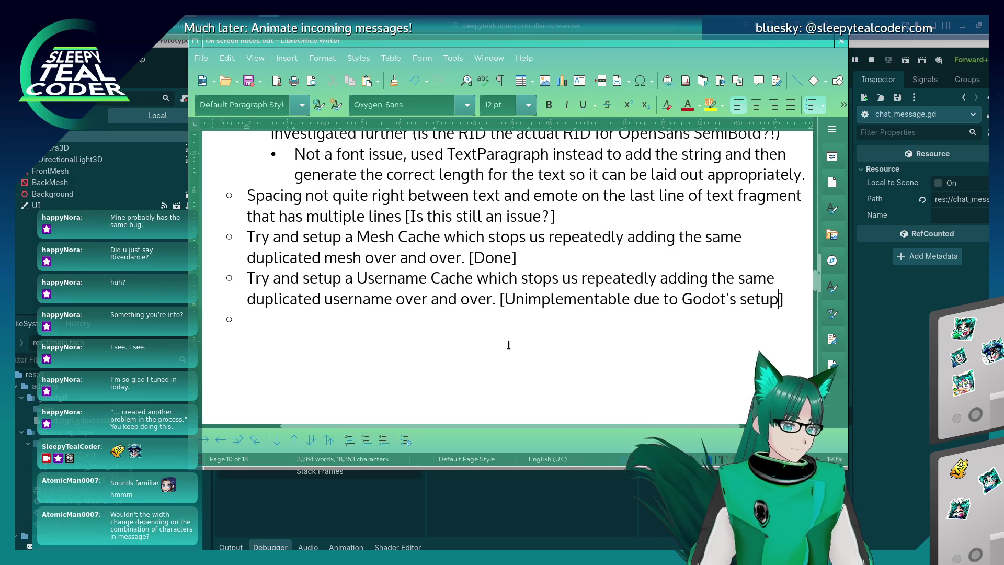
Step: Add a to-do about fixing the first line of text when it fills the line and subsequent lines
key("Down")
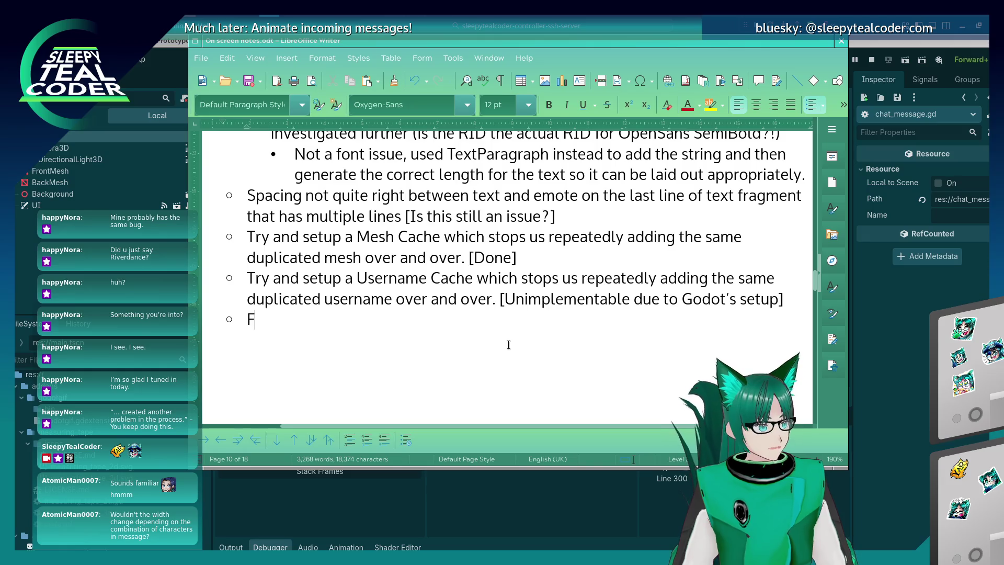
type("ixing the ")
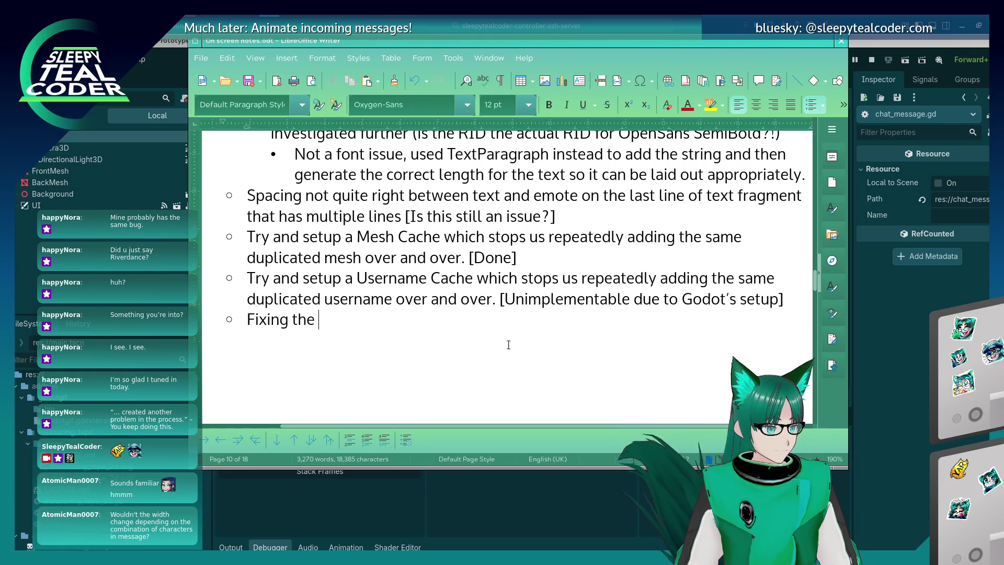
type("first line")
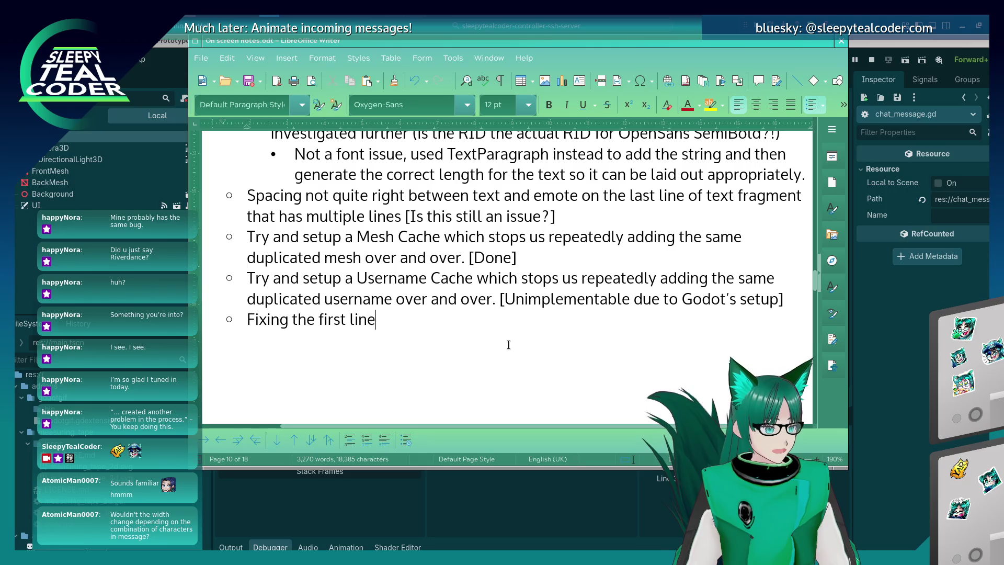
type(" of text ")
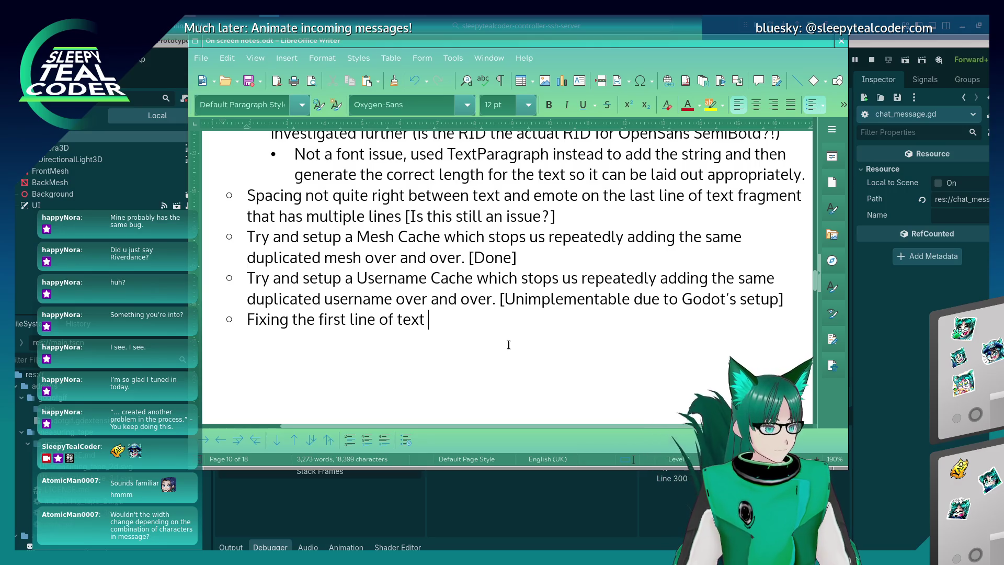
type("if it filsl")
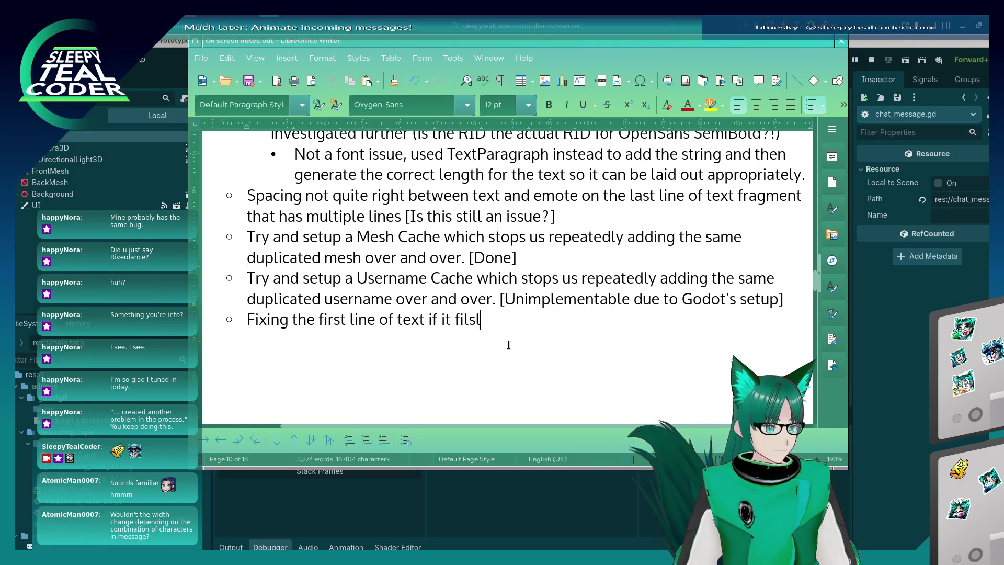
key("BackSpace")
key("BackSpace")
type("ls up the ")
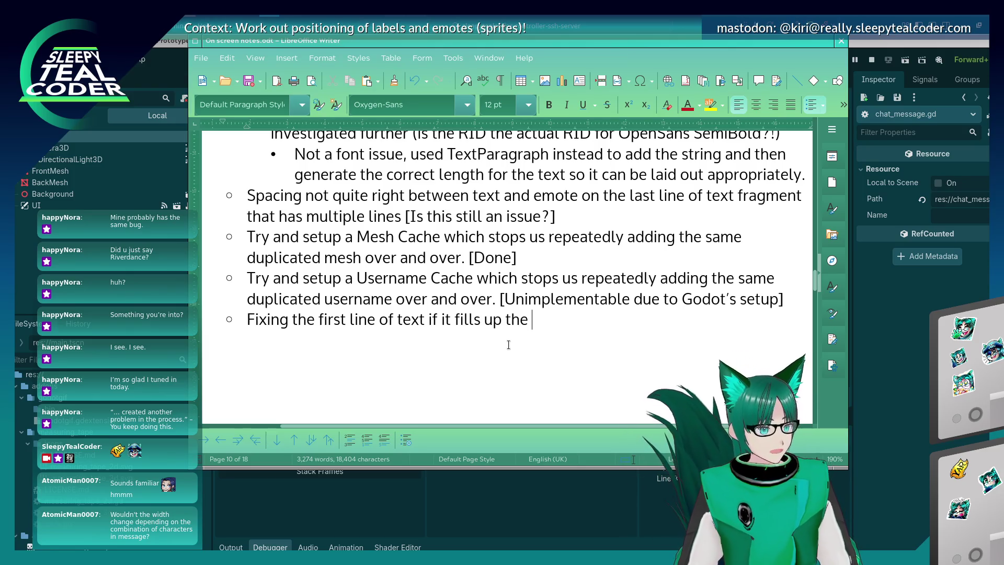
type("buffer")
key("BackSpace")
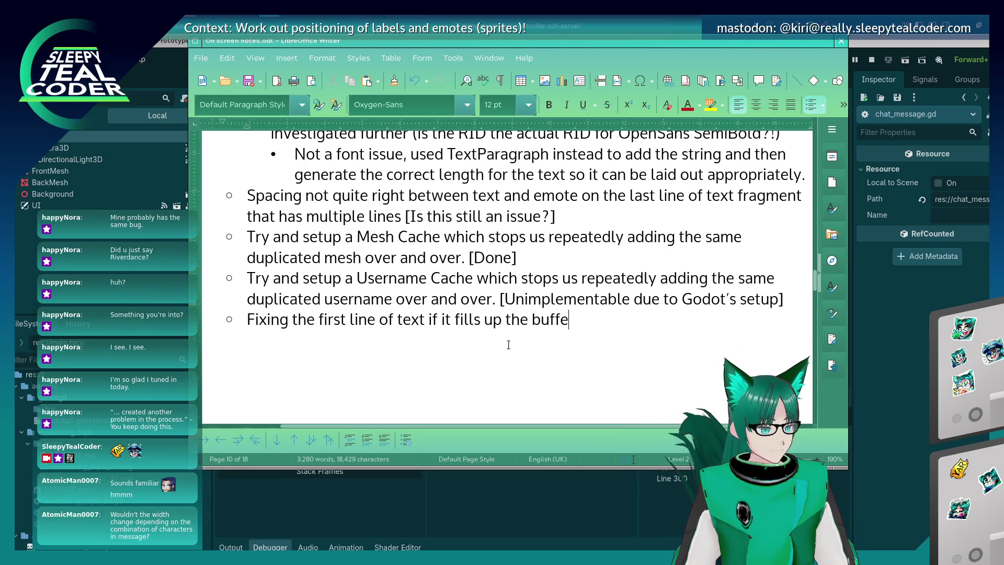
key("BackSpace")
key("BackSpace")
key("BackSpace")
type("the ")
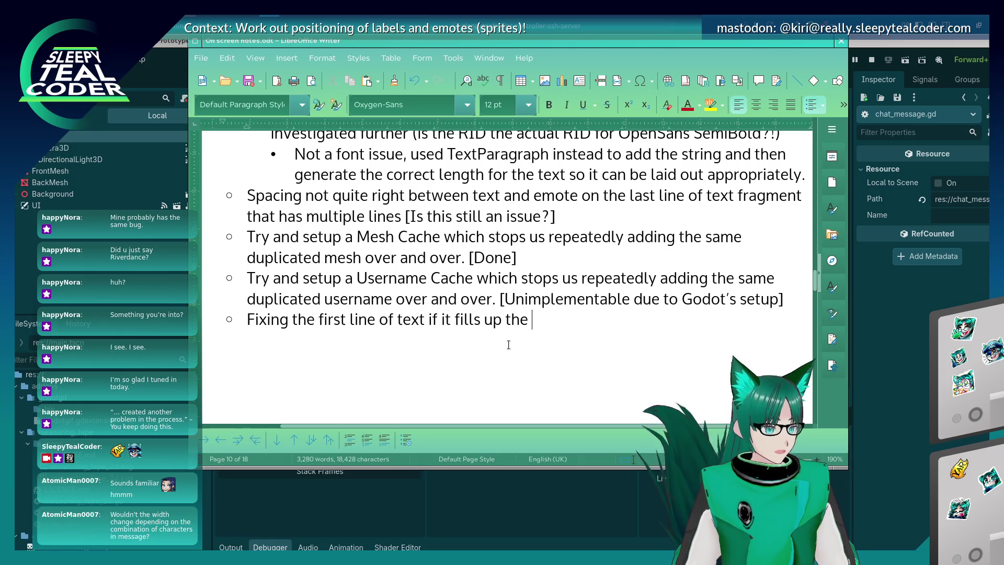
type("line and s")
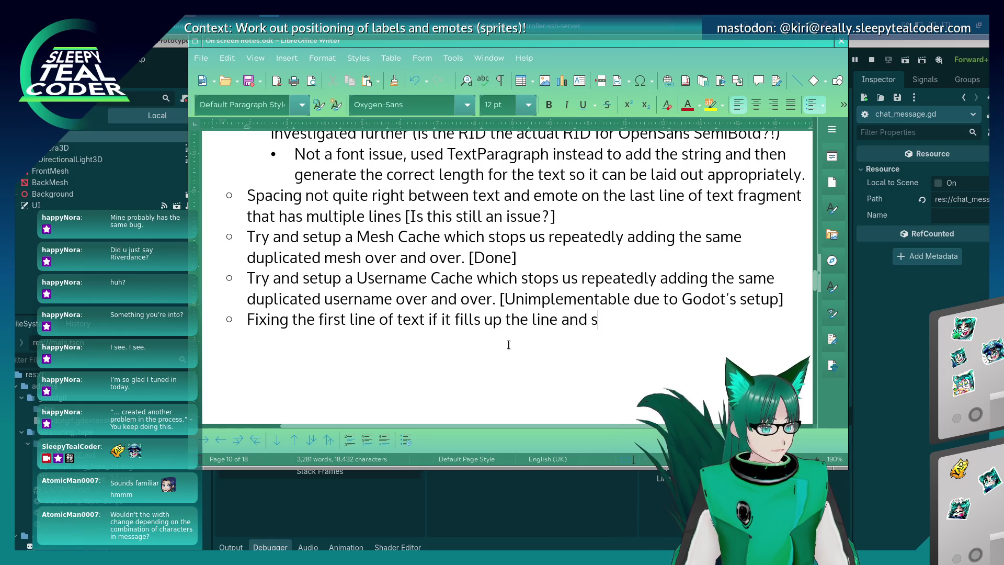
type("ubsee")
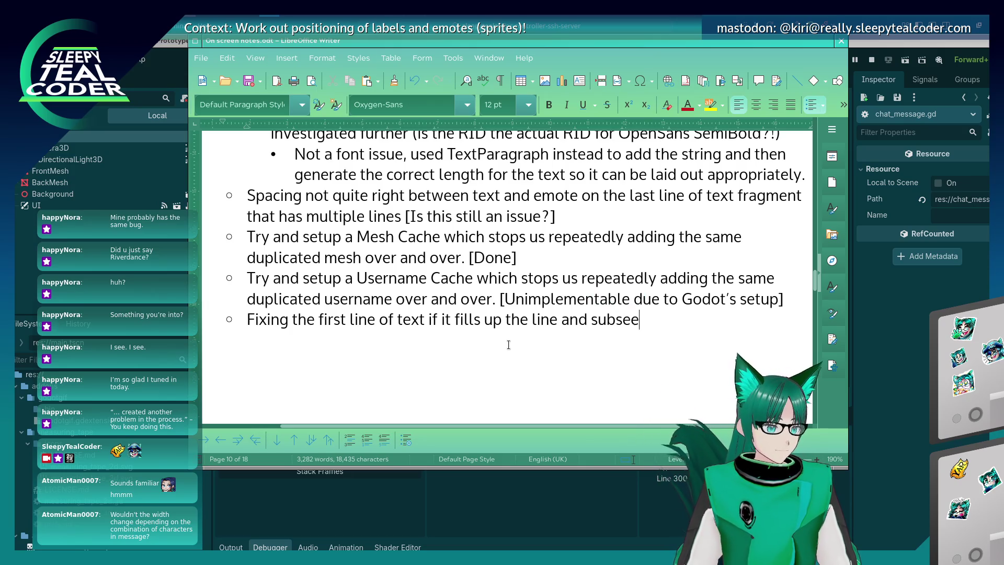
key("BackSpace")
type("quent lines.")
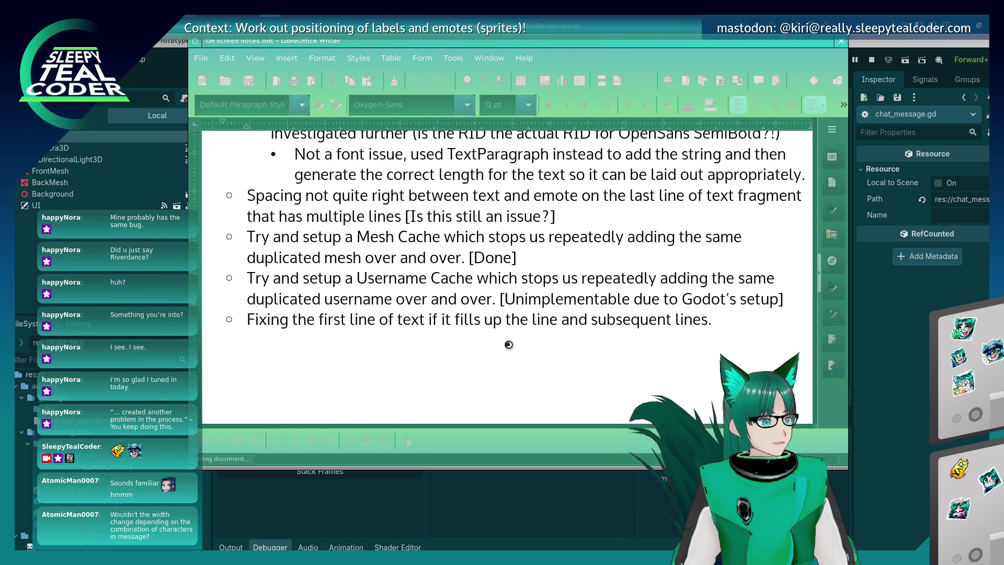
left_click(508, 344)
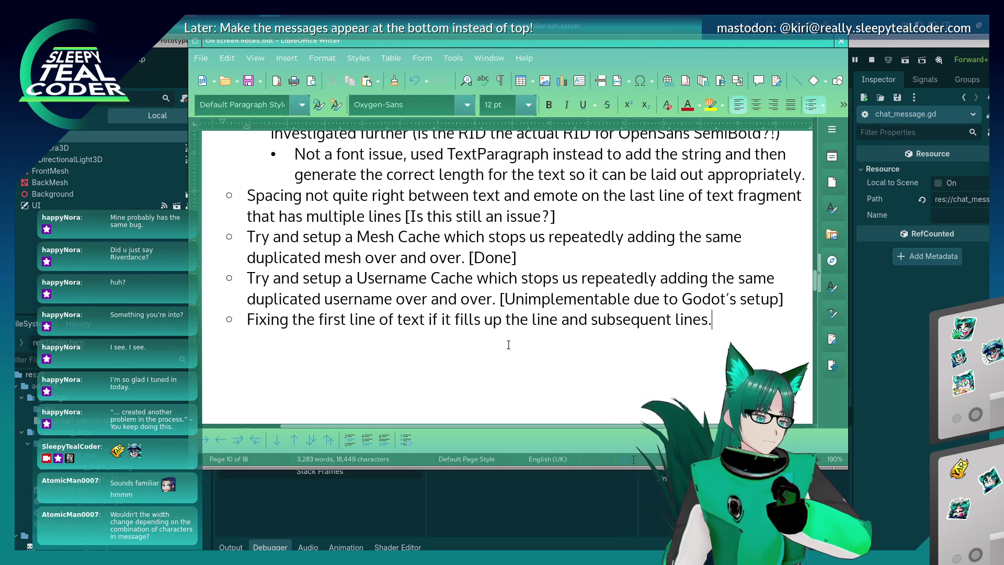
Step: Add to-dos: fix placement of emotes that can't fit the line end, and 'Setup chat badges.'
key("Return")
type("Fix plac")
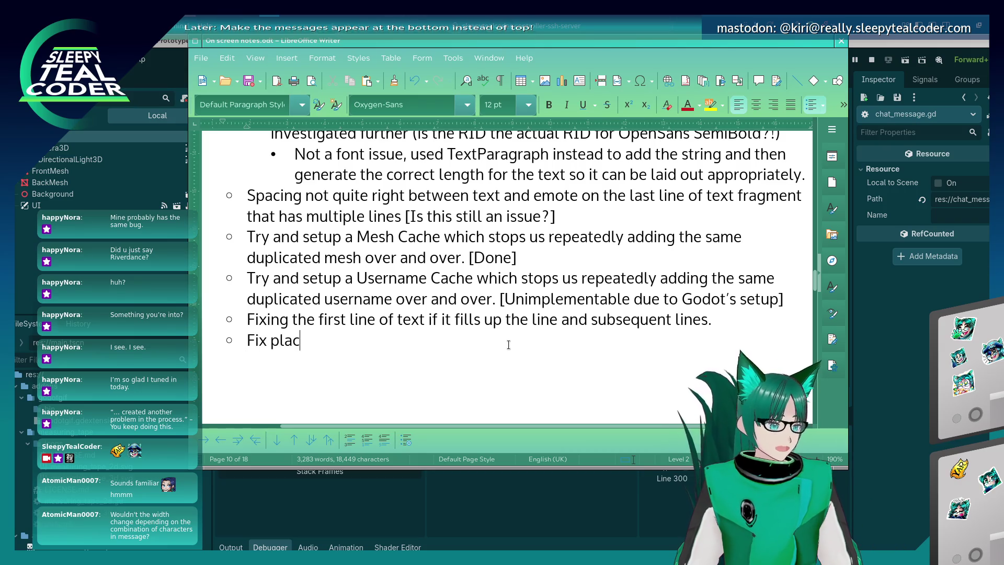
type("ement of emotes ")
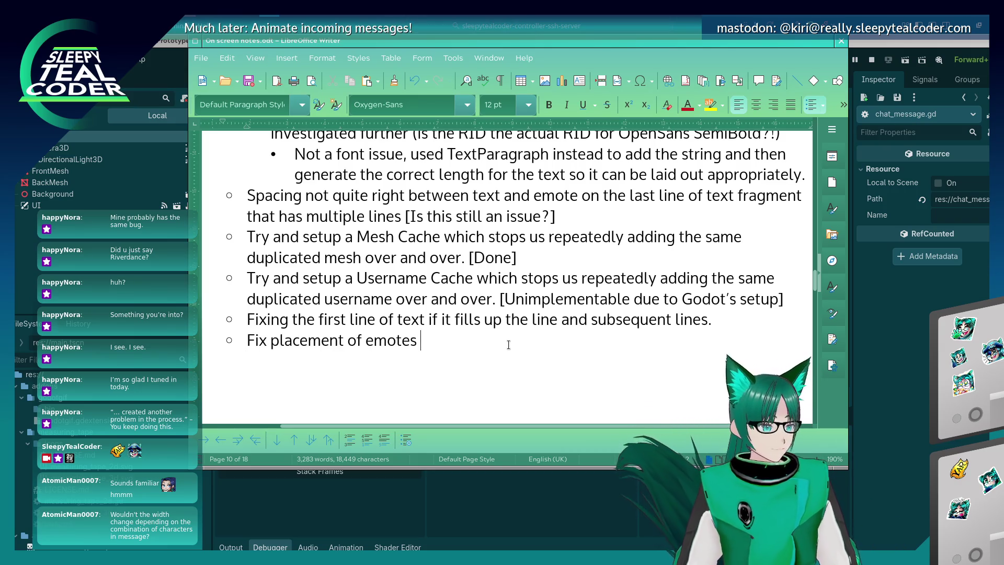
type("which can't")
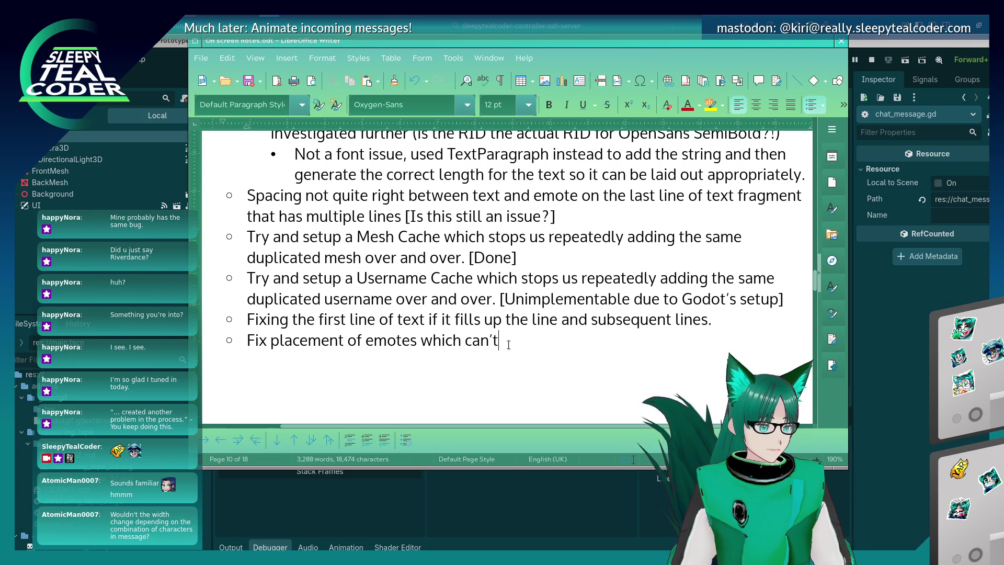
type("fit the end of")
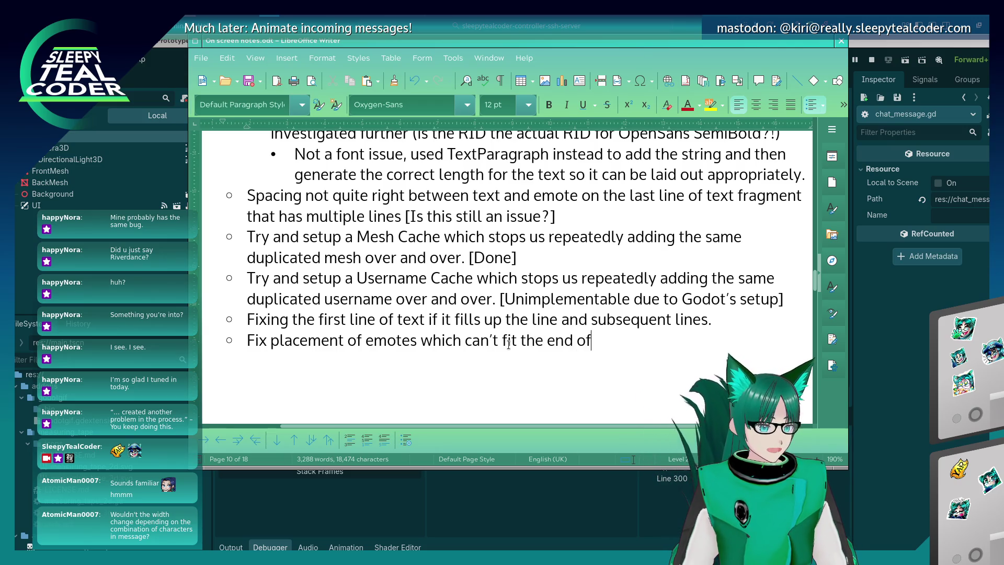
type(" the line.")
key("Return")
type("Setu")
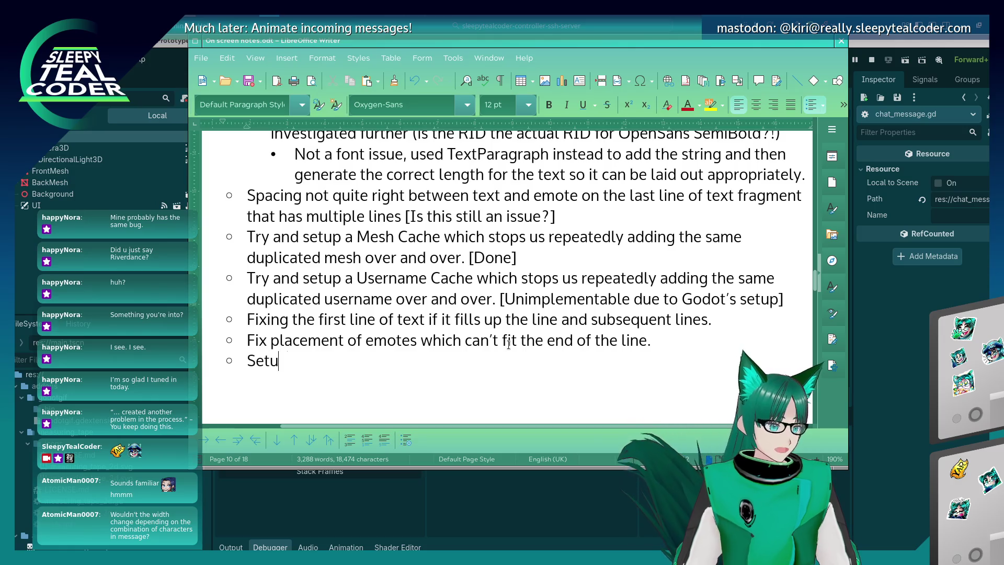
type("p chat badges")
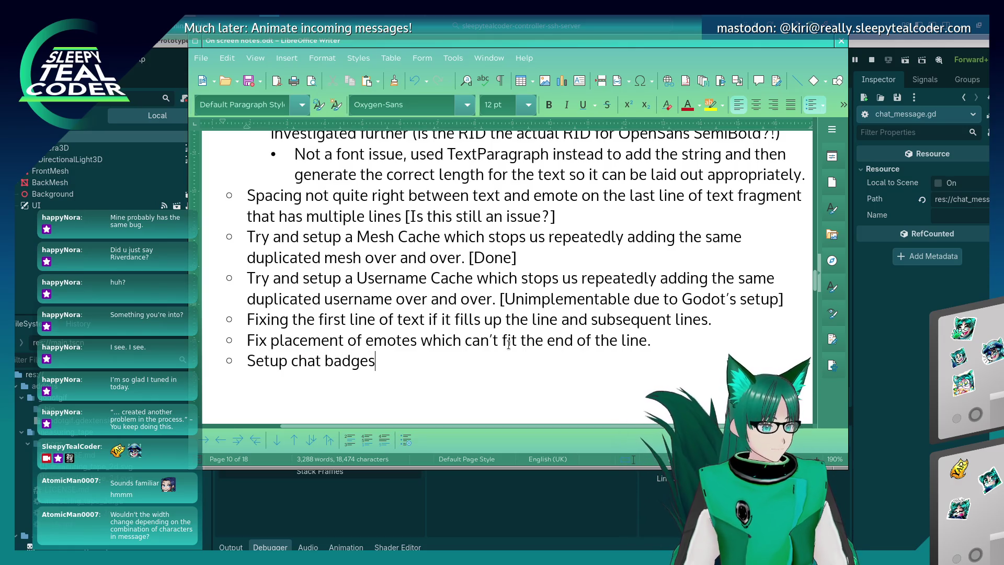
type(".")
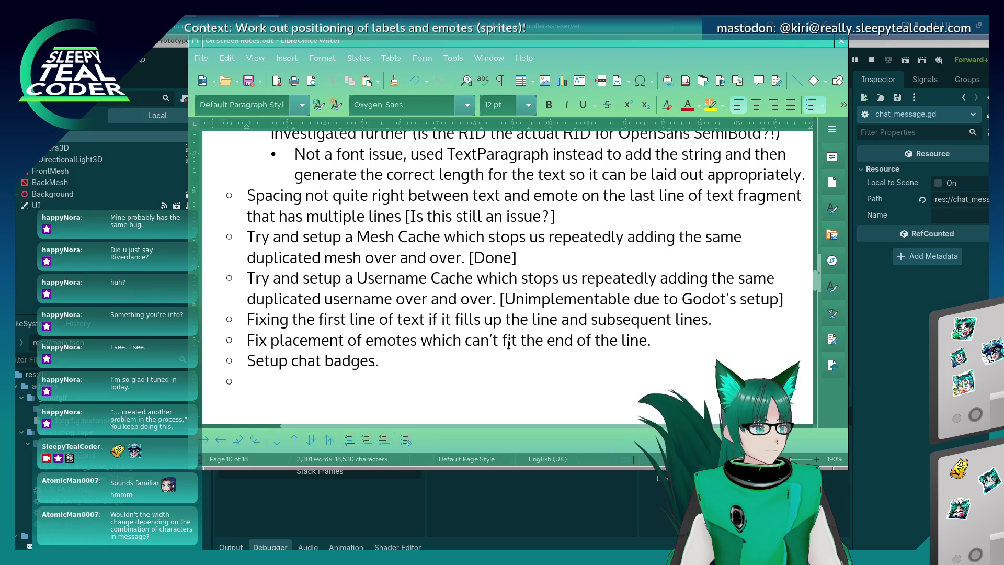
Step: Add the to-do 'Channel bits – need to somehow add this.'
type("T")
key("BackSpace")
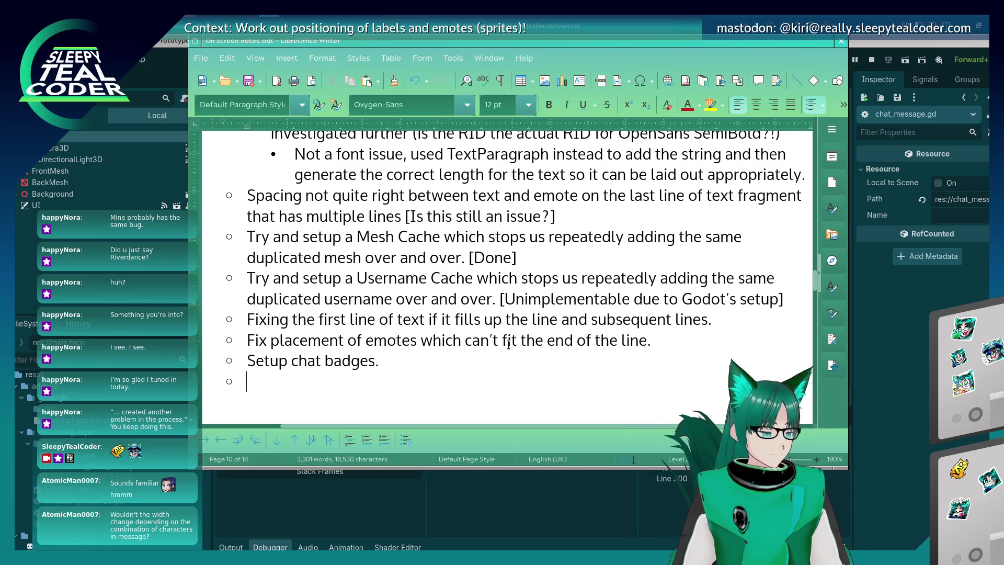
type("Chanen")
key("BackSpace")
key("BackSpace")
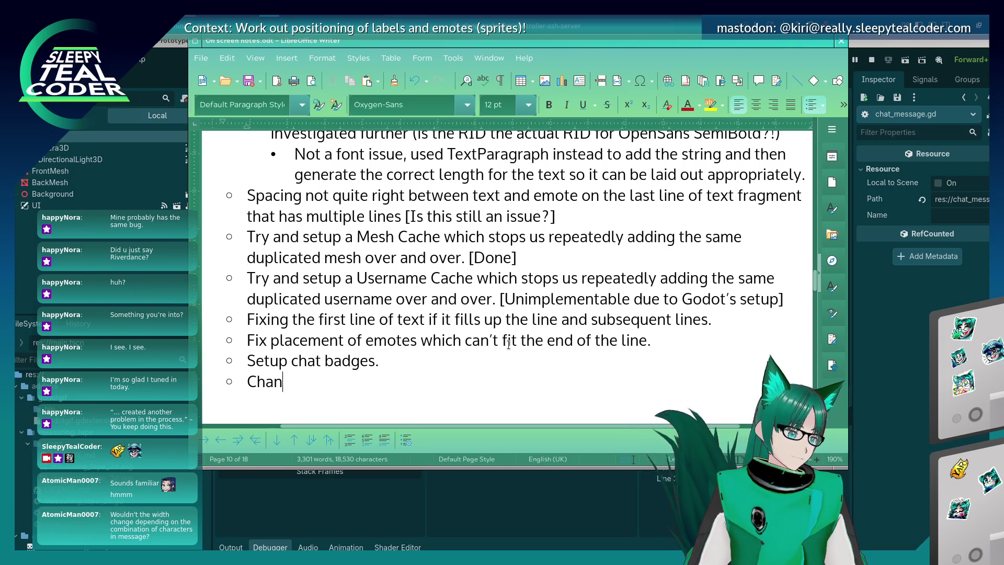
type("nels bi")
key("BackSpace")
key("BackSpace")
key("BackSpace")
type("nbit")
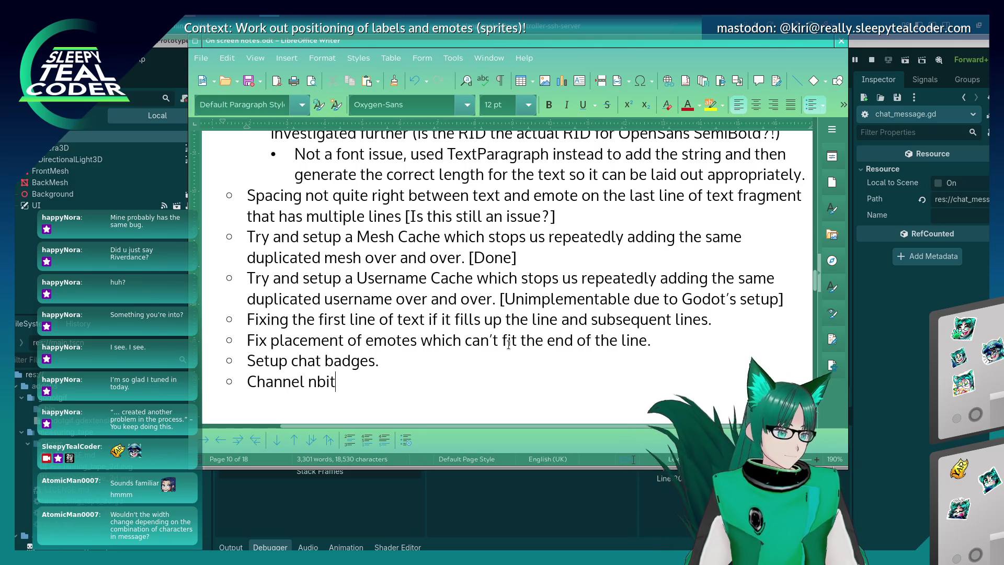
key("BackSpace")
key("BackSpace")
key("BackSpace")
type("bits – need to show")
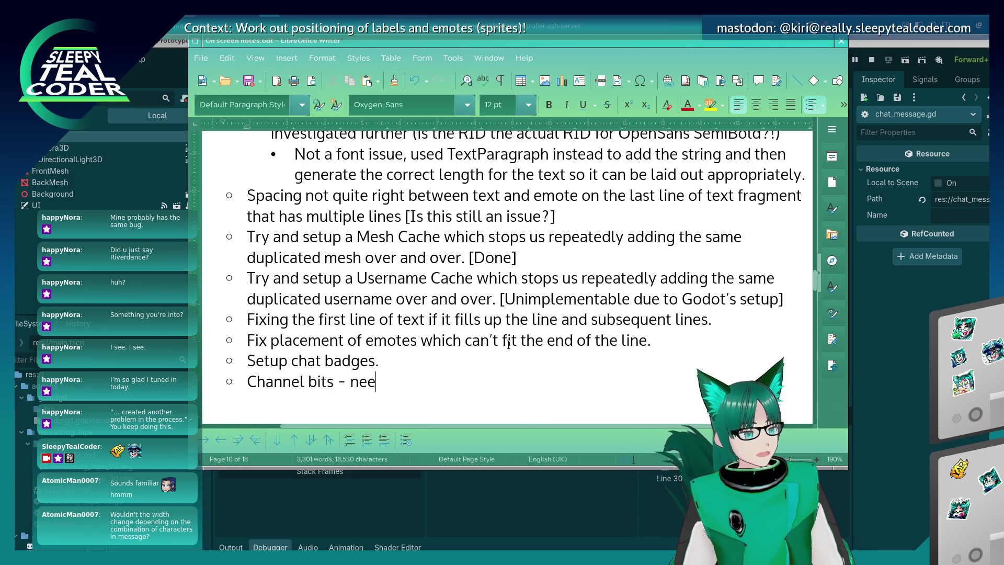
key("BackSpace")
key("BackSpace")
key("BackSpace")
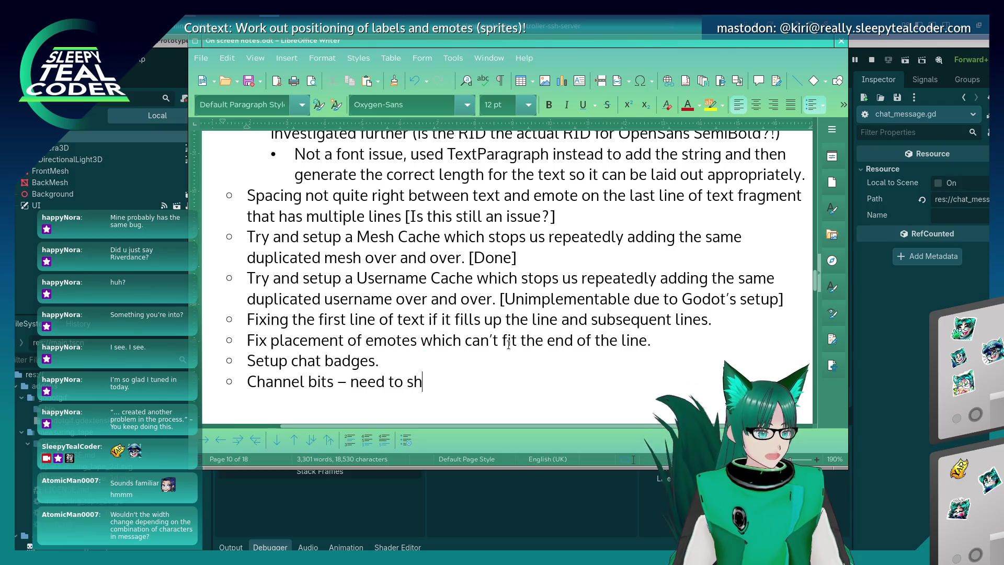
type("omehow add this.")
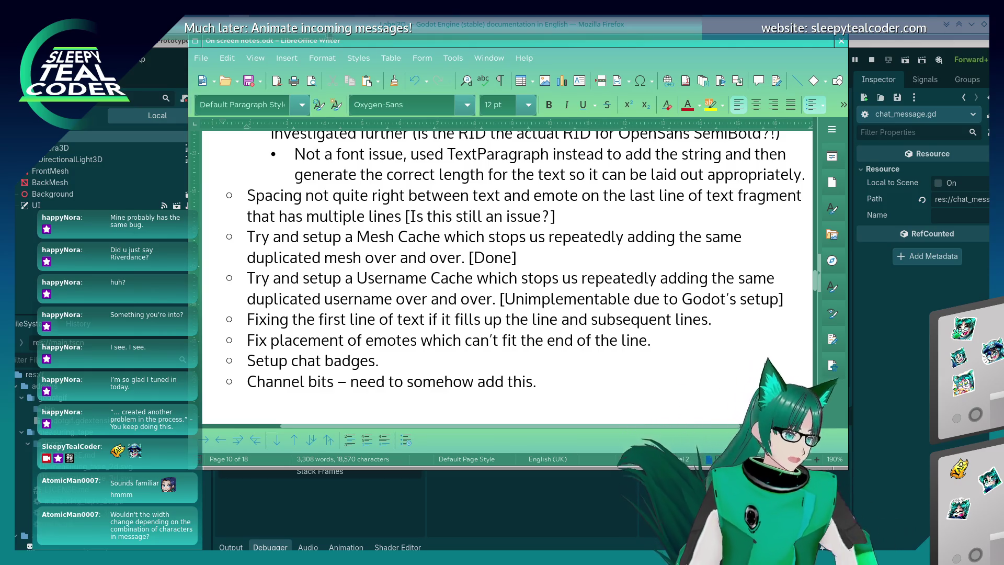
Step: Open a new Firefox tab and go to the Twitch EventSub Reference page
key("alt+Tab")
key("alt+Tab")
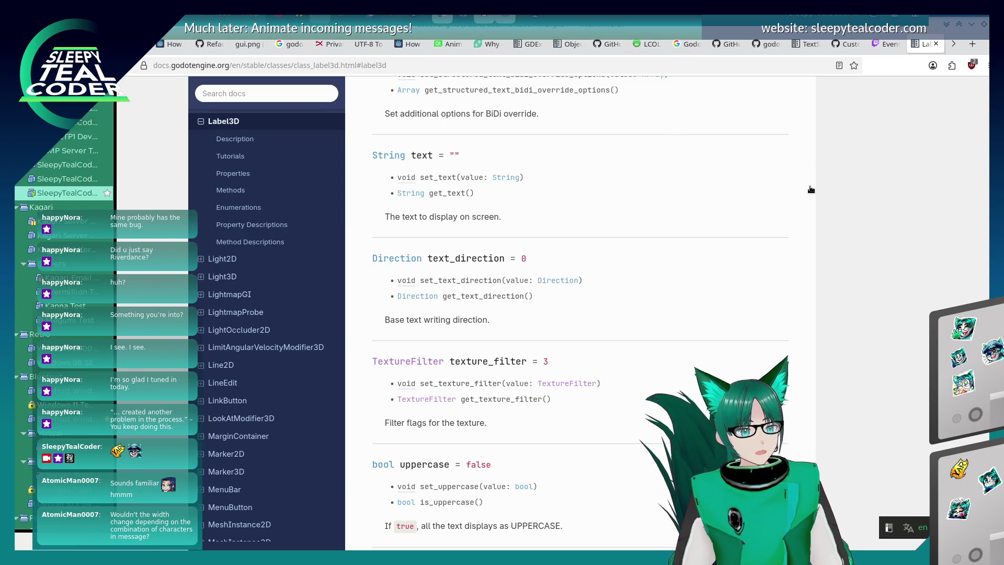
left_click(971, 44)
left_click(646, 61)
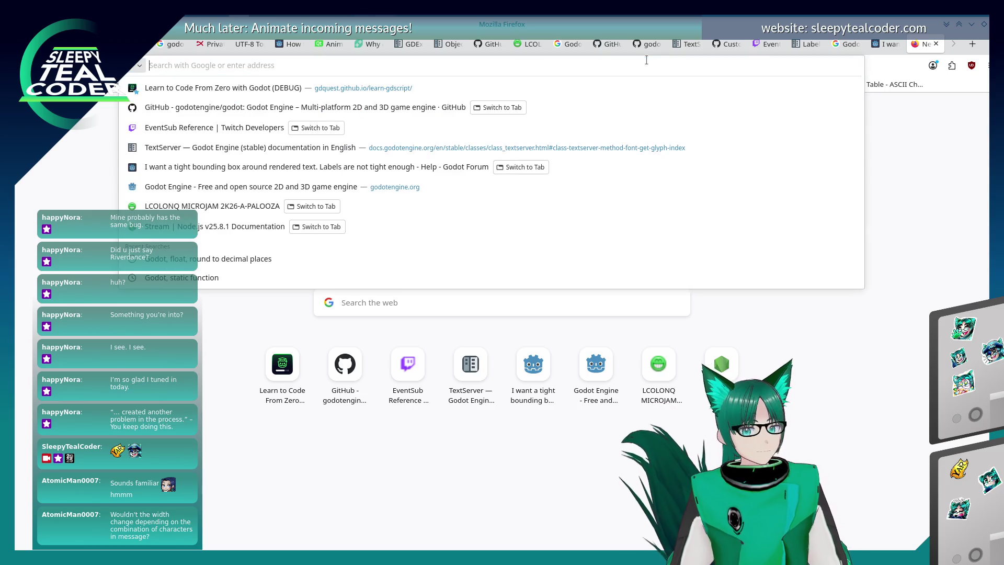
left_click(455, 129)
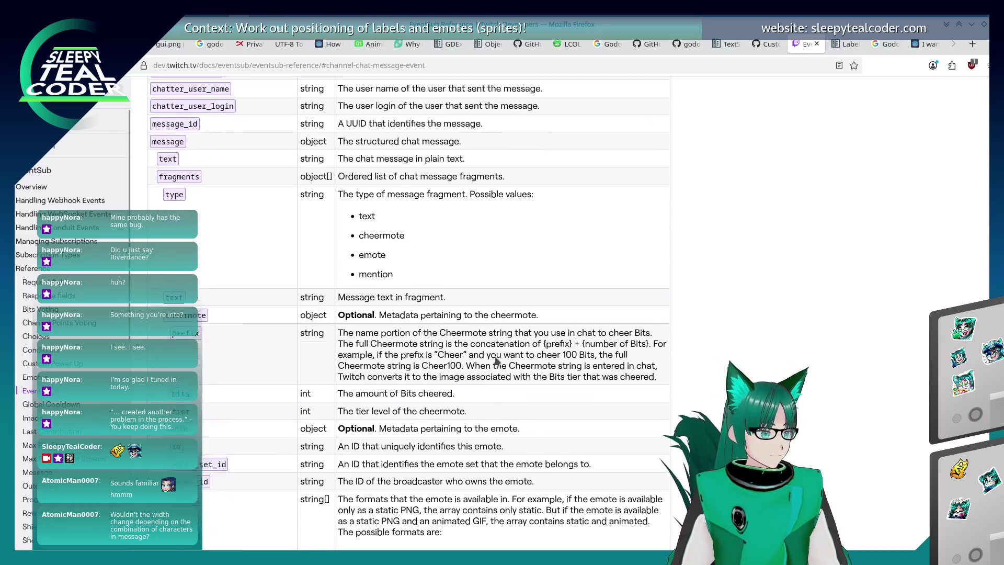
Step: Read the cheermote fragment's prefix, bits and tier field descriptions
scroll(496, 360, "down", 5)
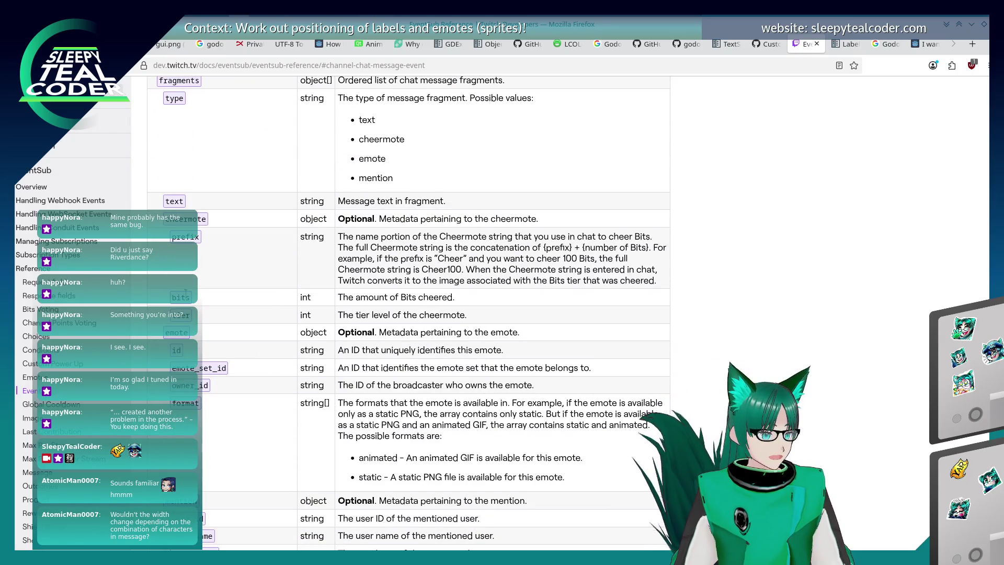
left_click_drag(303, 292, 476, 312)
left_click(475, 310)
scroll(272, 353, "up", 3)
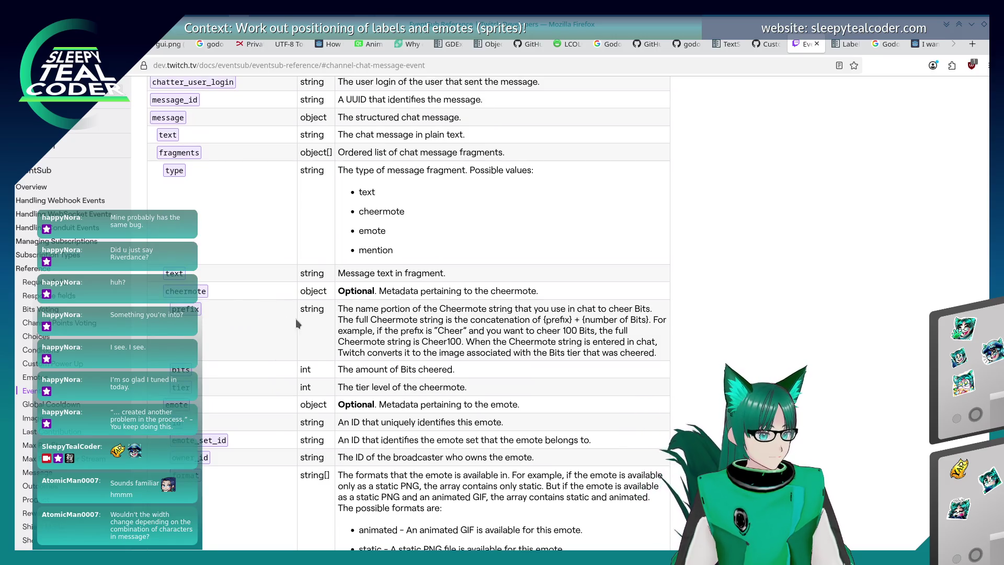
mouse_move(337, 309)
left_mouse_down()
mouse_move(633, 335)
mouse_move(635, 365)
mouse_move(666, 355)
mouse_move(342, 319)
mouse_move(350, 309)
mouse_move(339, 310)
mouse_move(653, 321)
mouse_move(655, 352)
mouse_move(340, 308)
mouse_move(657, 353)
left_mouse_up()
left_click(339, 308)
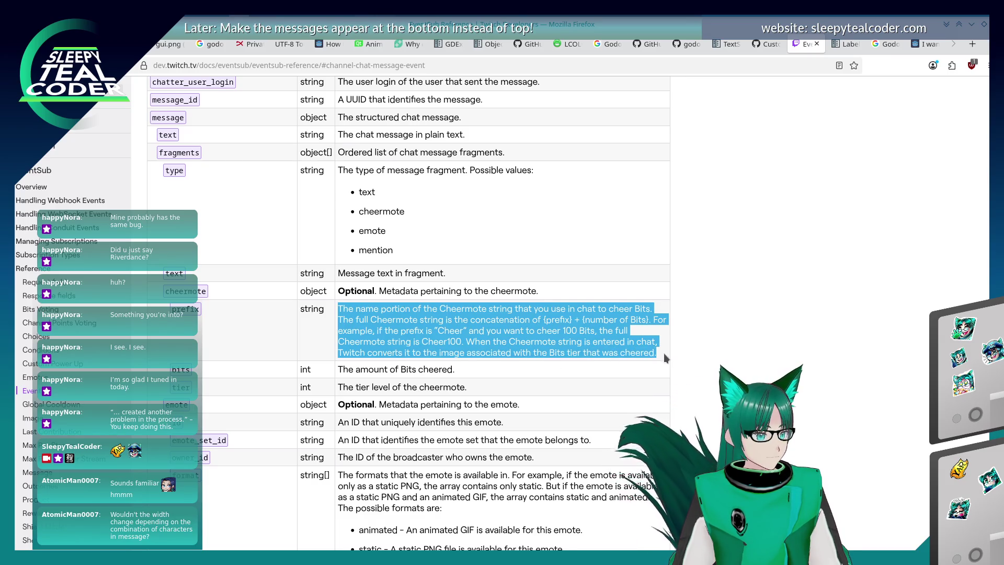
left_click_drag(406, 291, 400, 291)
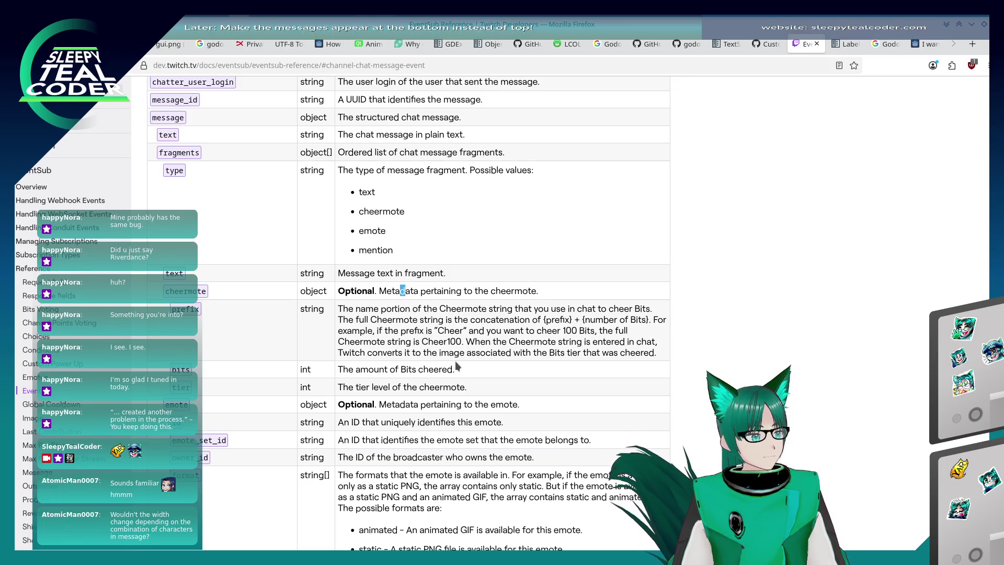
left_click(461, 352)
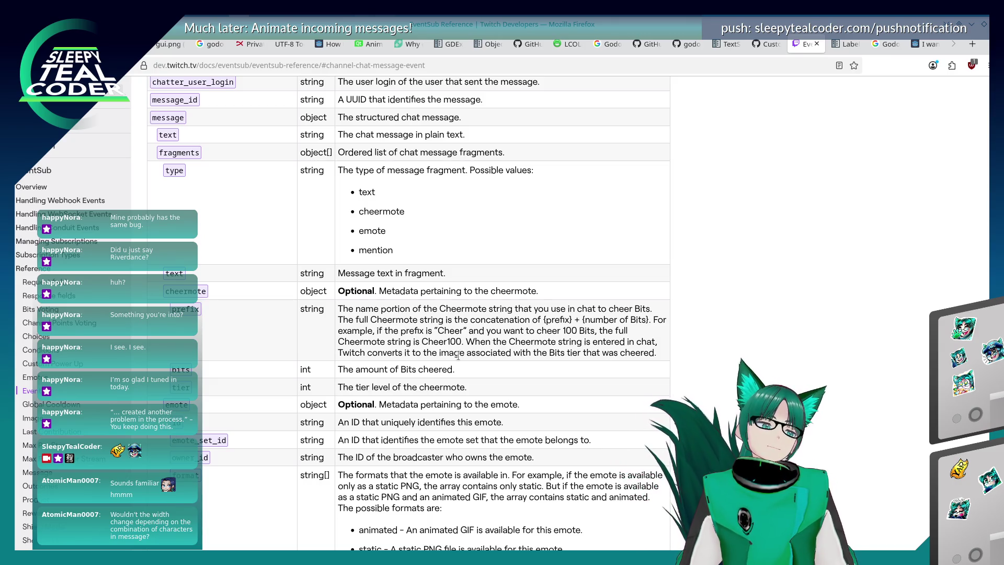
Step: Review the updated to-do list in Writer, then return to chat_message.gd in Godot
key("alt+Tab")
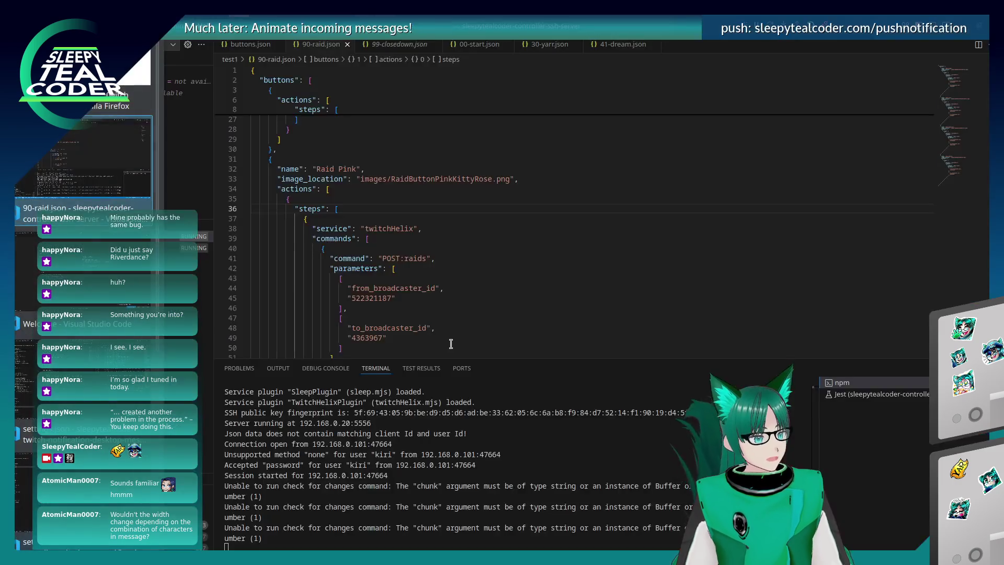
key("alt+Tab")
key("alt+Tab")
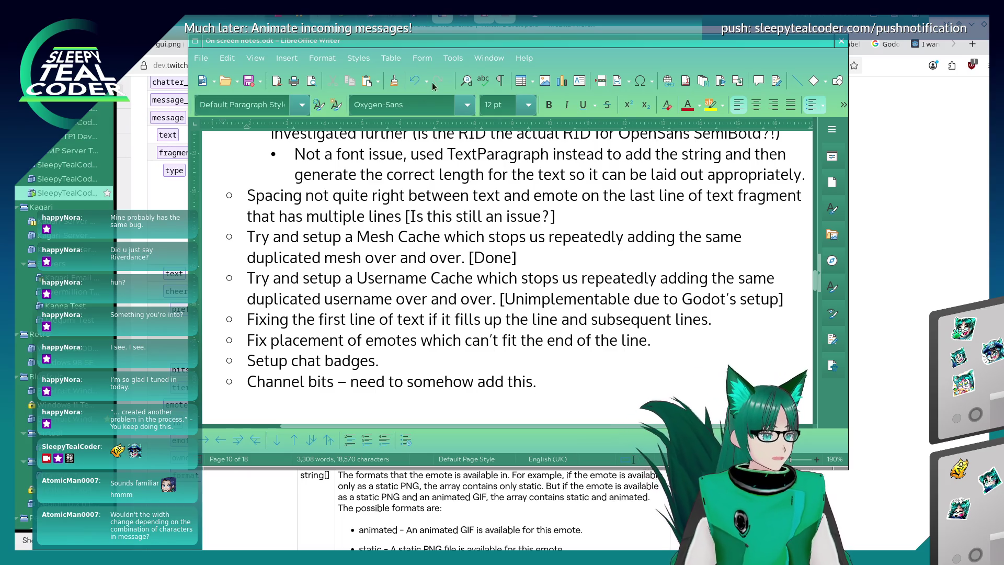
key("alt+Tab")
key("alt+Tab")
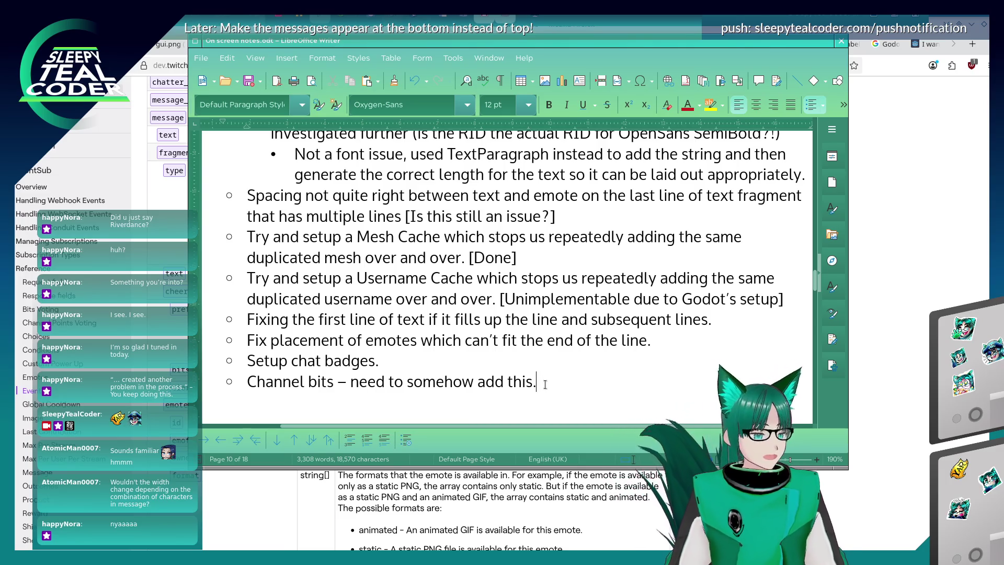
key("alt+Tab")
key("Tab")
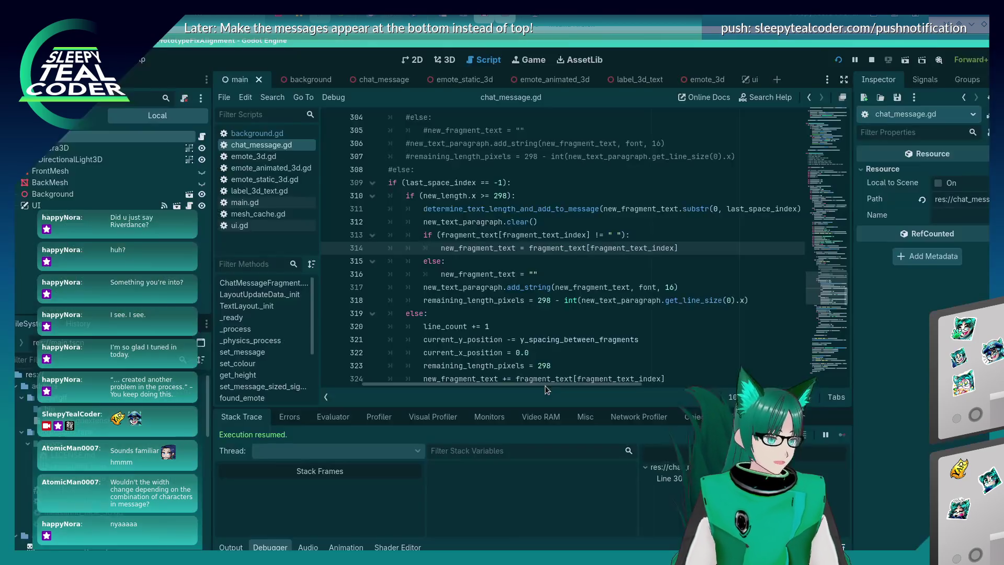
scroll(571, 344, "up", 1)
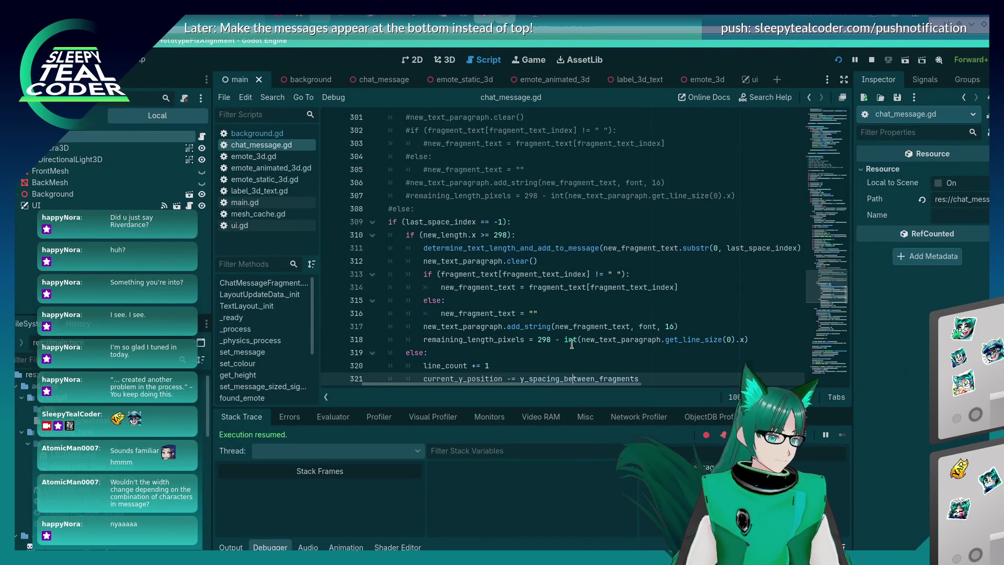
left_click(576, 336)
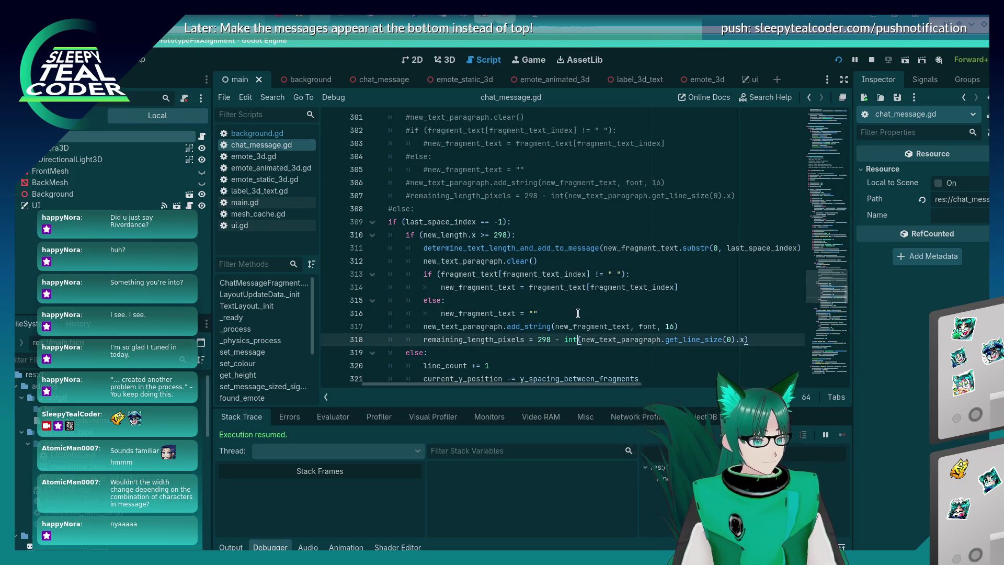
left_click(692, 324)
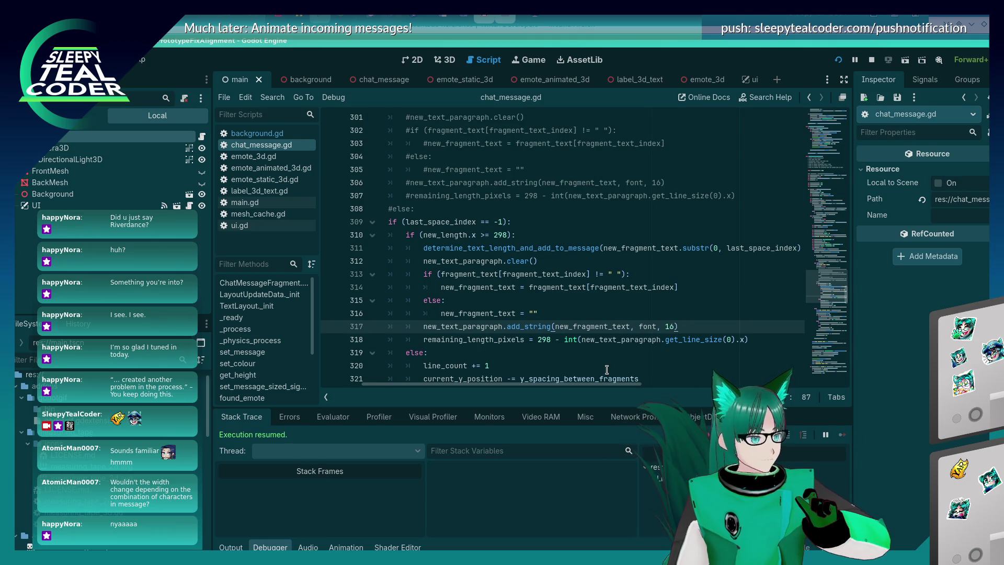
key("alt+Tab")
key("alt+Tab")
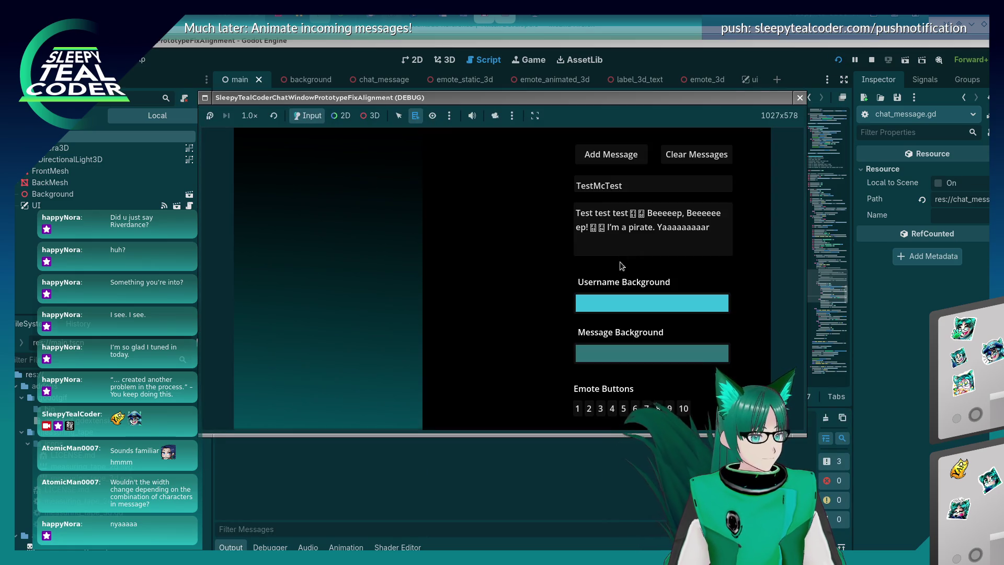
Step: Replace the message text with a long unbroken run of m's and add it to the chat twice
left_click(644, 241)
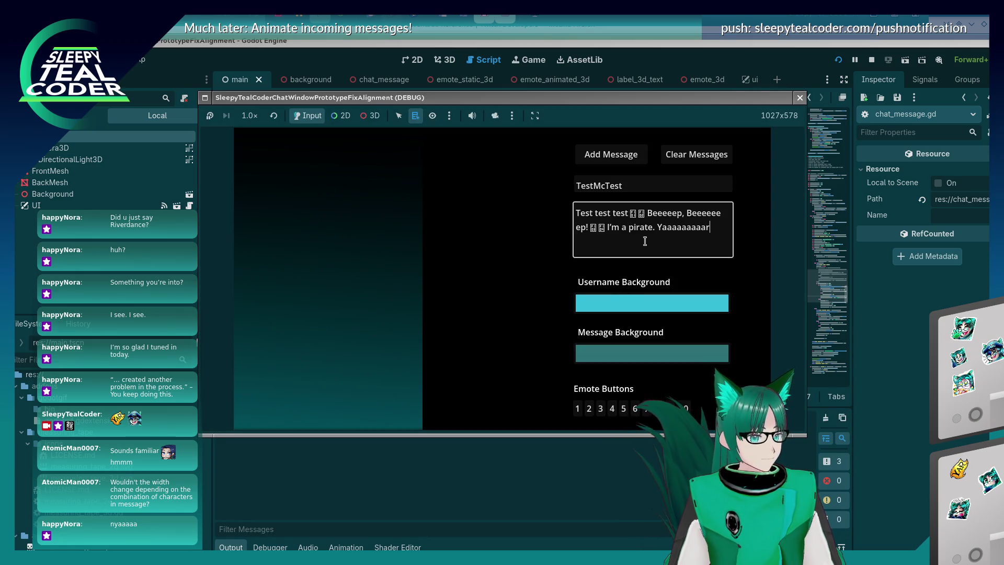
key("ctrl+a")
type("mmmmmm")
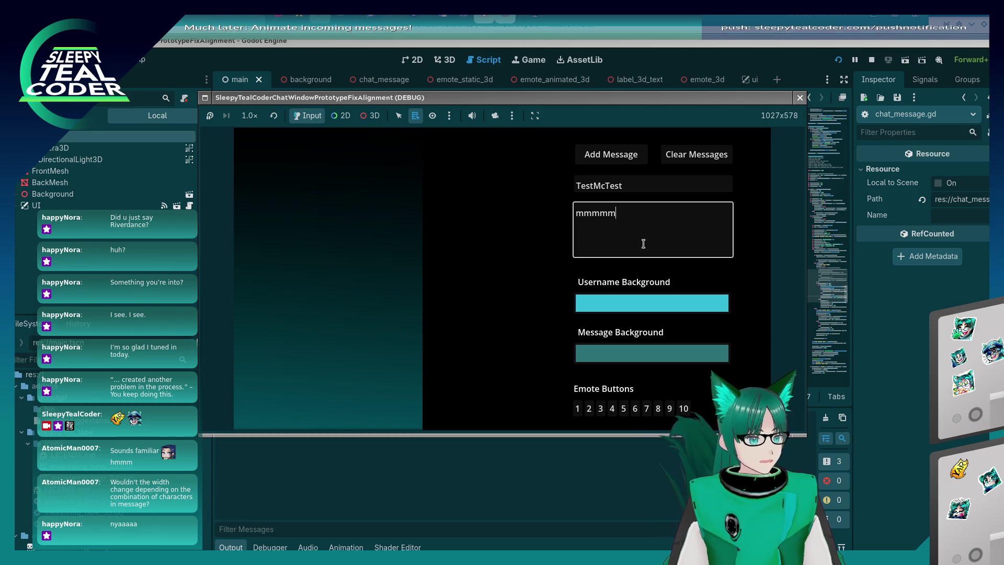
type("mmmmmmmmmmmmmmmmmmmmmmmmmmmmmmmmmmmmmmmmmmmmmmmmmmmmmmmmmmmmmmmm")
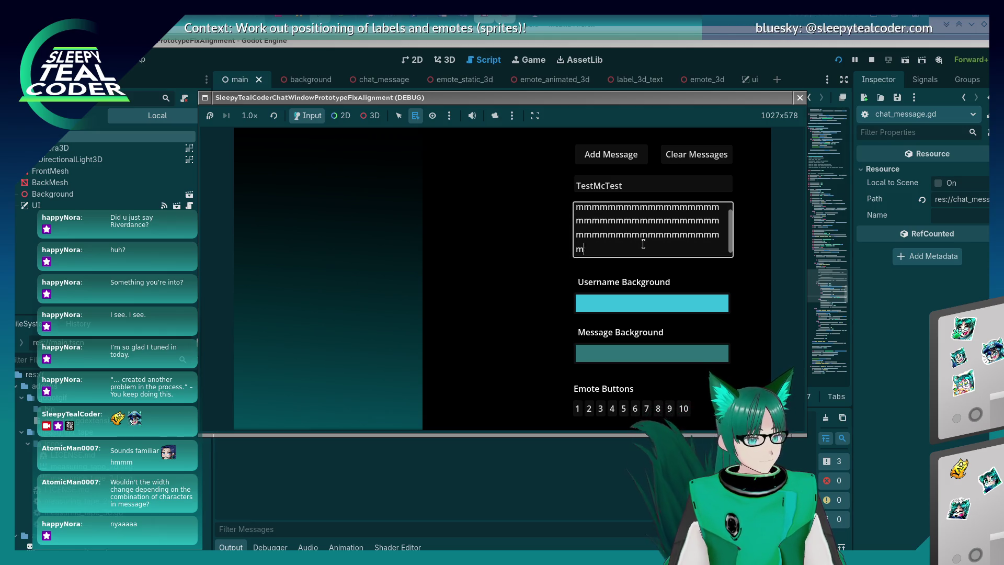
type("mmmmmmmmmmmmmmmmmmmmmmmmmmmmmmmmmmmmmmm")
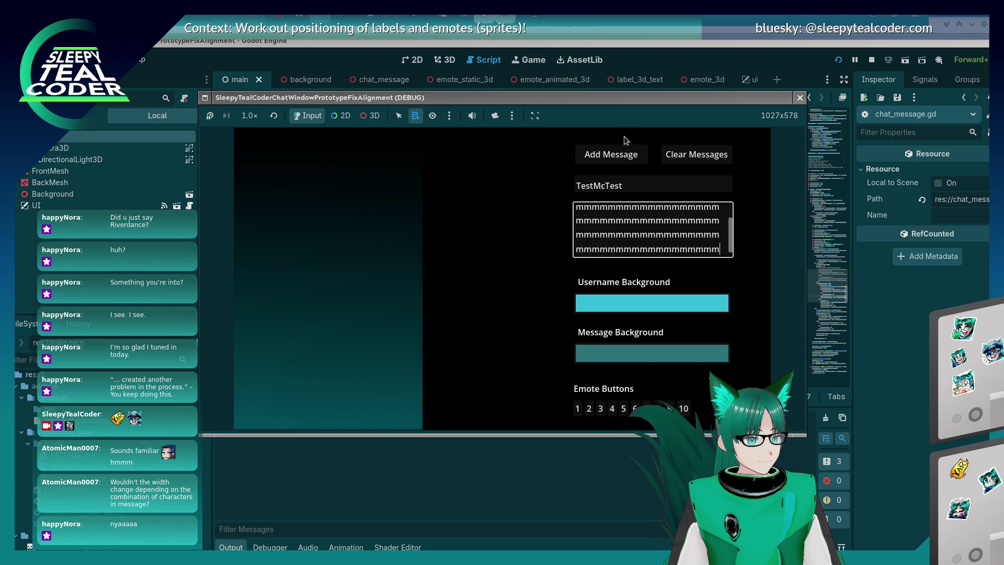
left_click(624, 150)
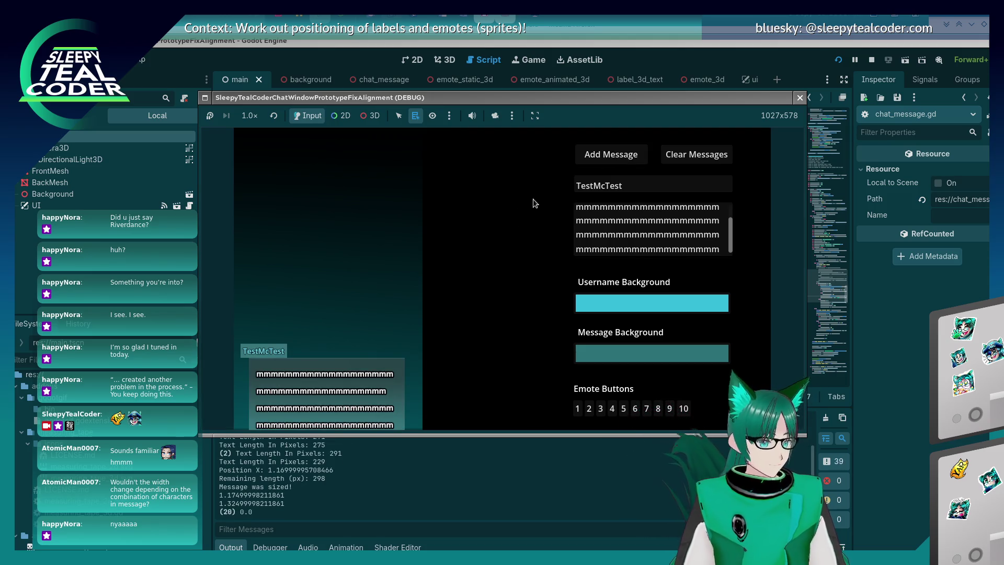
left_click(622, 155)
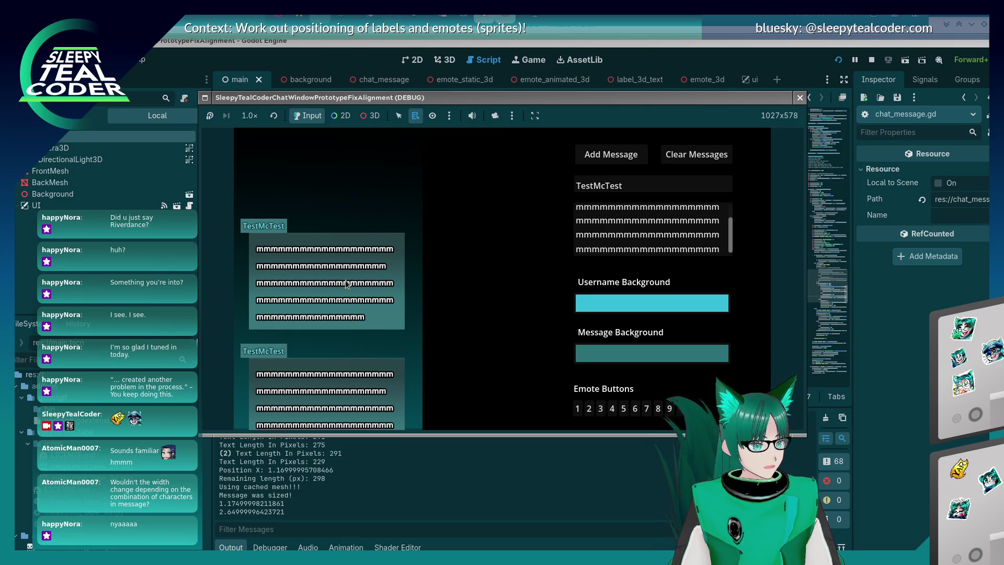
Step: Stop the game and inspect the get_line_size call in line 318's remaining-length calculation
key("F8")
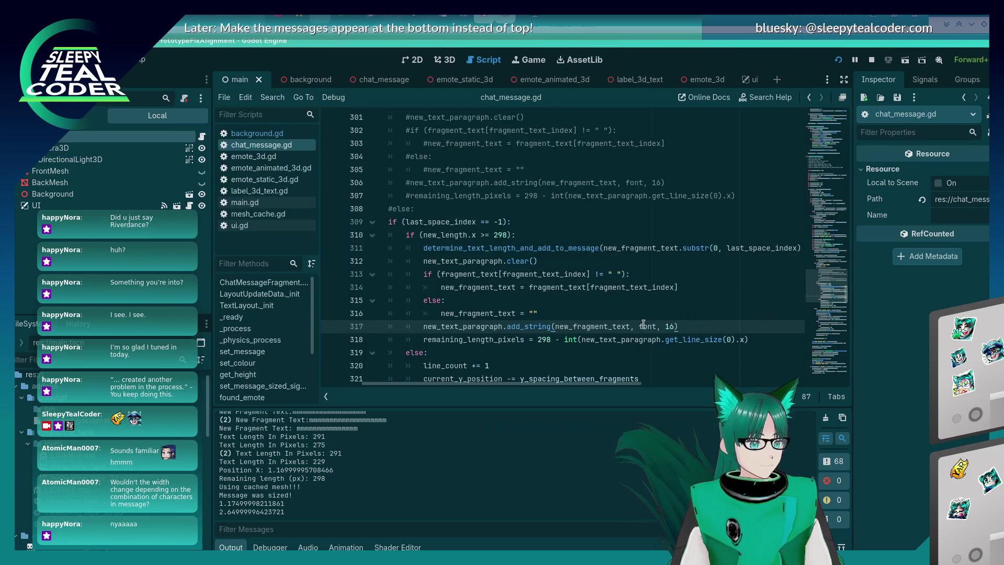
scroll(642, 323, "down", 3)
scroll(643, 323, "up", 2)
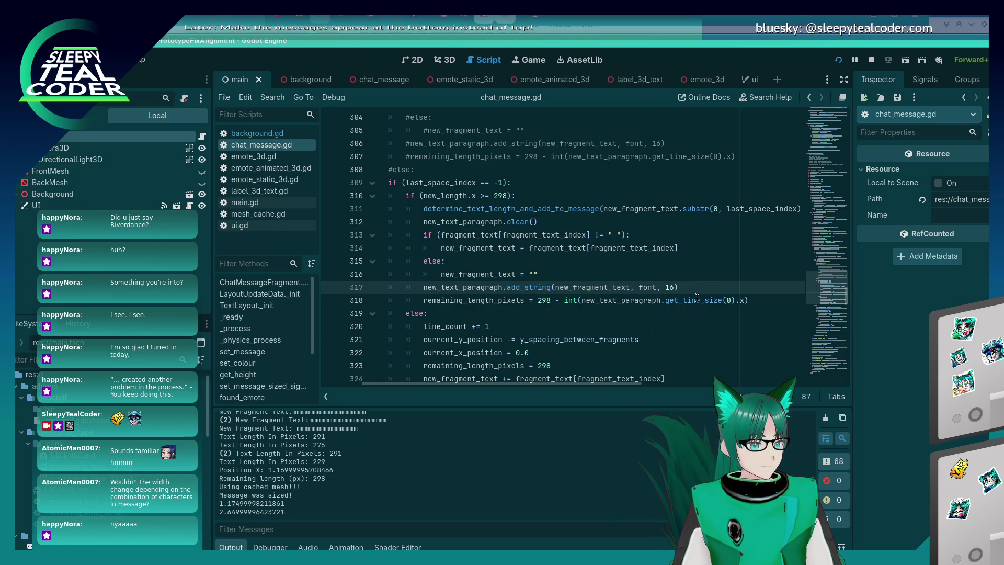
mouse_move(697, 298)
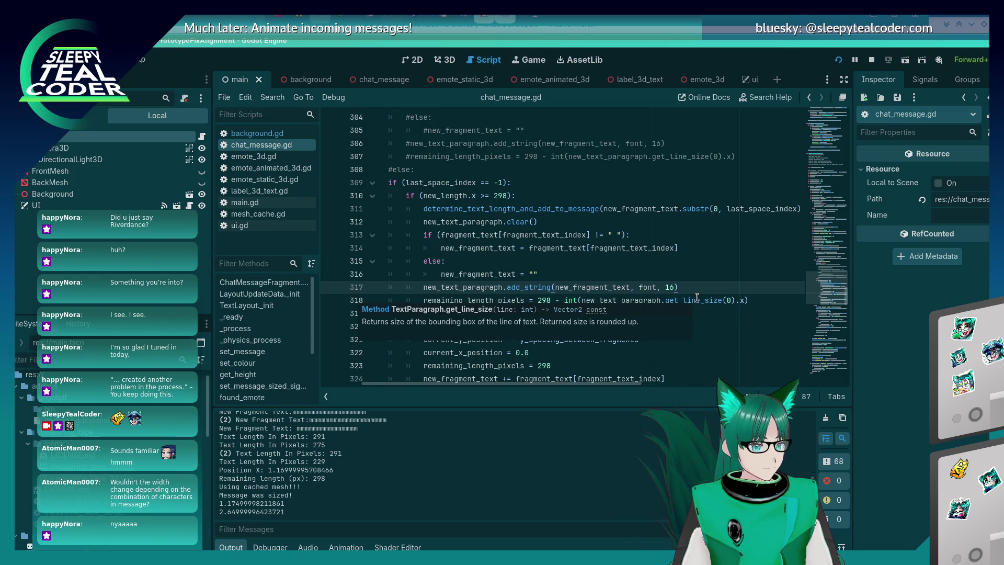
scroll(697, 297, "down", 4)
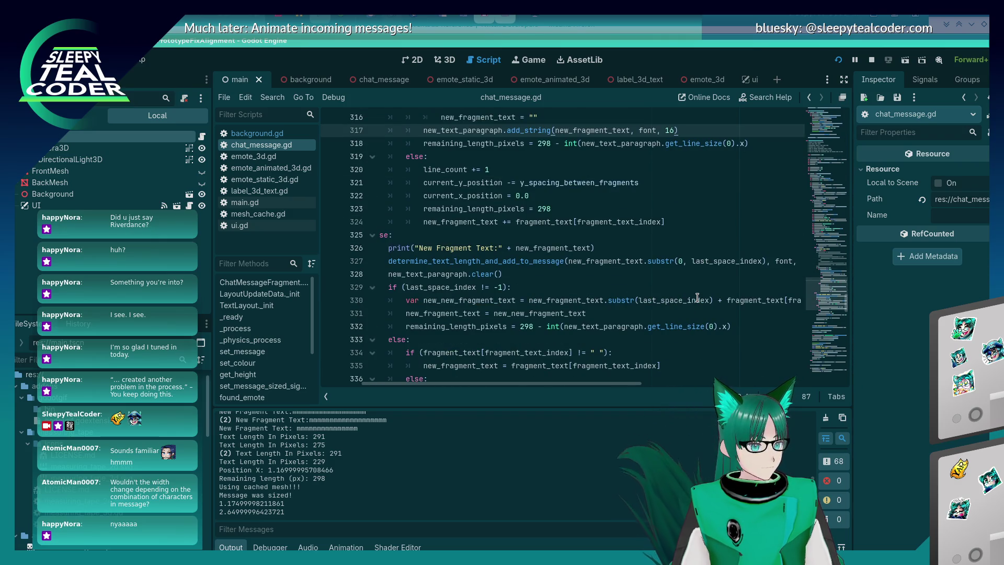
scroll(697, 297, "up", 3)
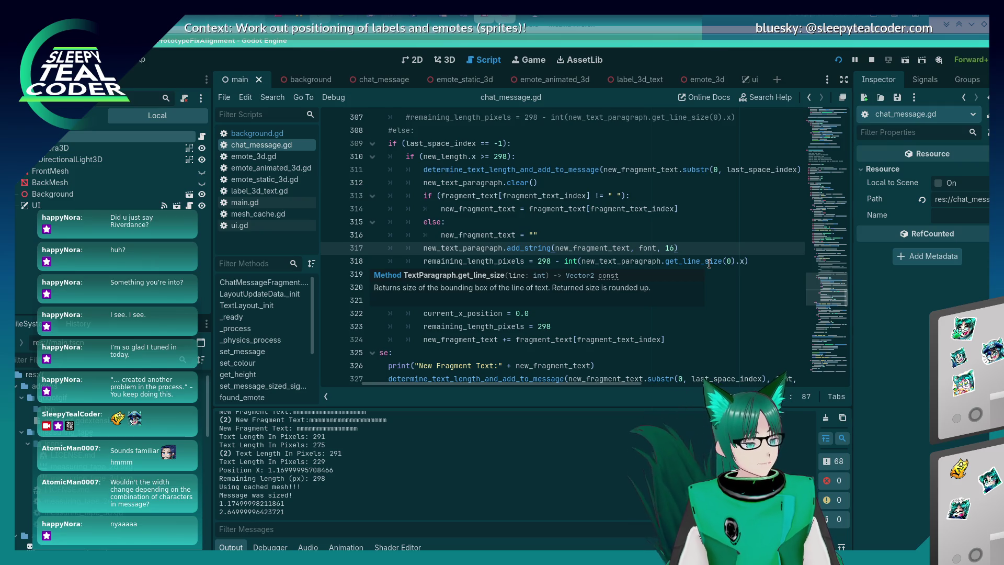
left_click(709, 262)
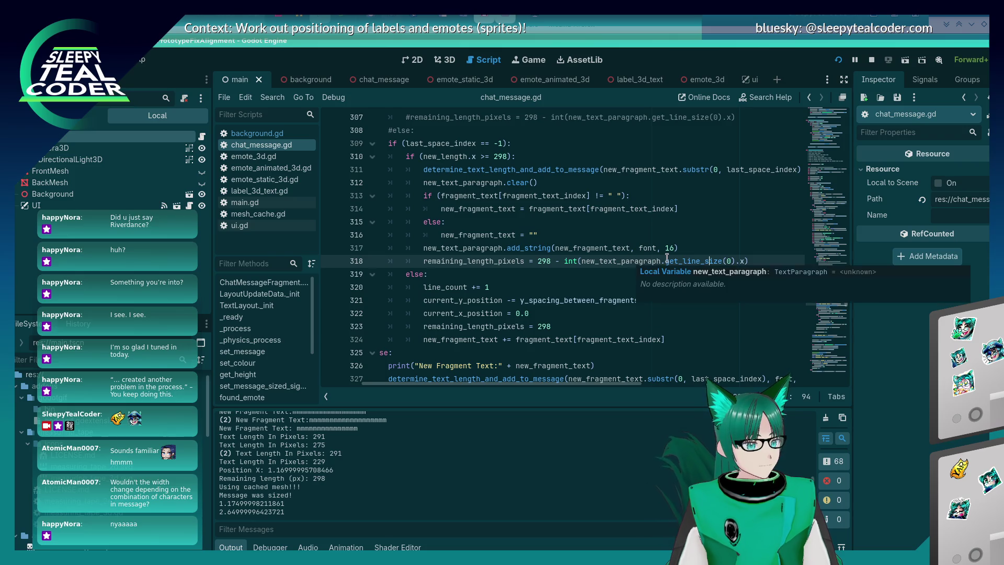
left_click(679, 261)
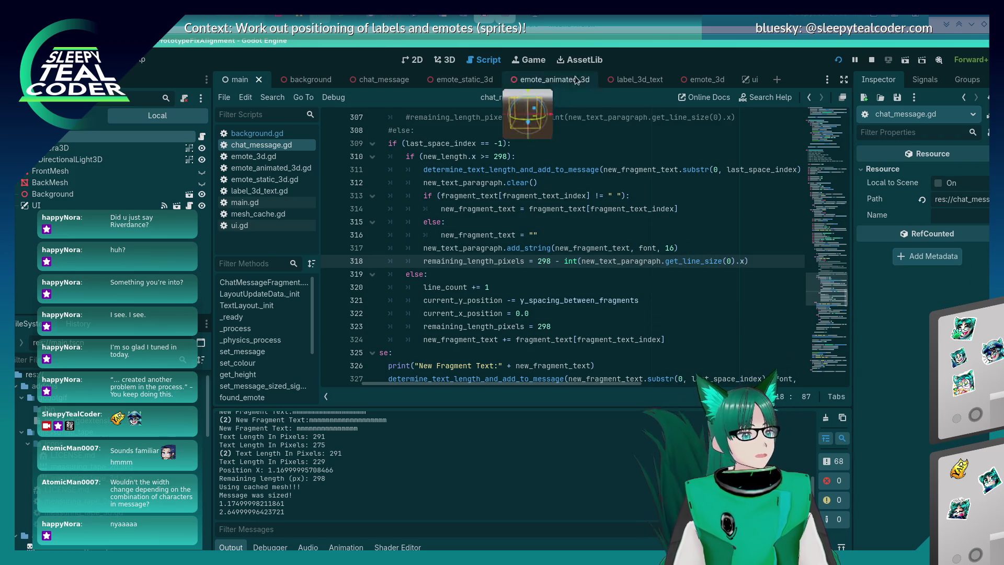
Step: Switch to Firefox, scroll the Twitch EventSub docs, and open the Godot forum tight-bounding-box thread
left_click(625, 23)
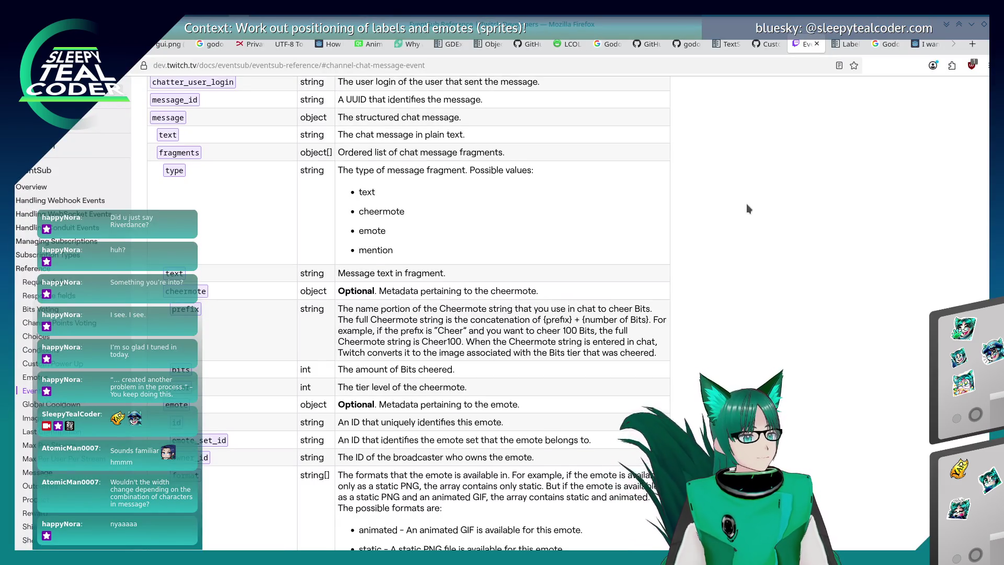
scroll(745, 207, "up", 15)
scroll(745, 209, "up", 10)
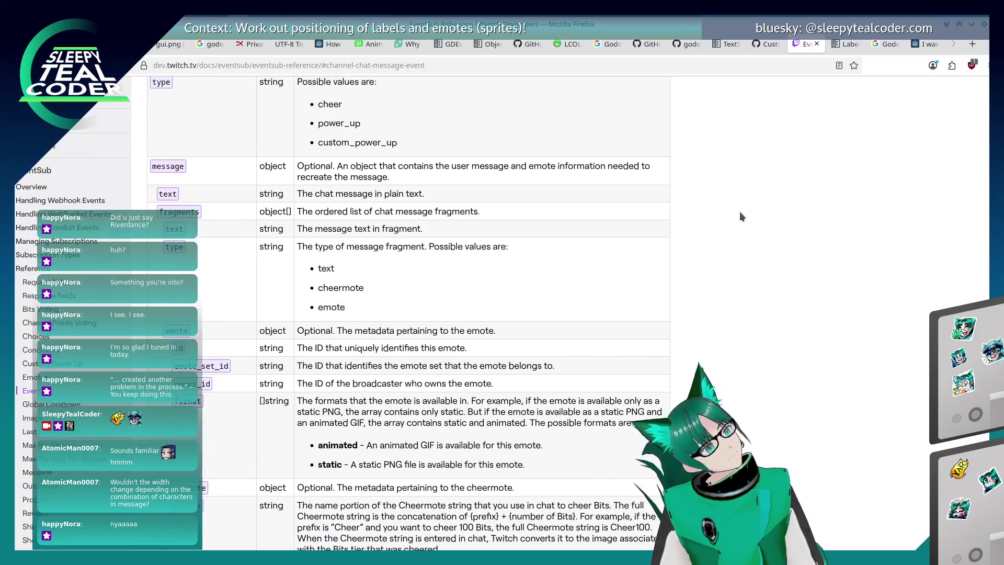
scroll(739, 211, "up", 5)
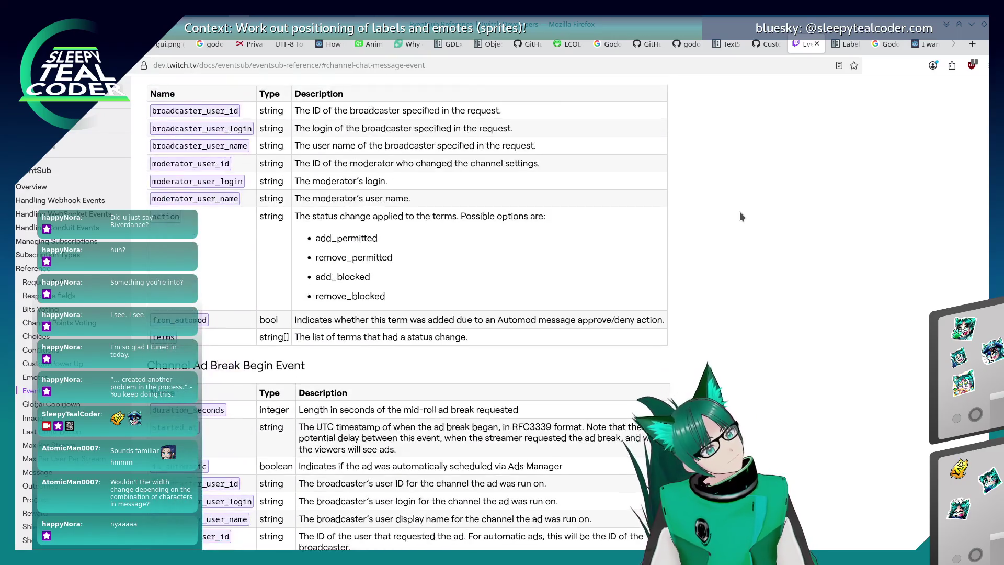
left_click(914, 44)
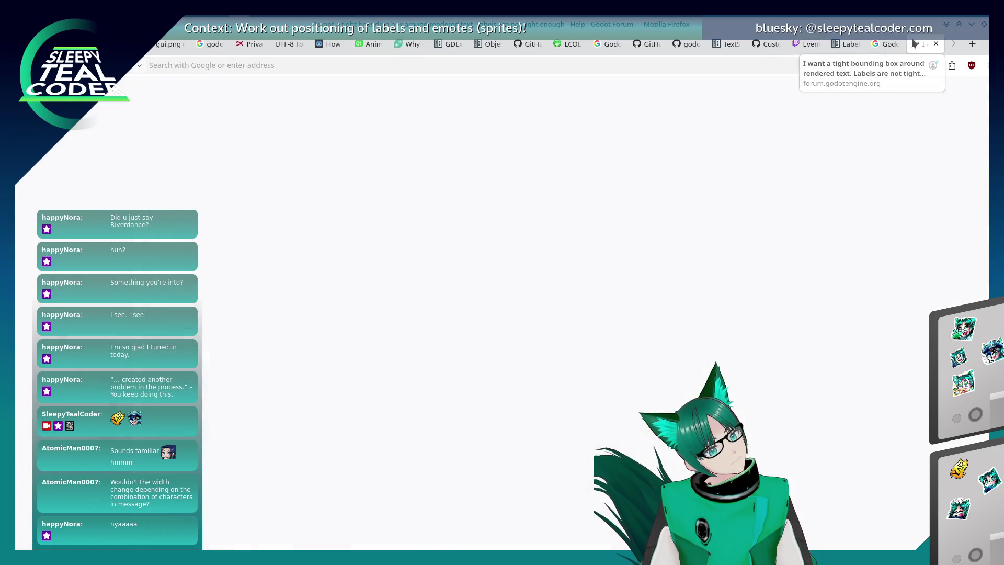
Step: From the Label3D docs page, search for Vector2, read its class reference, then return to Godot
left_click(845, 44)
left_click(298, 87)
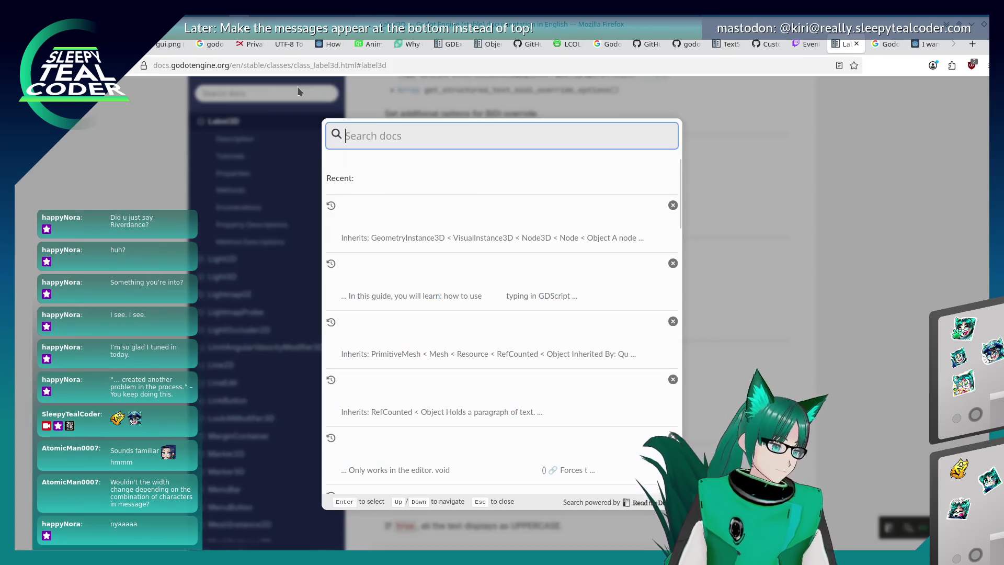
key("Escape")
left_click(309, 96)
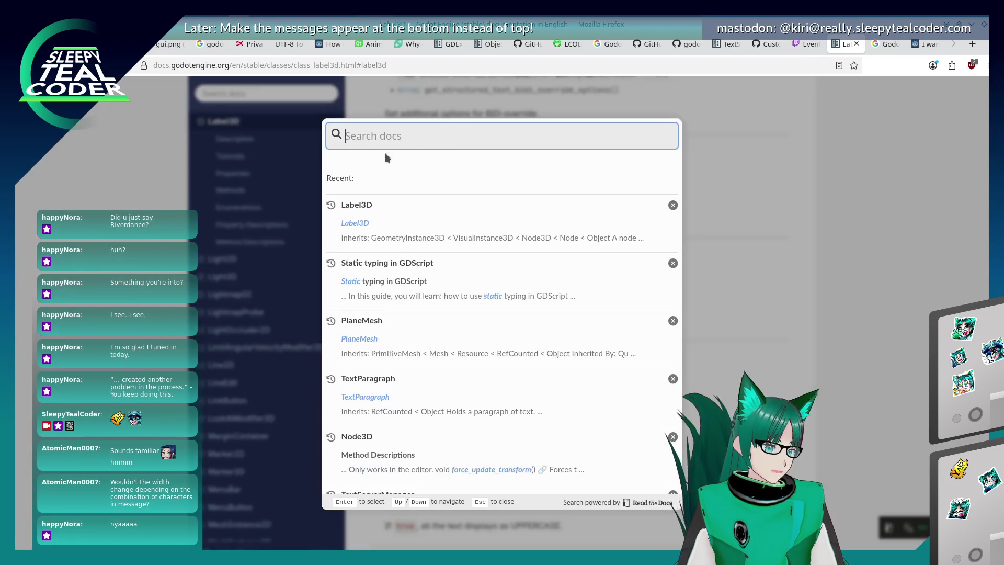
type("Vector2")
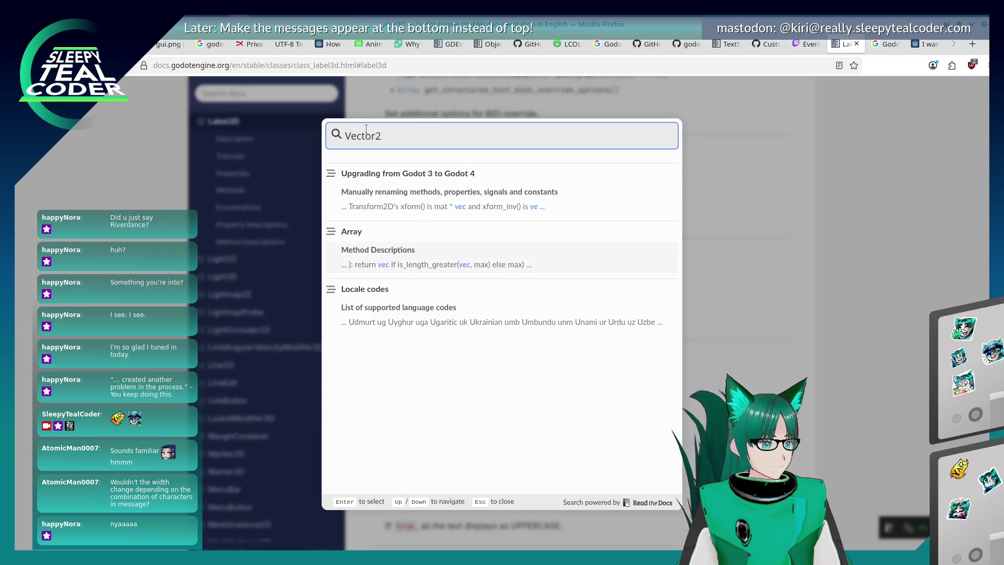
key("BackSpace")
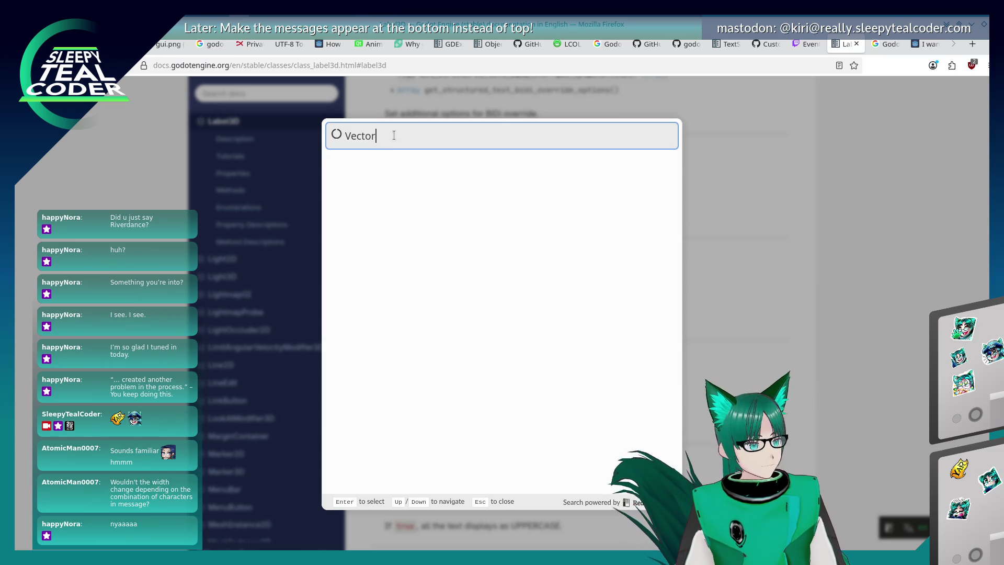
type("2")
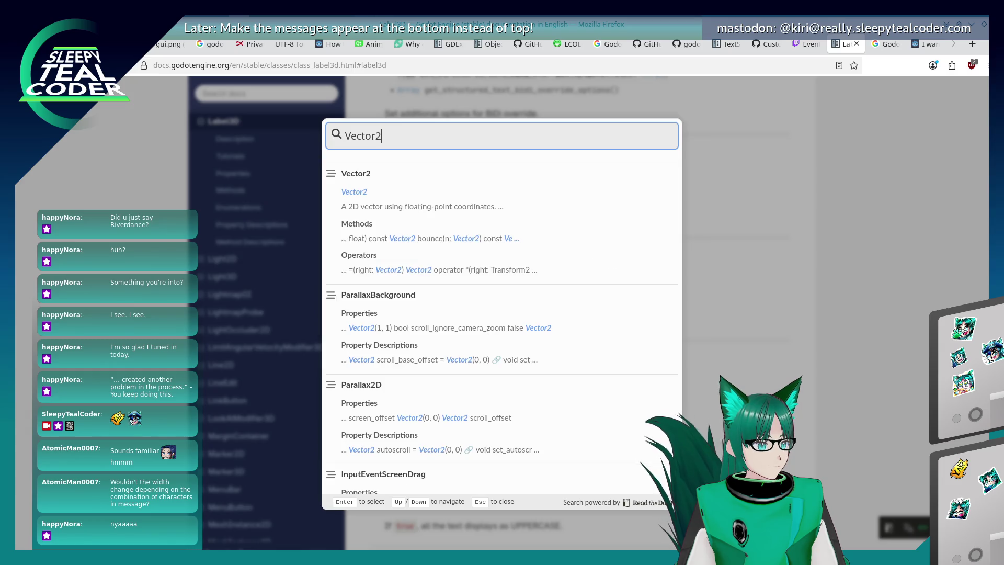
key("Return")
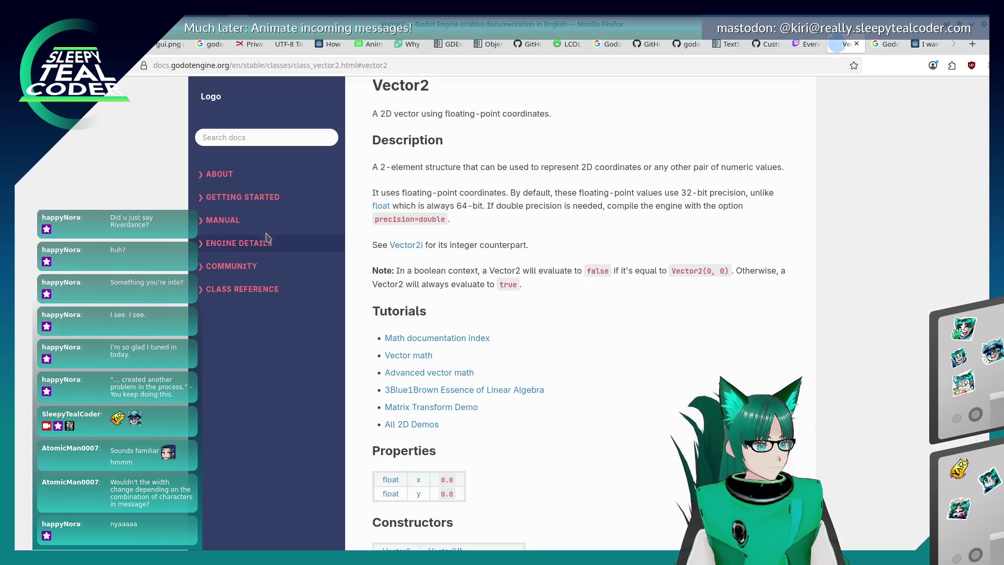
scroll(627, 340, "down", 2)
scroll(626, 338, "up", 3)
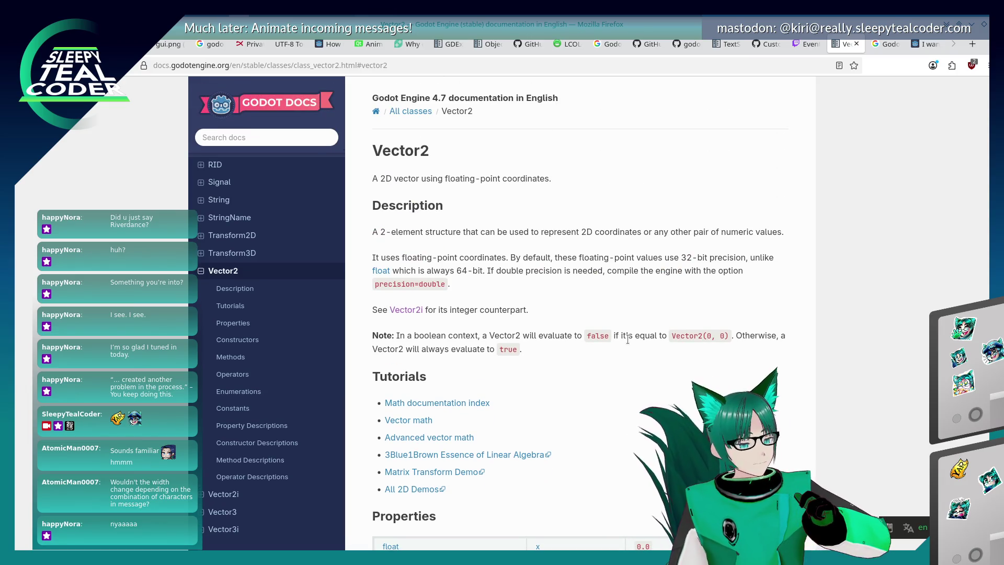
key("alt+Tab")
key("alt+Tab")
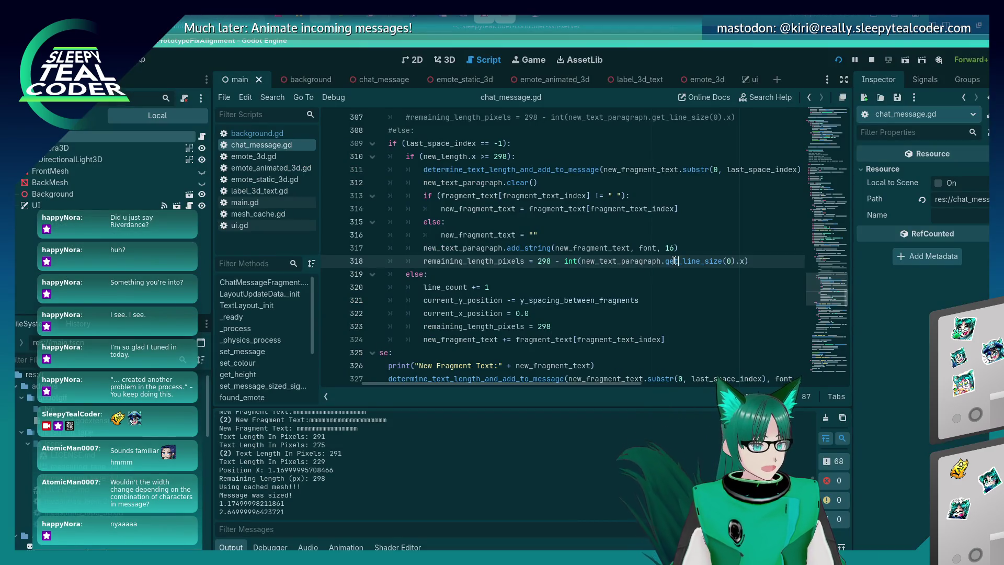
Step: Search chat_message.gd for get_line_size, stepping through matches back to the line 318 remaining_length_pixels calculation
double_click(674, 260)
key("ctrl+f")
key("Return")
key("Return")
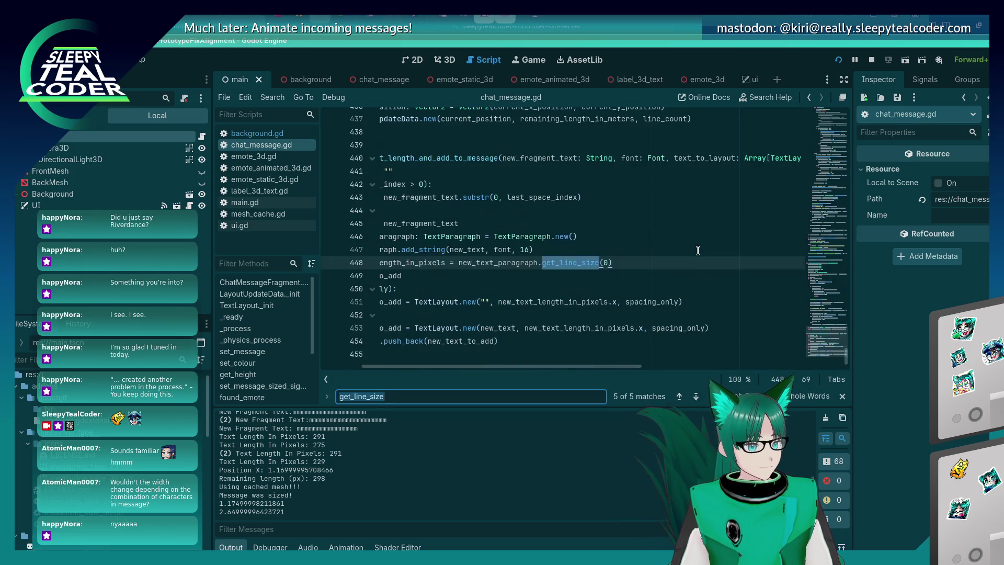
key("Return")
key("Return")
key("Return")
key("Return")
key("Return")
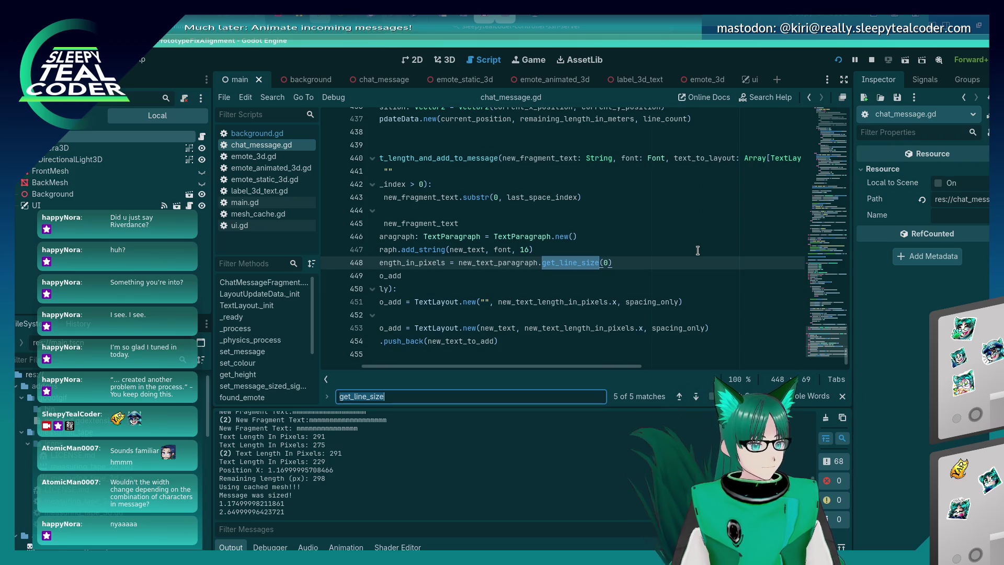
key("Escape")
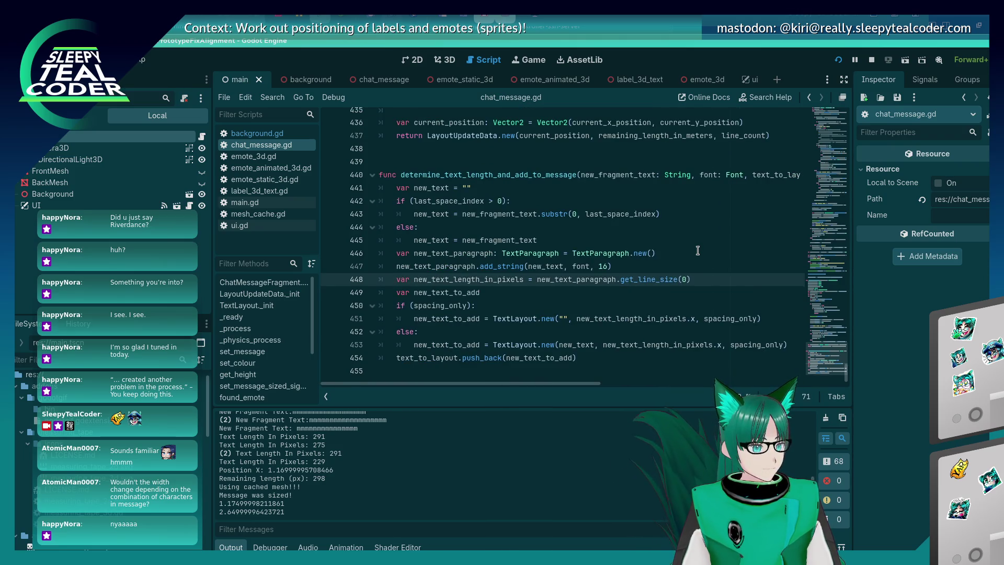
key("ctrl+f")
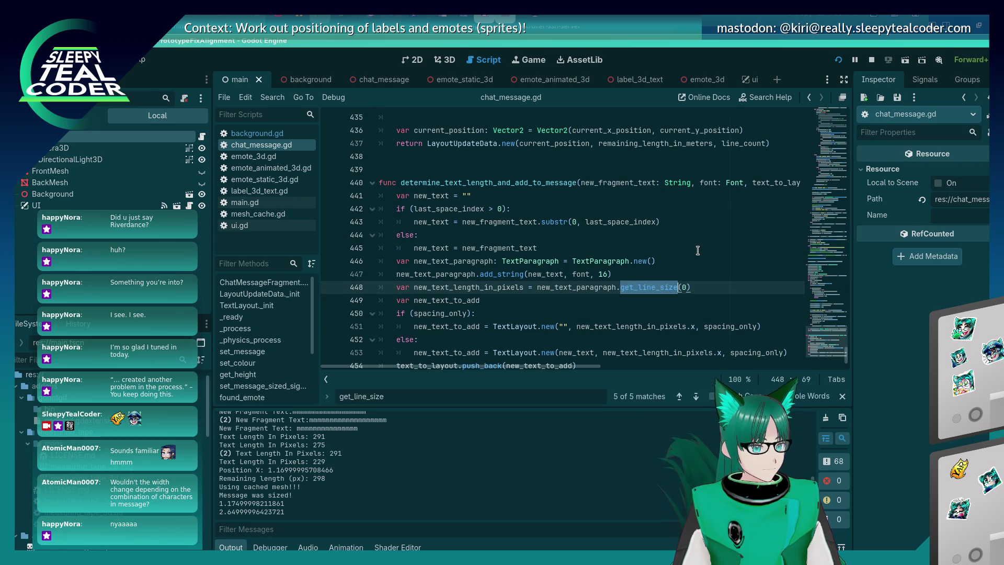
key("Return")
key("Return")
key("Return")
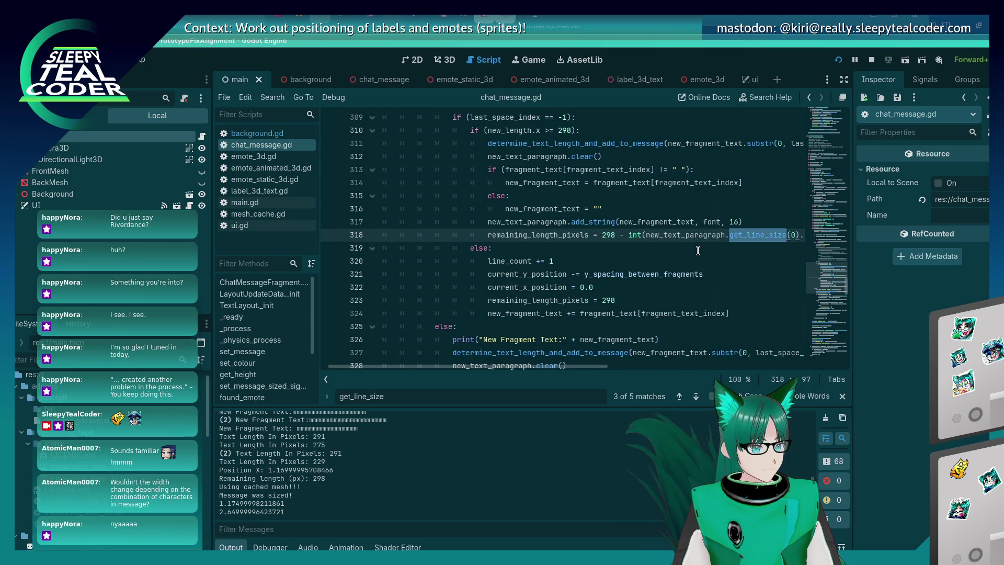
key("End")
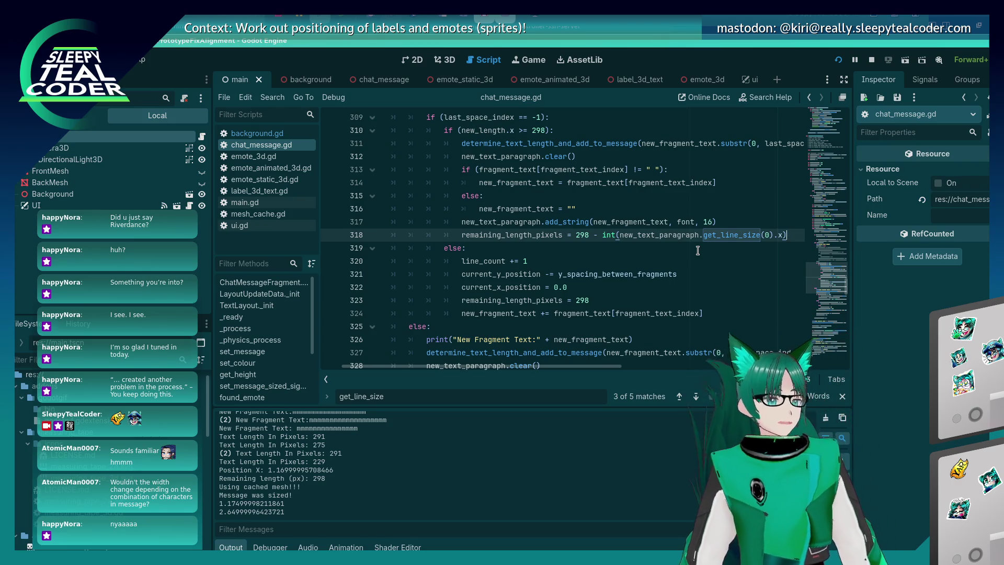
scroll(695, 251, "up", 2)
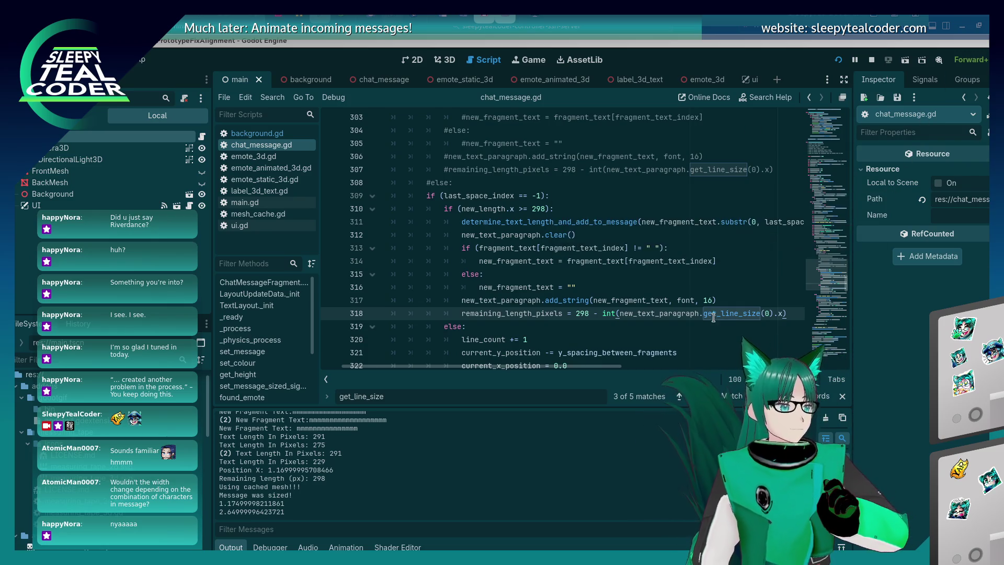
left_click(553, 314)
left_click(638, 312)
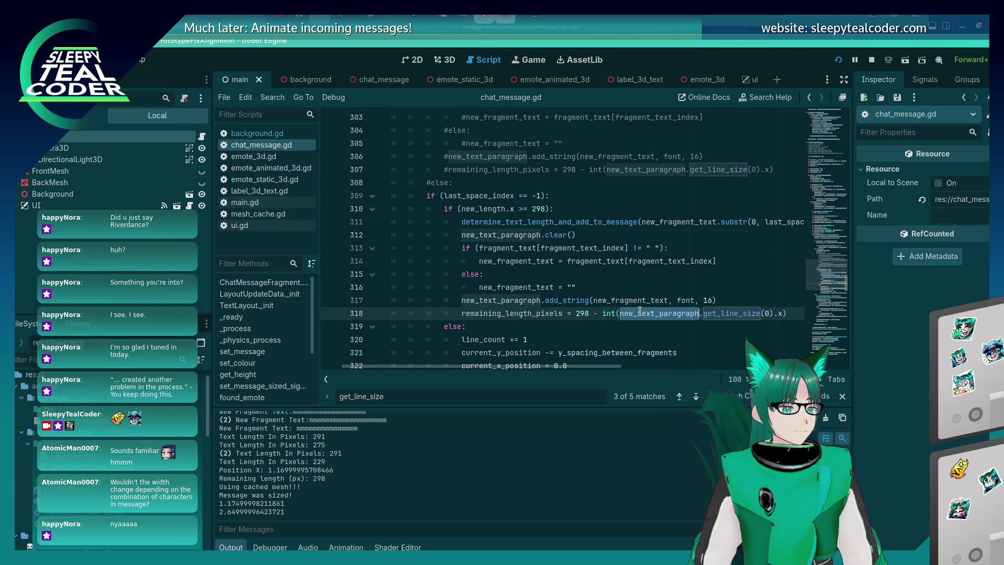
double_click(517, 314)
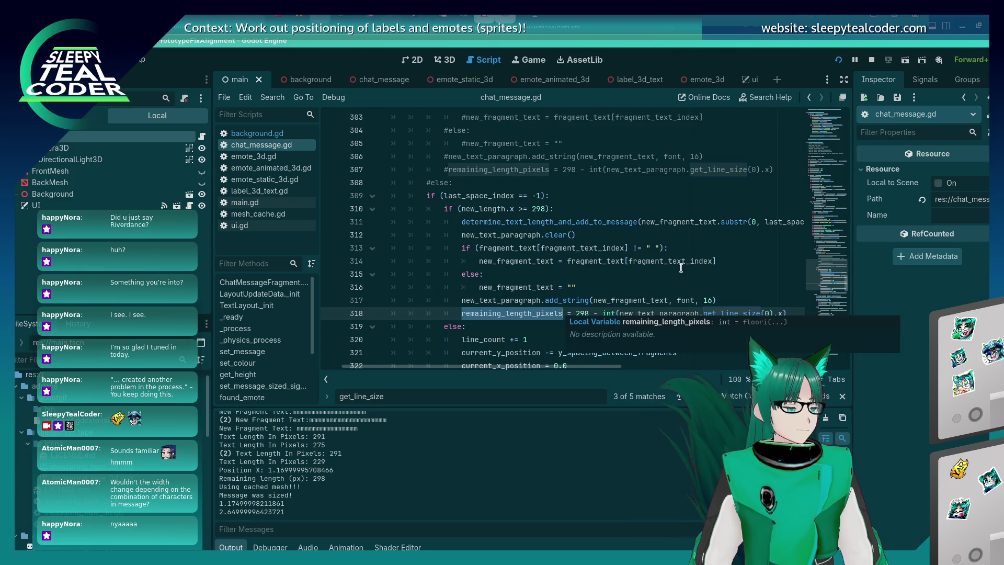
left_click(671, 314)
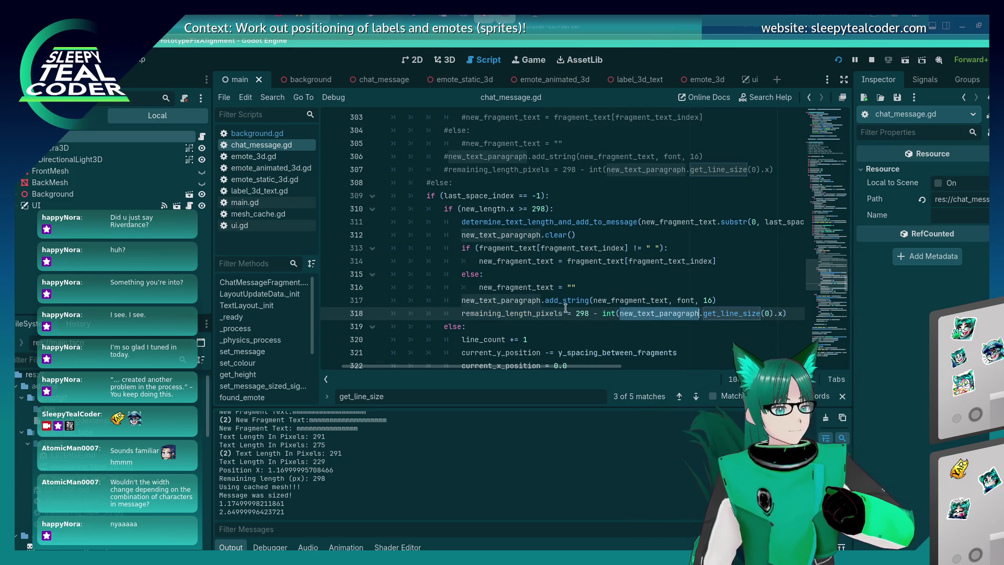
double_click(530, 231)
double_click(522, 299)
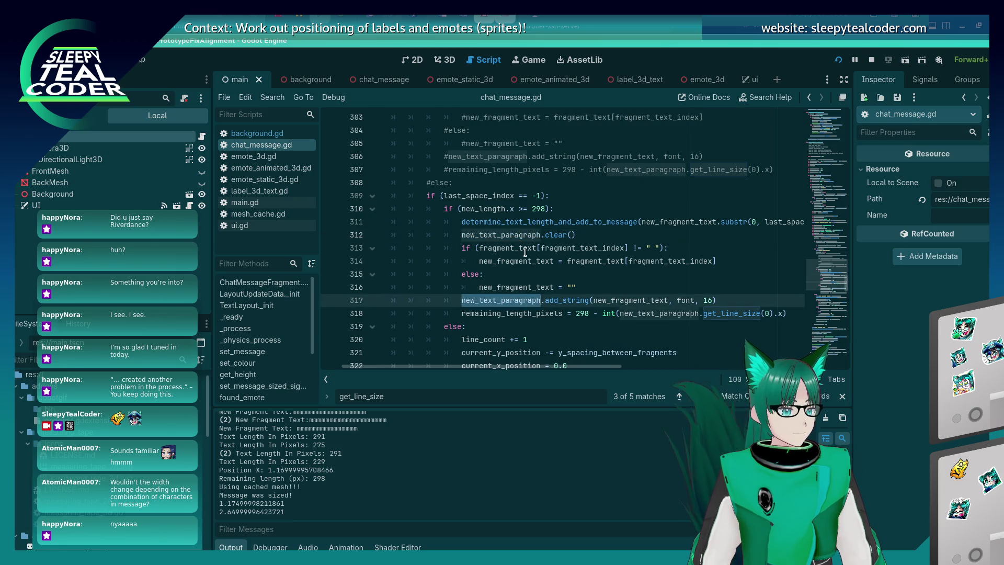
double_click(521, 230)
left_click(681, 314)
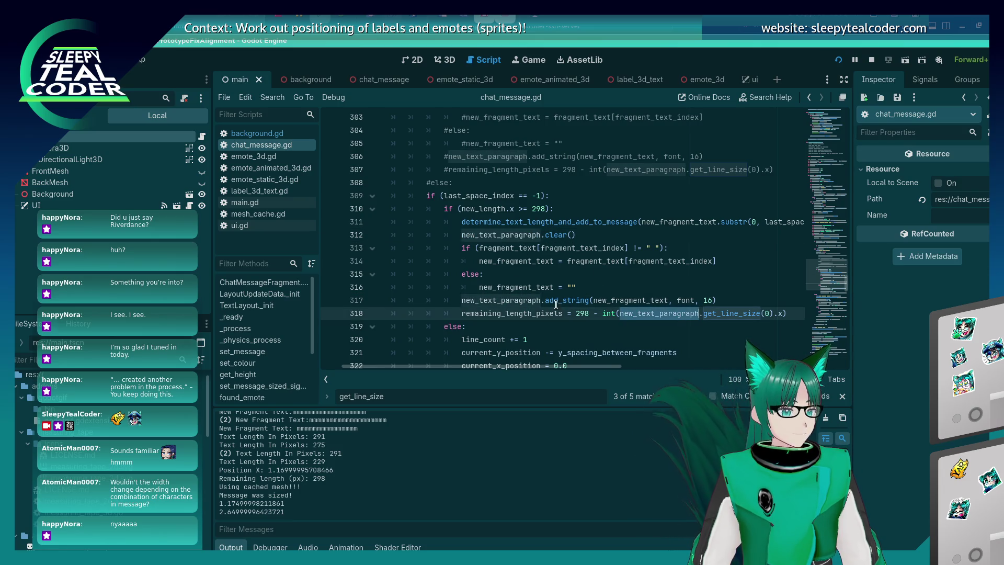
left_click(511, 299)
double_click(512, 299)
double_click(520, 235)
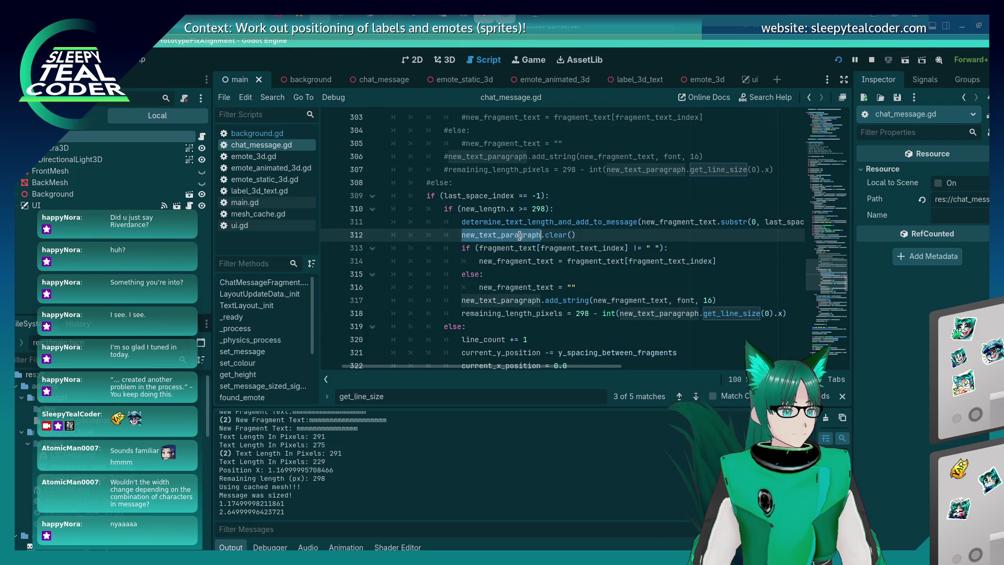
left_click(666, 312)
double_click(665, 312)
scroll(628, 293, "down", 3)
scroll(614, 273, "up", 4)
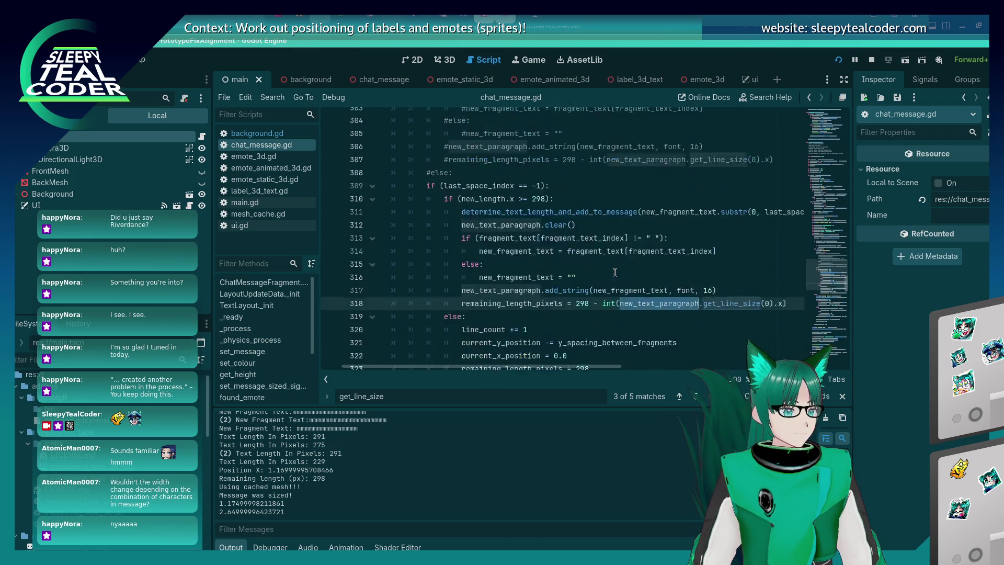
scroll(615, 272, "up", 2)
scroll(612, 273, "down", 4)
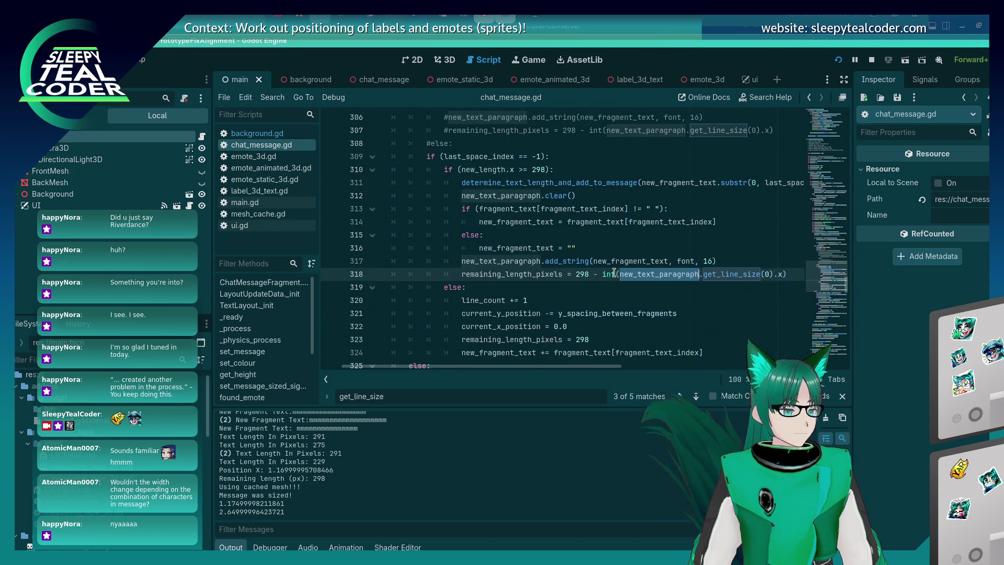
double_click(559, 274)
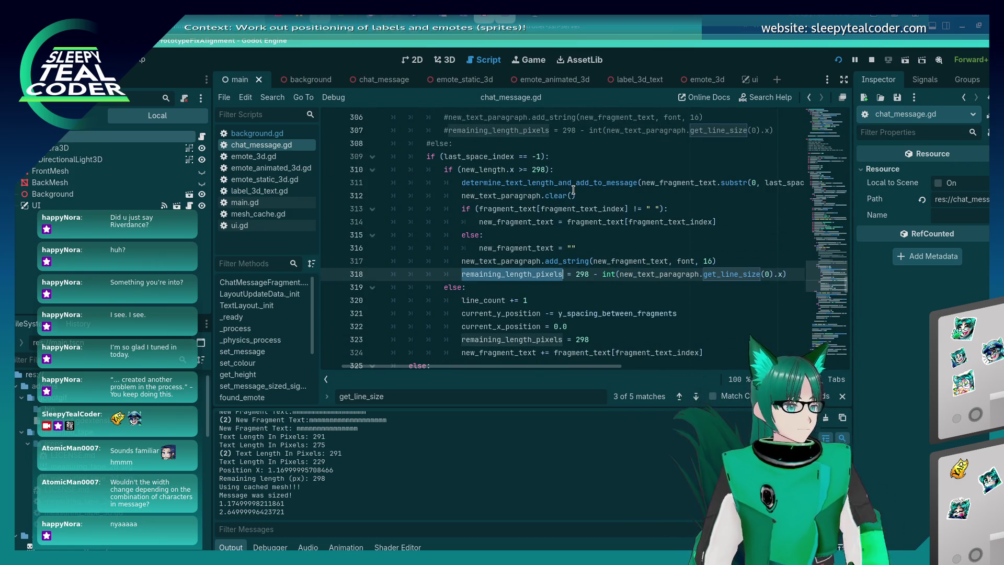
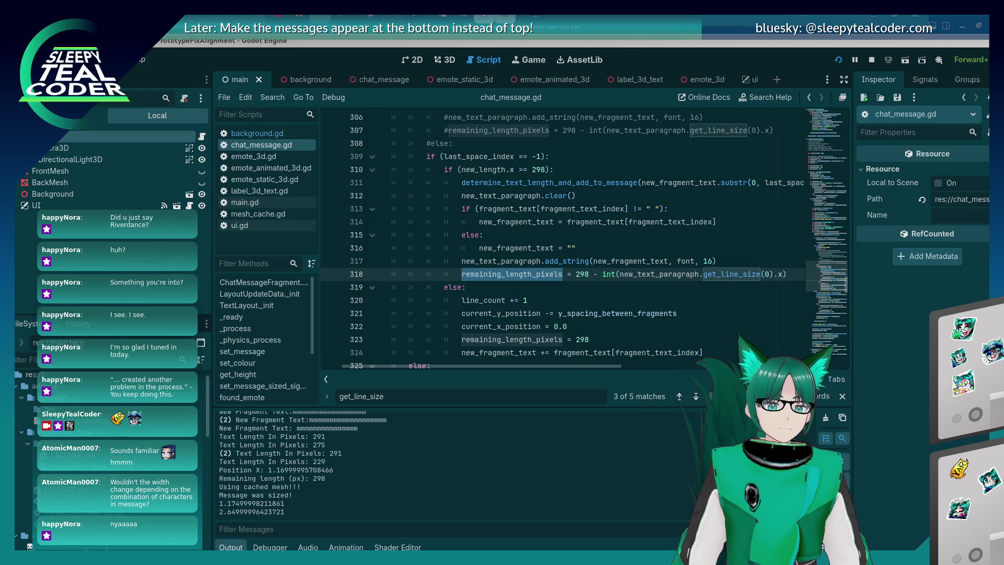
Step: Save chat_message.gd and highlight uses of new_text_paragraph, new_fragment_text and remaining_length_pixels
left_click(574, 260)
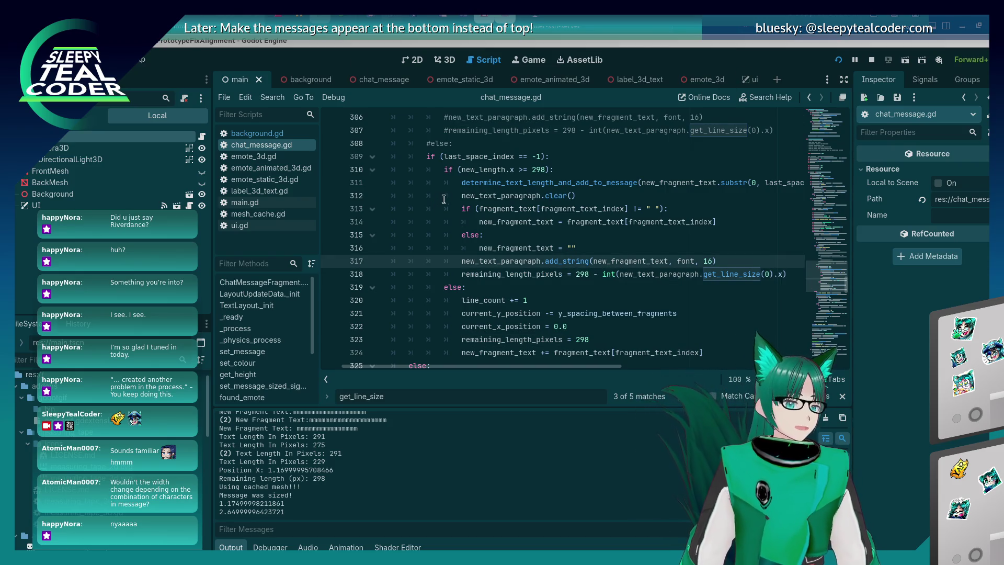
key("ctrl+s")
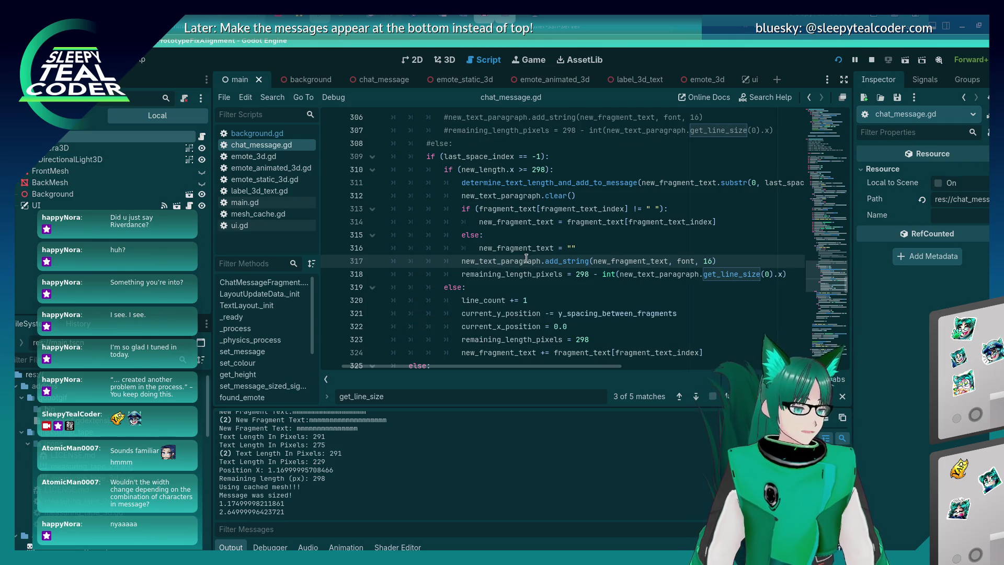
double_click(526, 260)
double_click(540, 246)
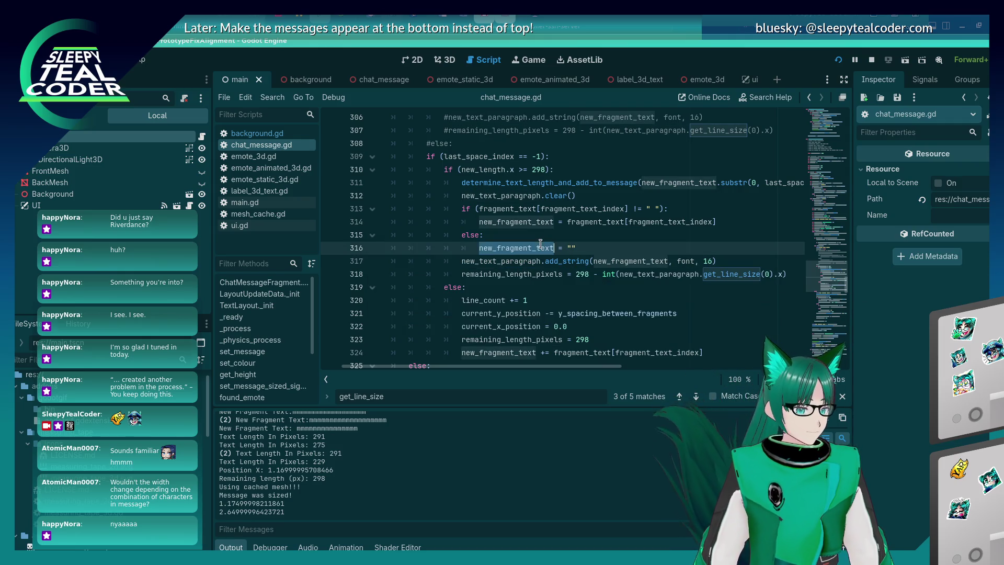
double_click(529, 271)
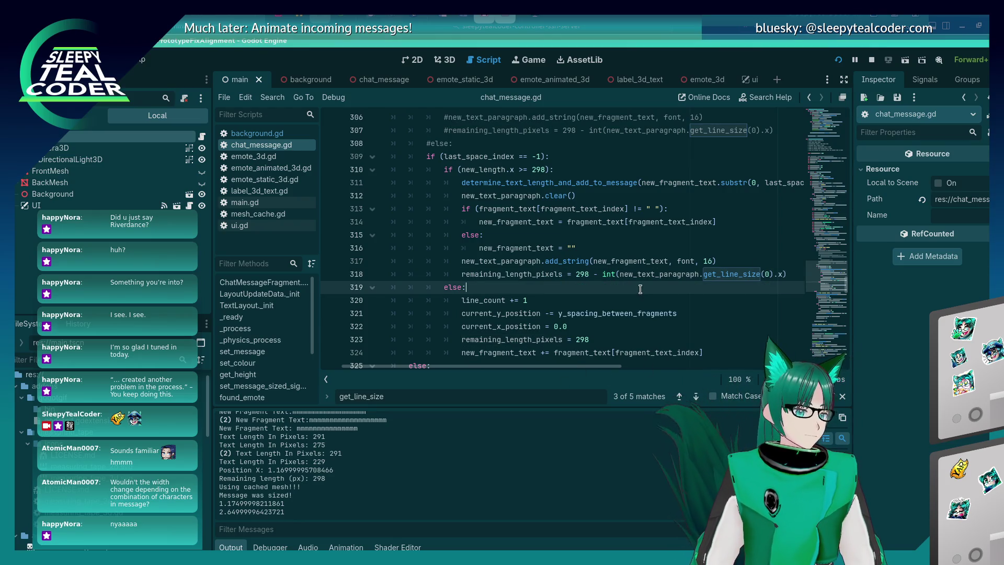
Step: Review line 318's add_string logic and the surrounding wrapping code
triple_click(543, 276)
left_click(568, 273)
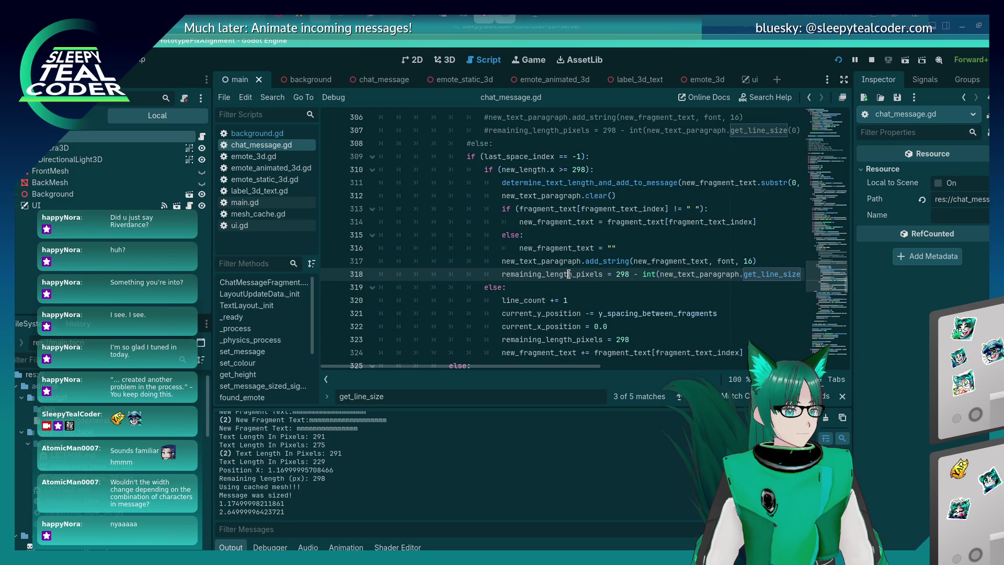
scroll(568, 273, "down", 5)
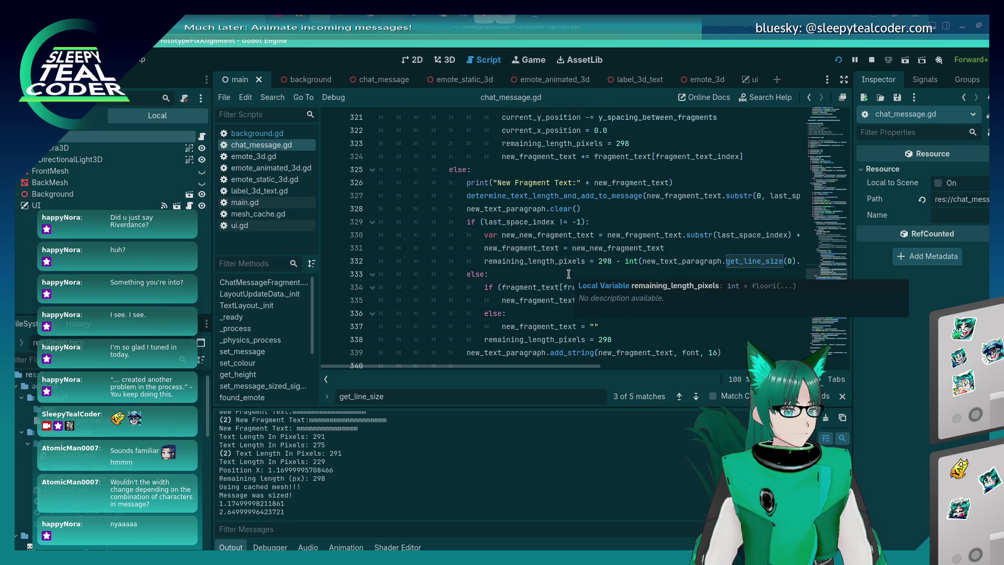
scroll(568, 273, "up", 13)
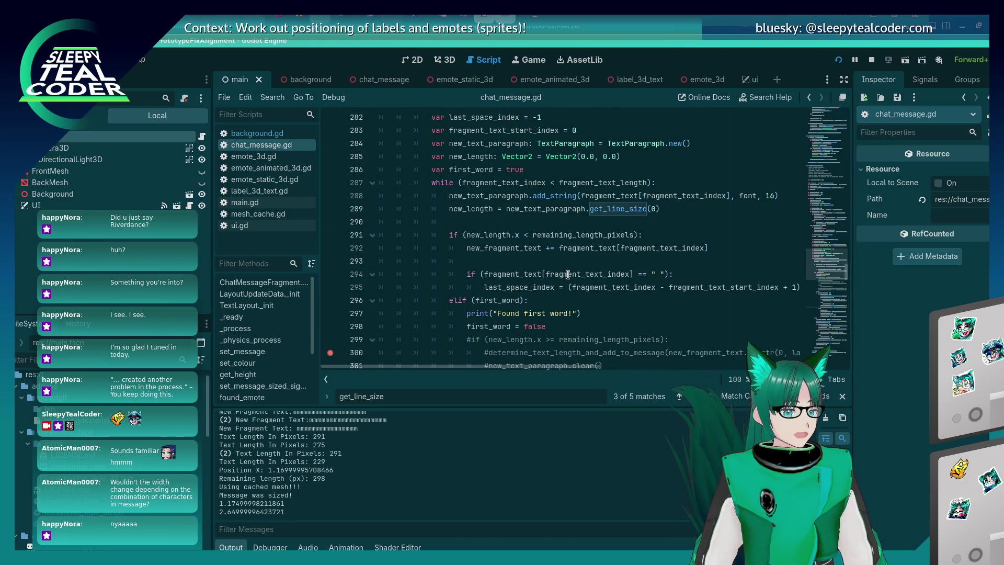
scroll(568, 274, "down", 2)
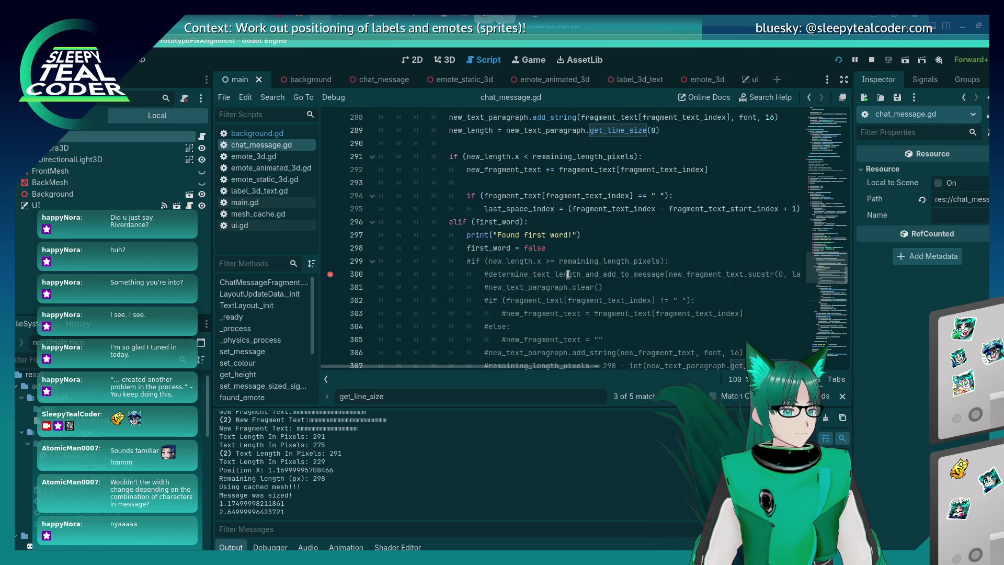
scroll(568, 274, "up", 2)
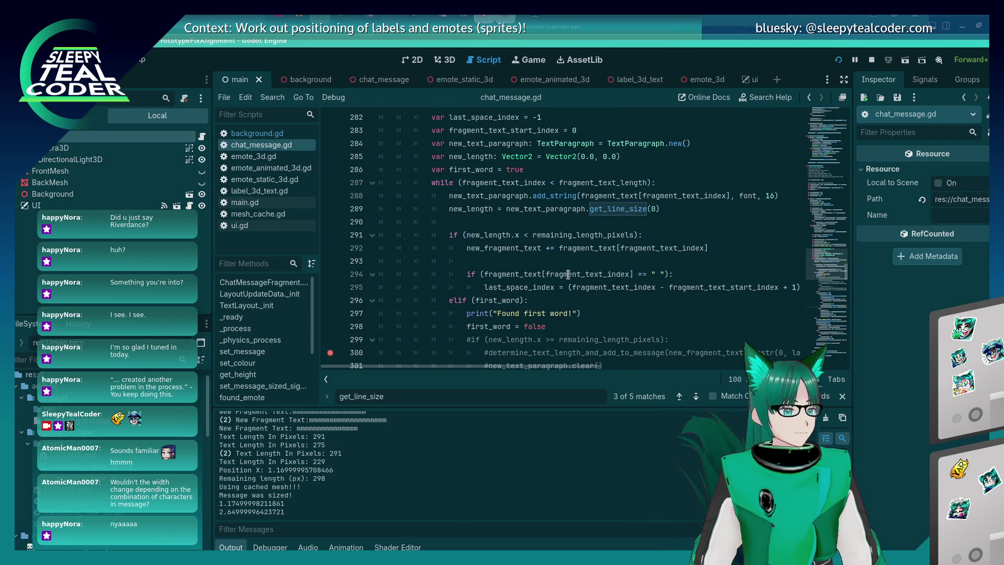
scroll(568, 275, "down", 10)
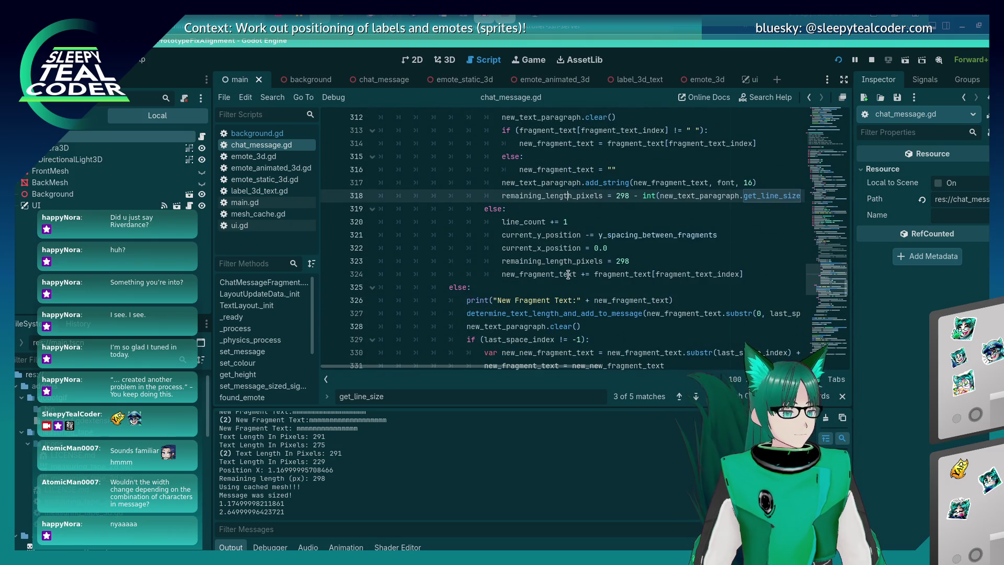
scroll(568, 275, "up", 2)
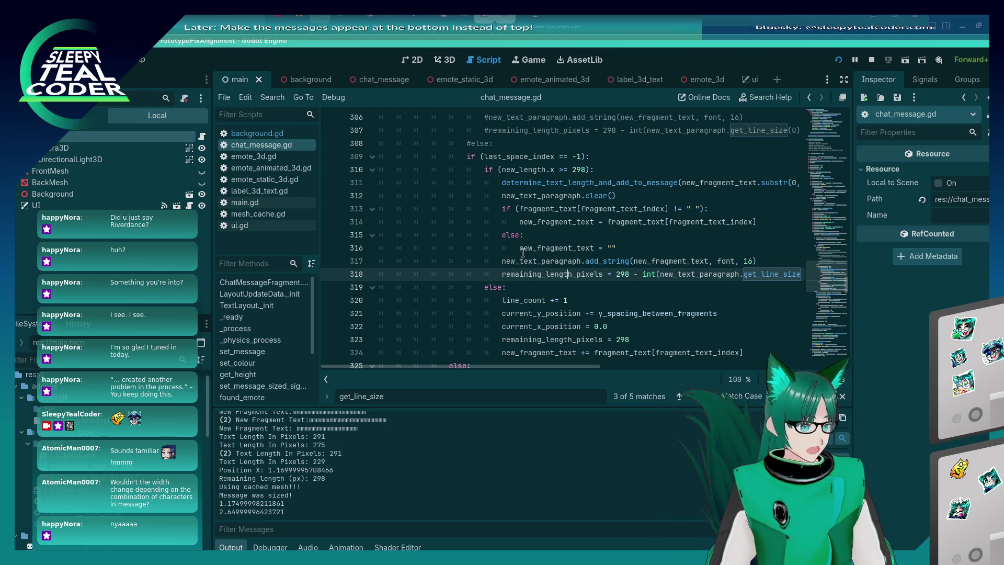
Step: In the running game, replace the test message with fewer m's and add it to the chat
key("alt+Tab")
key("alt+Tab")
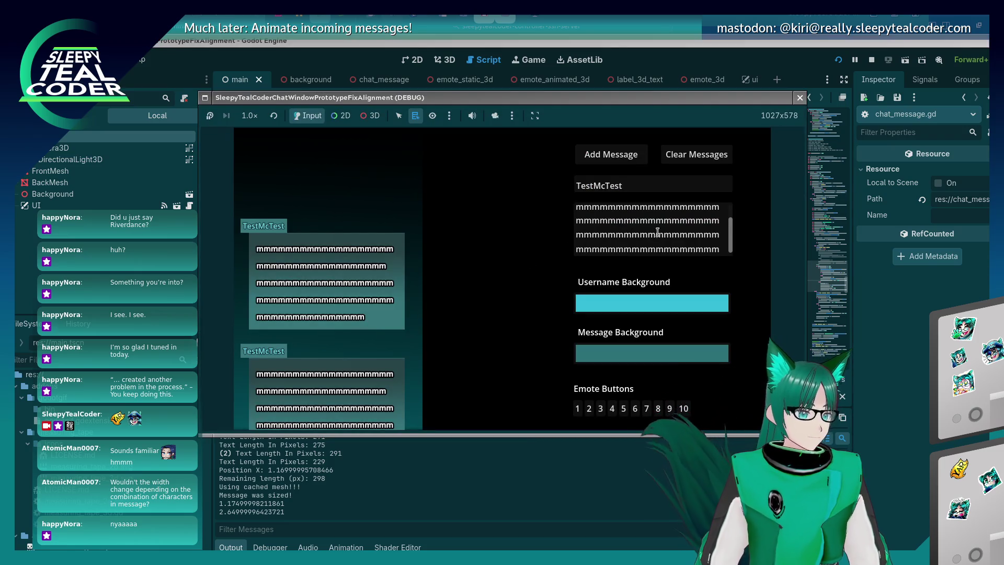
left_click(670, 223)
key("ctrl+a")
key("ctrl+v")
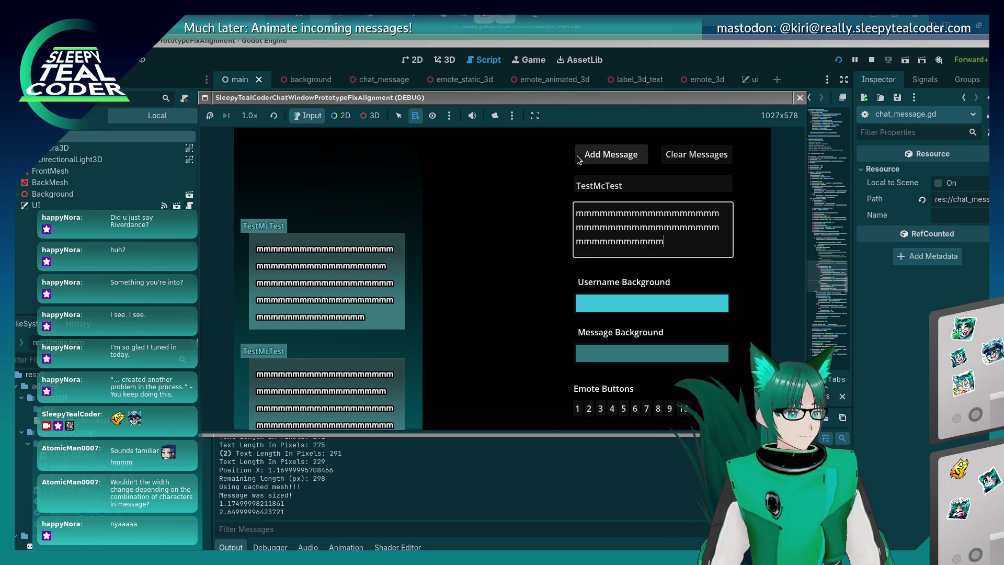
key("ctrl+a")
key("ctrl+v")
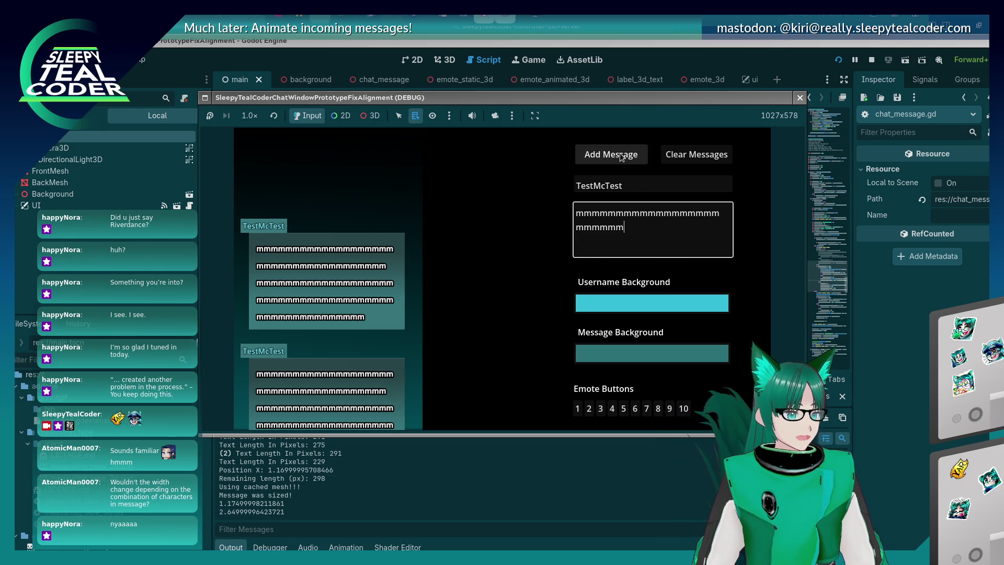
left_click(621, 156)
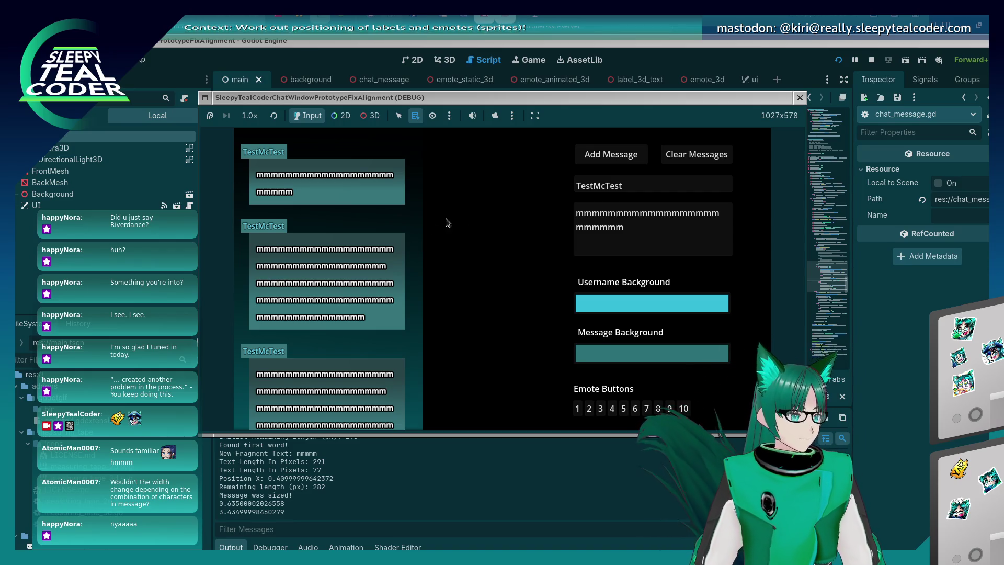
Step: Add a message with 14 extra m's, then one with an m removed, and close the game
left_click(628, 231)
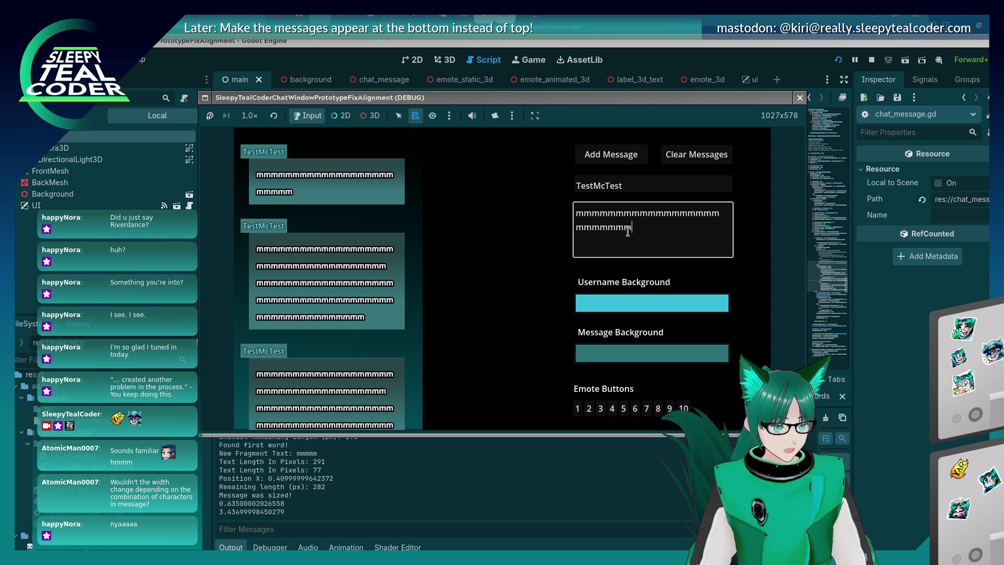
type("mmmmmmmmmmmmmmm")
left_click(628, 151)
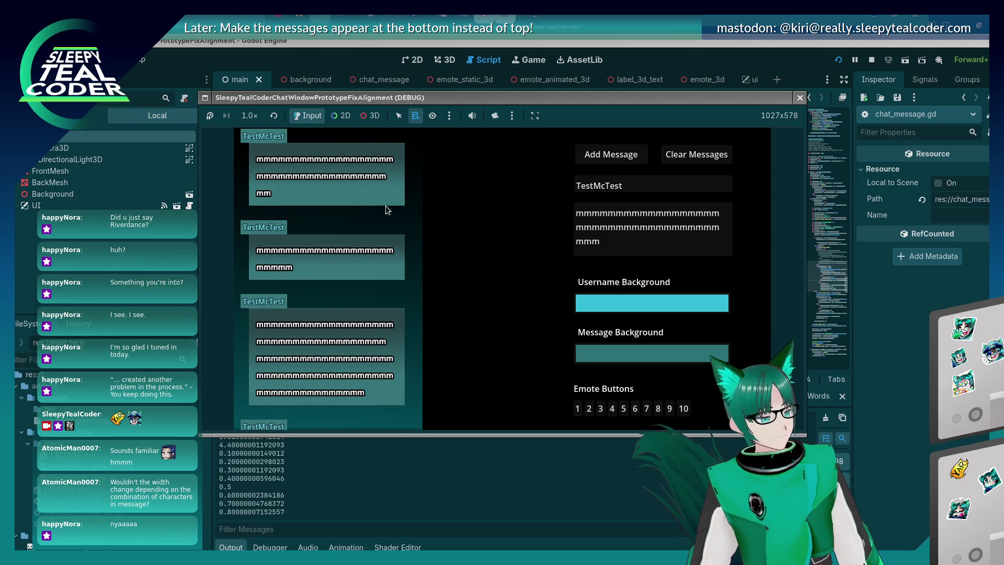
left_click(583, 237)
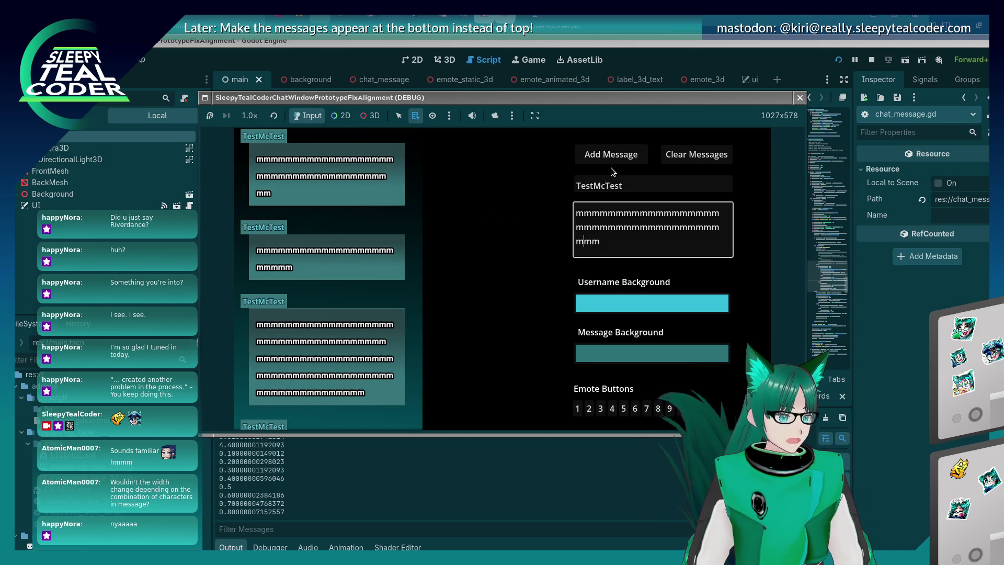
key("BackSpace")
left_click(605, 161)
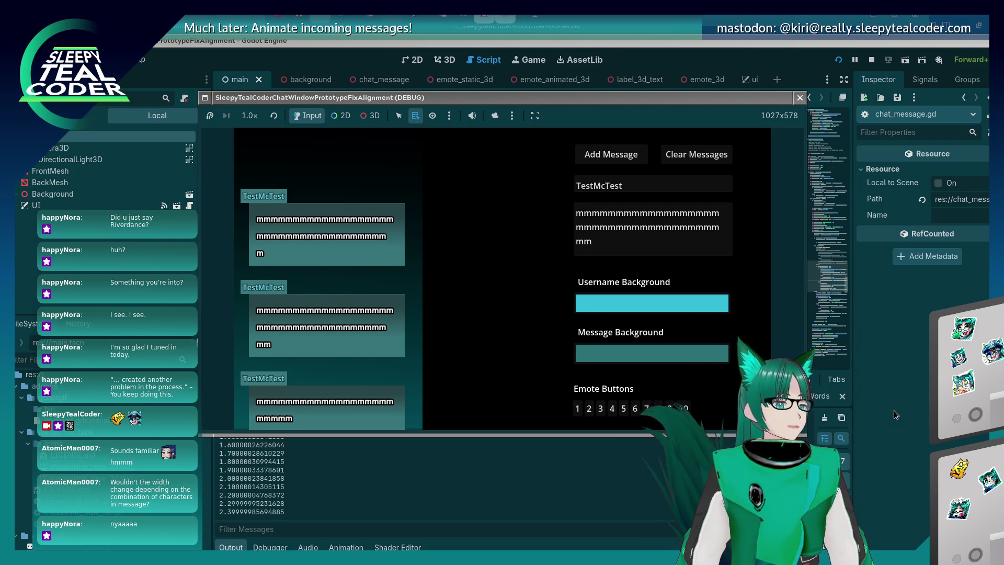
key("F8")
key("Up")
key("Up")
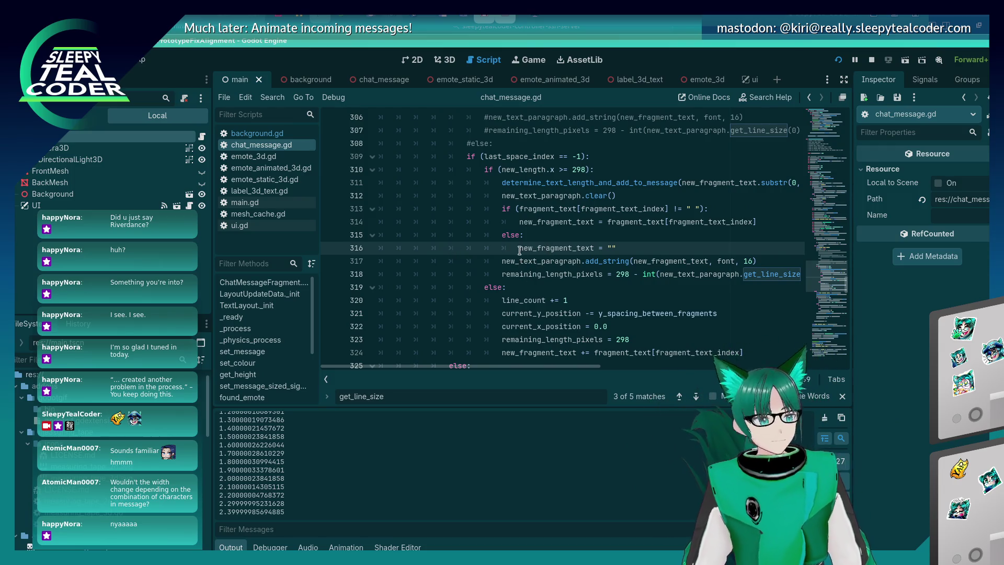
Step: Set a breakpoint on line 312, trigger it from the game, and select new_text_paragraph
key("Left")
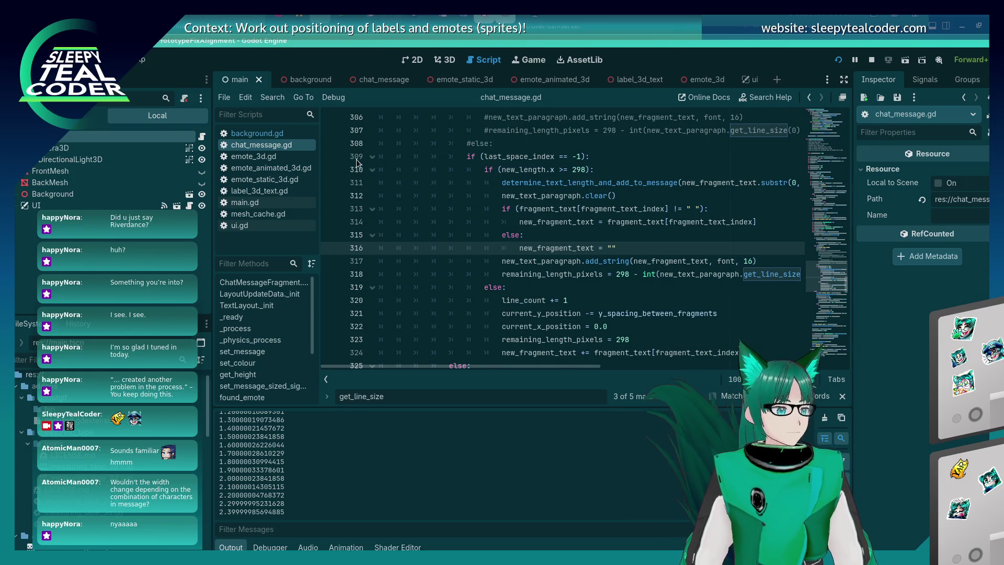
left_click(333, 196)
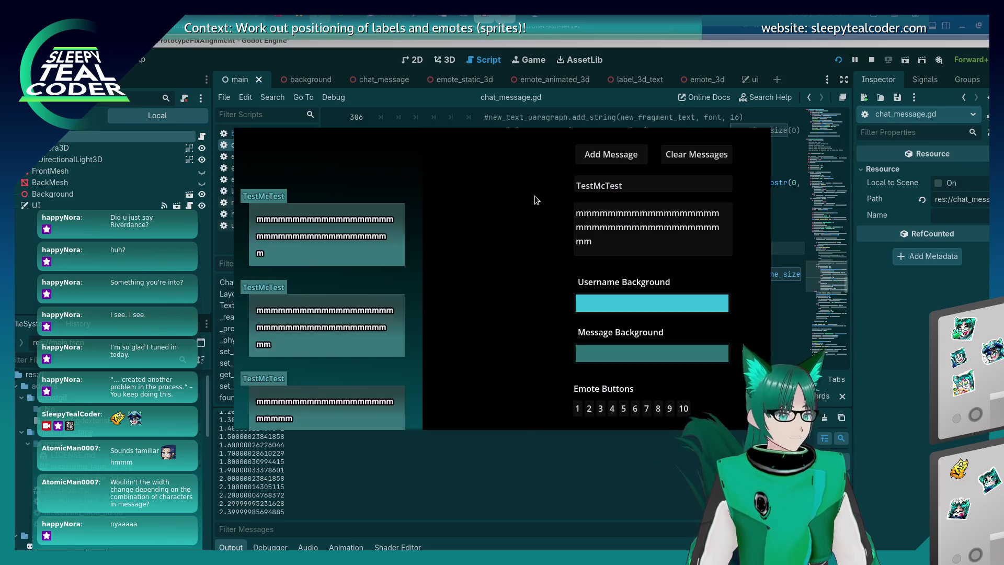
left_click(583, 153)
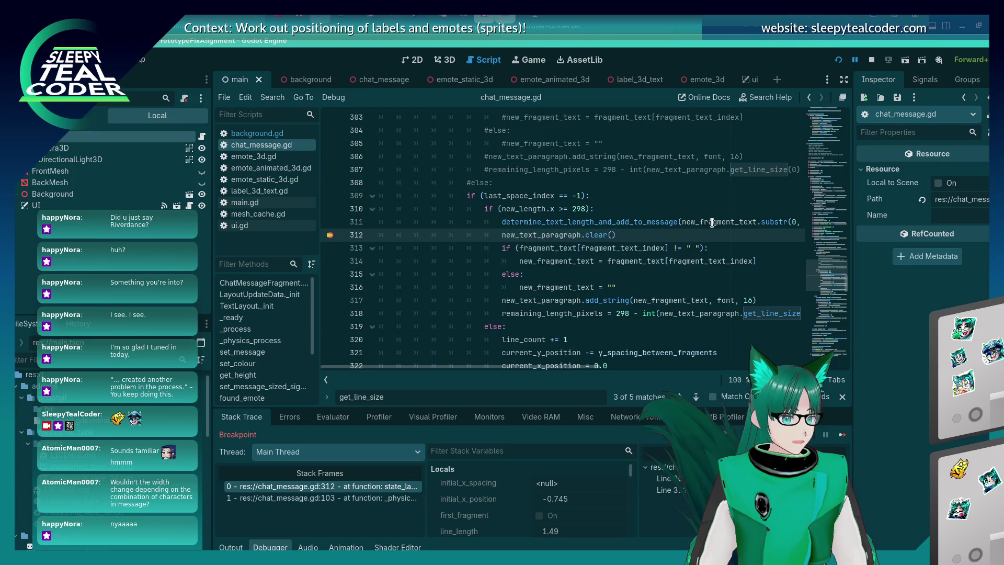
mouse_move(712, 223)
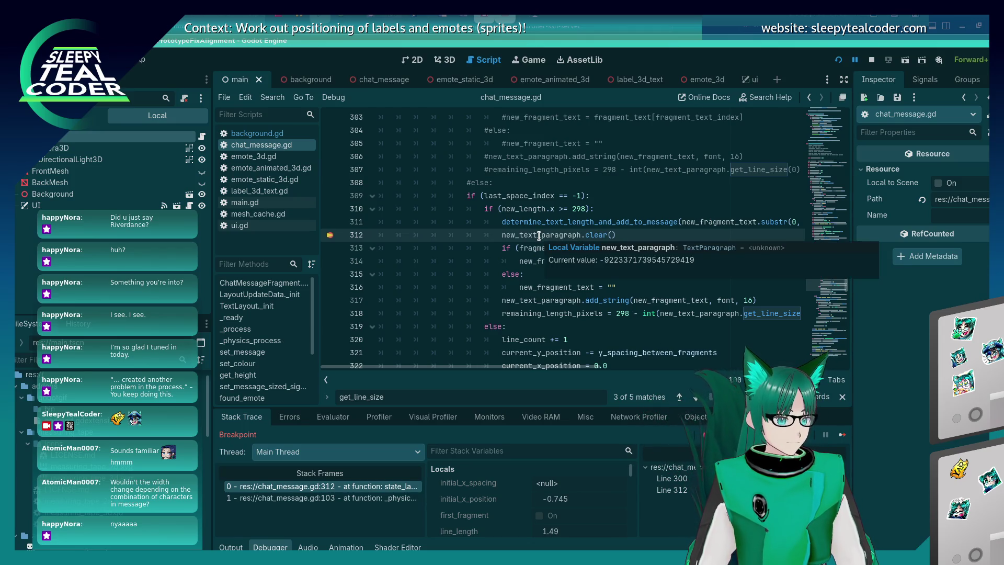
double_click(539, 235)
key("ctrl+c")
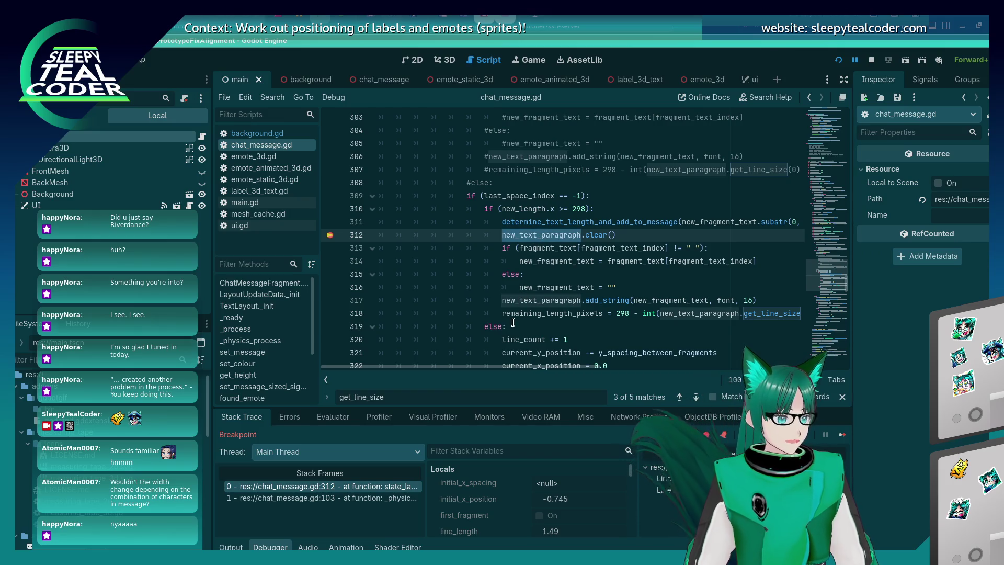
Step: Evaluate new_text_paragraph.get_line_size() in the Debugger's Evaluator
left_click(348, 418)
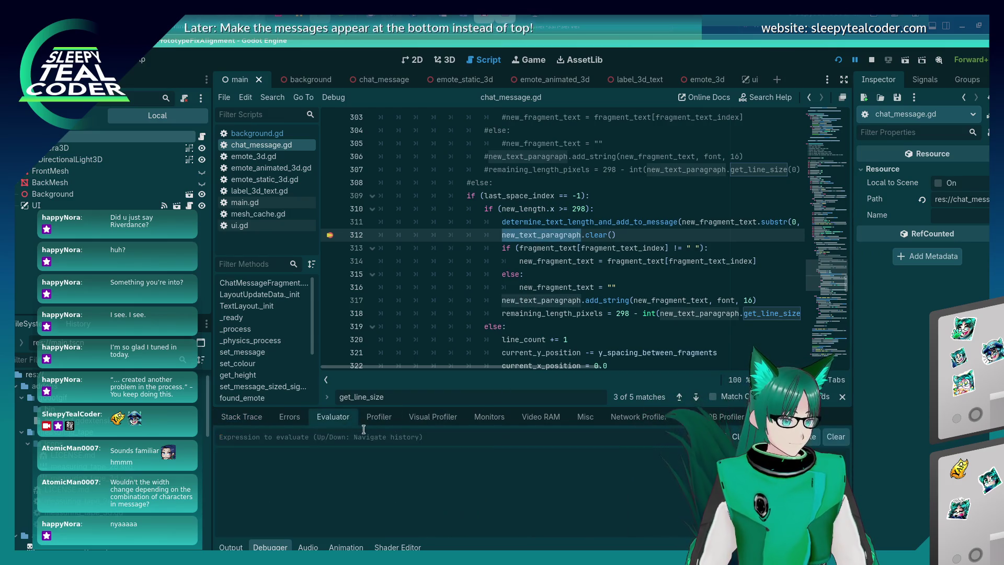
left_click(364, 430)
key("ctrl+v")
type(".get_")
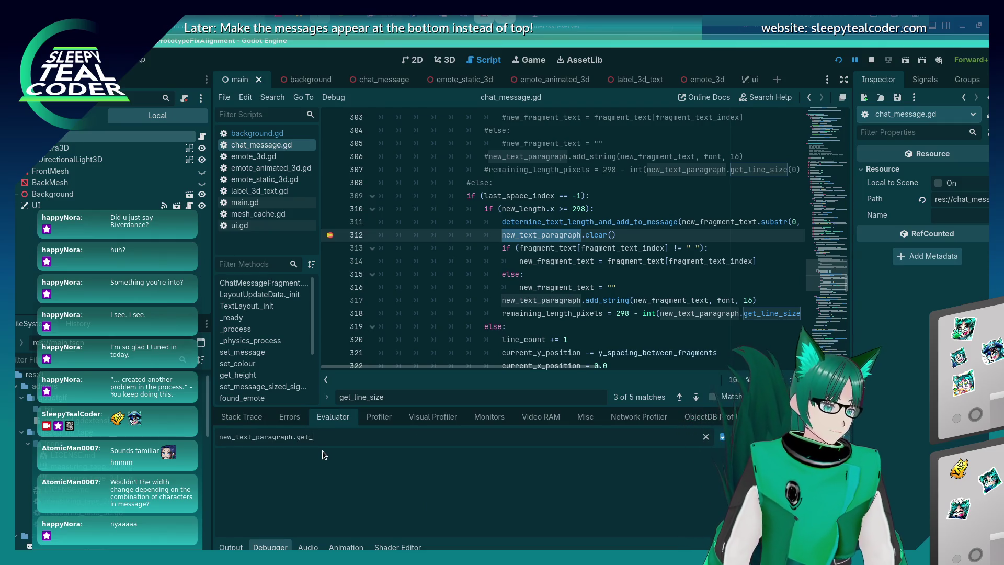
type("line_size()")
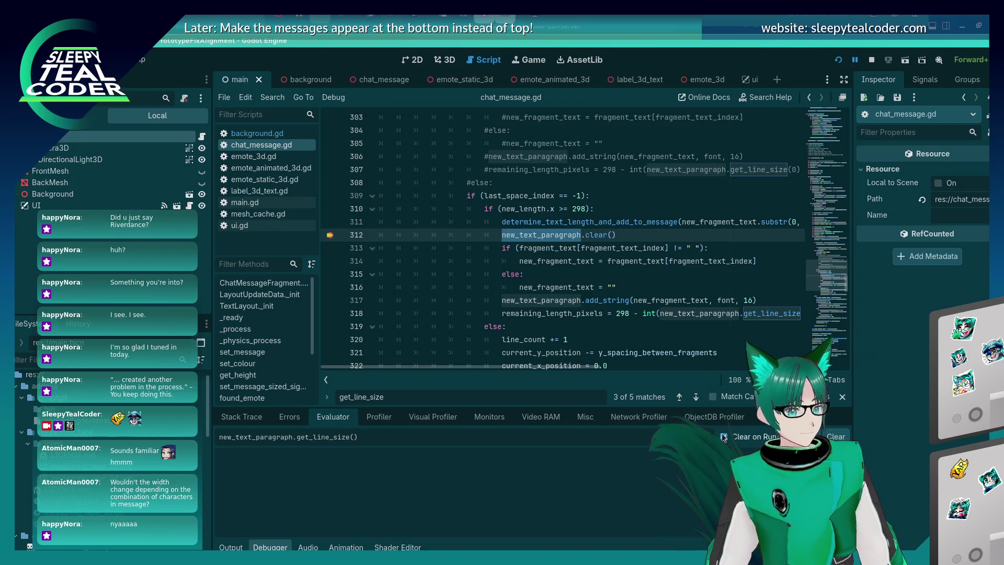
key("Return")
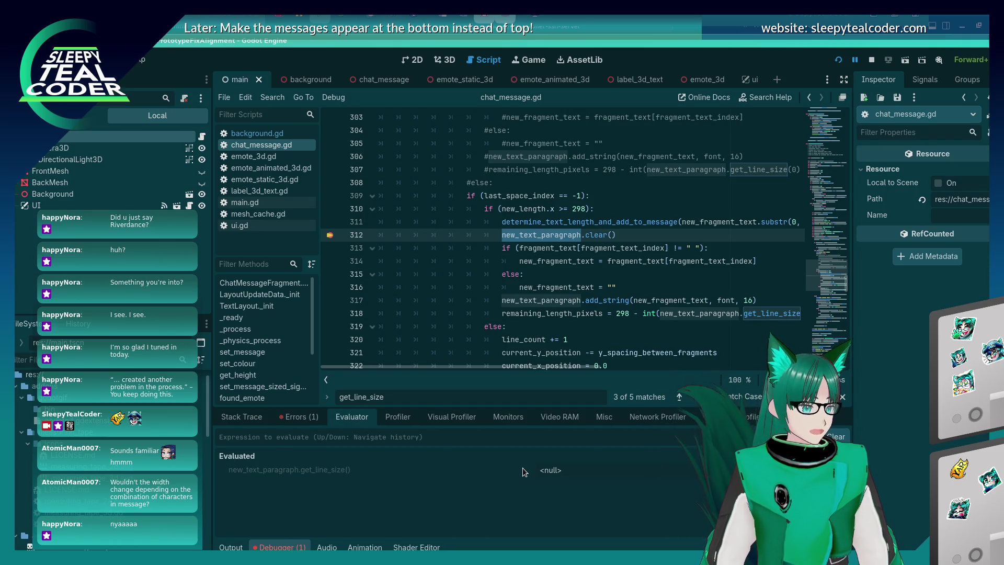
Step: Evaluate new_text_paragraph.get_line_size(0).x to get the first-line width of 306.0
left_click(564, 475)
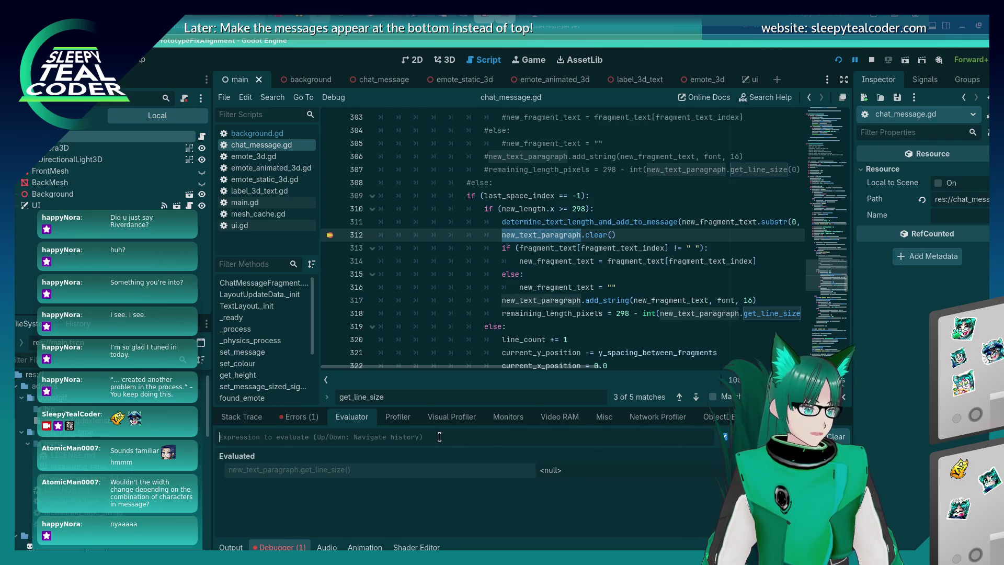
key("Up")
key("Left")
type("0")
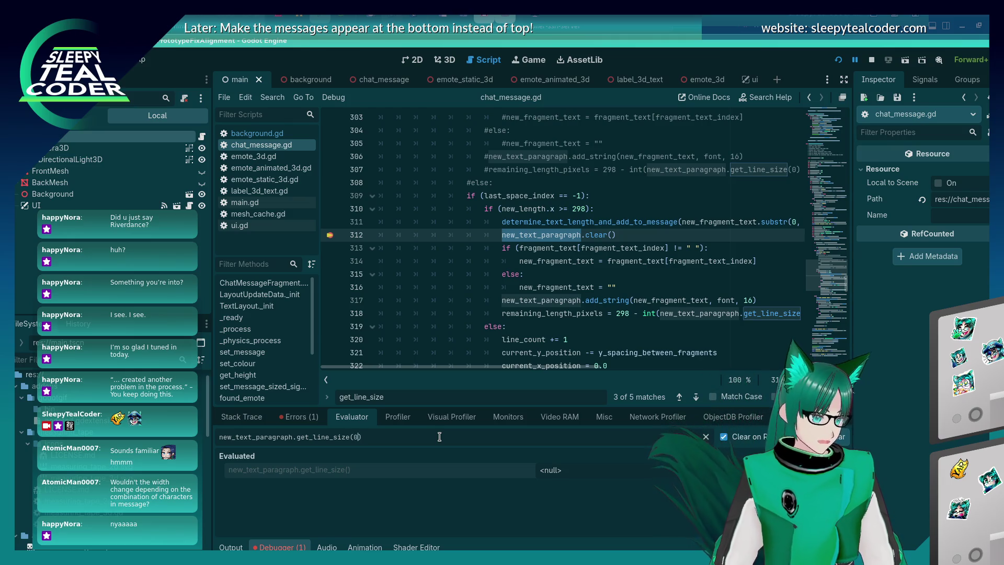
key("End")
type(".x")
key("Return")
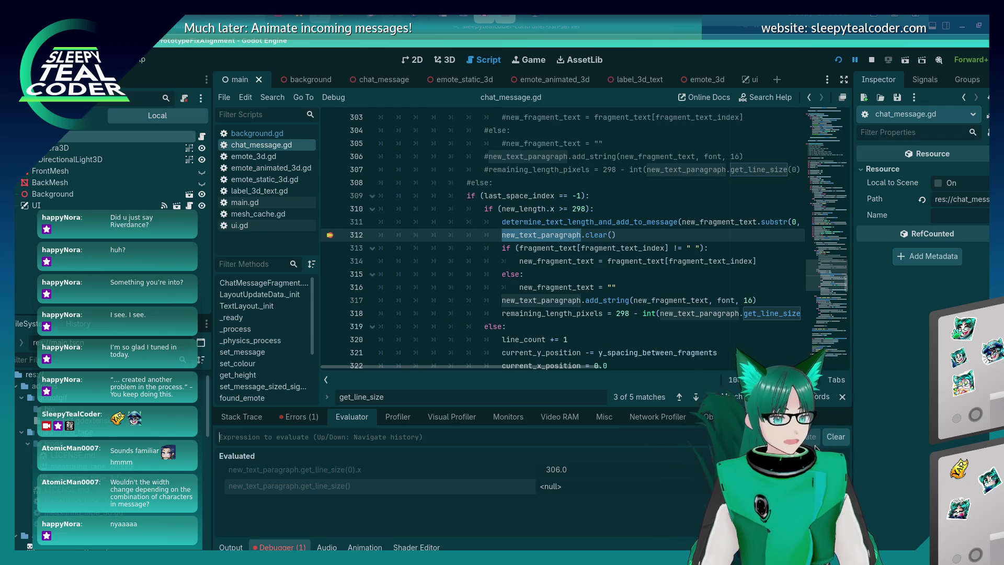
Step: Check the Output, Errors and Stack Trace tabs, then step over to line 313
left_click(230, 547)
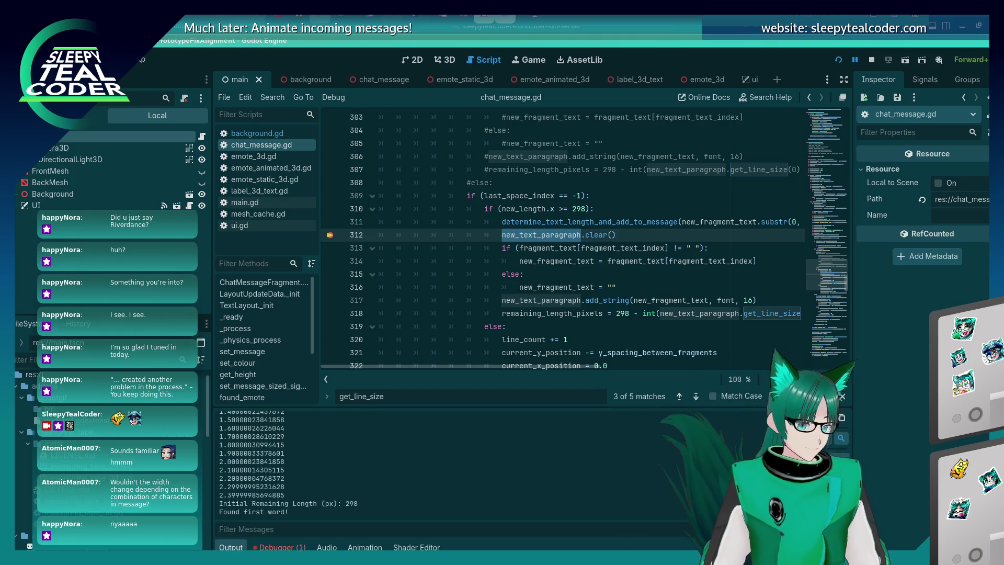
left_click(280, 547)
left_click(293, 417)
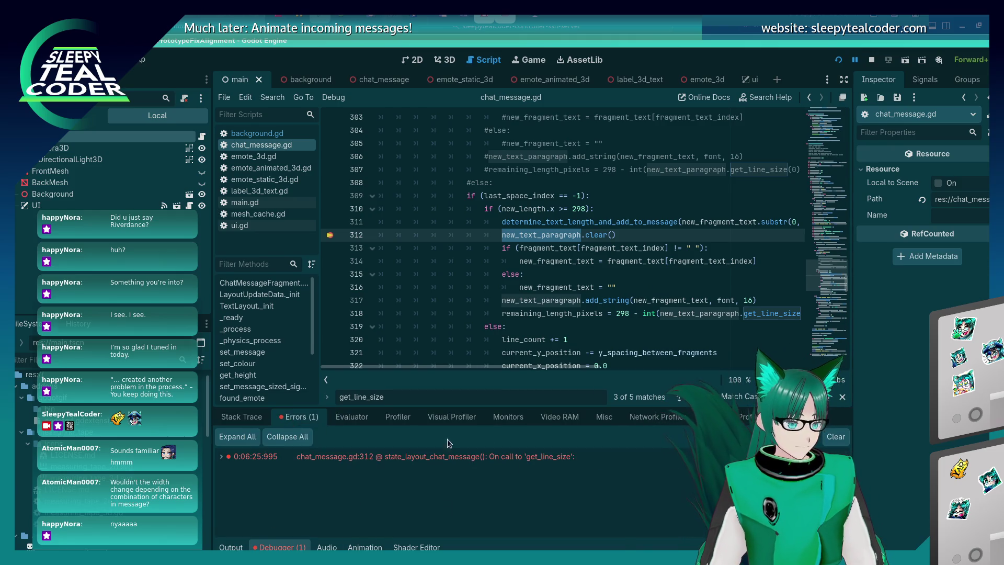
left_click(241, 416)
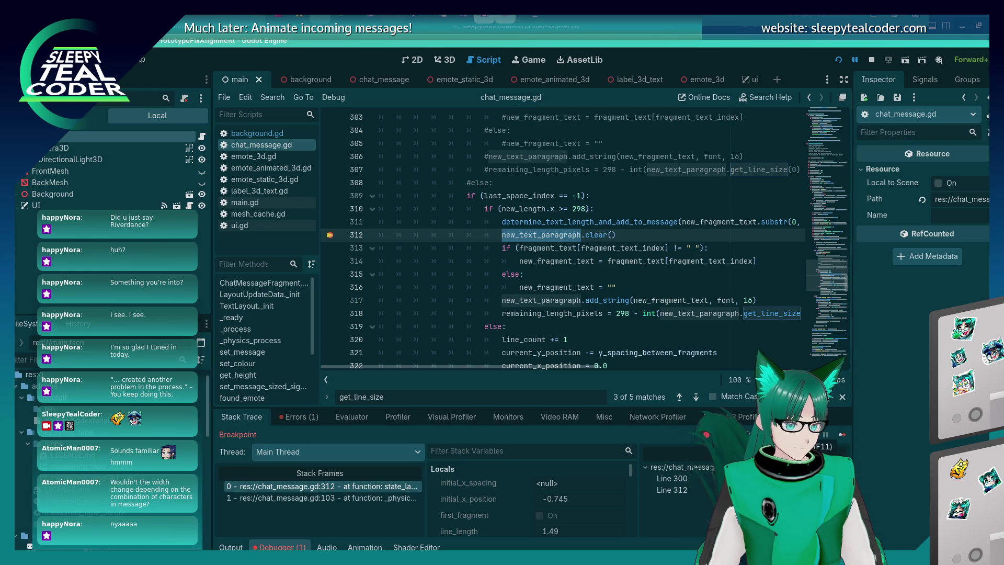
left_click(351, 417)
left_click(577, 235)
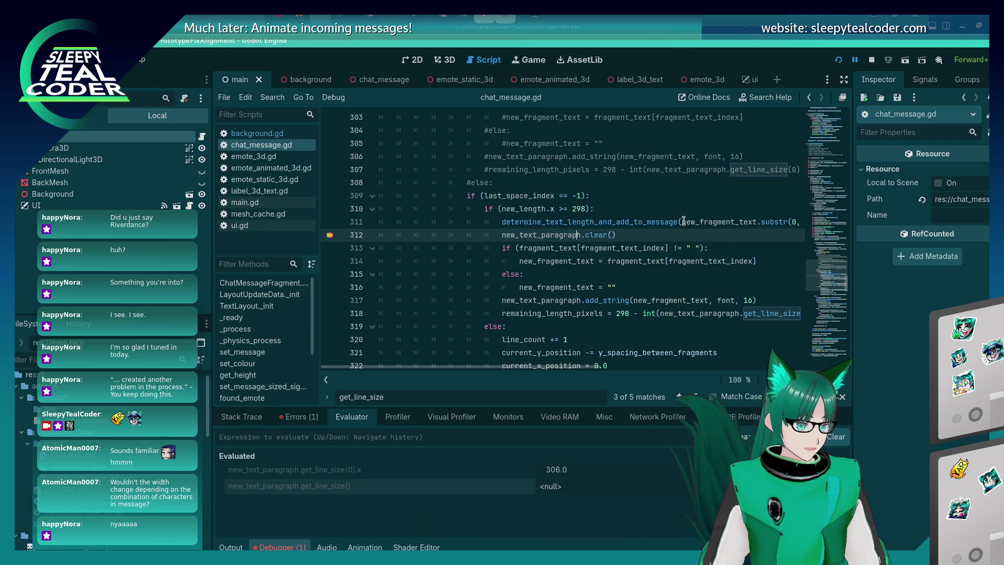
key("F10")
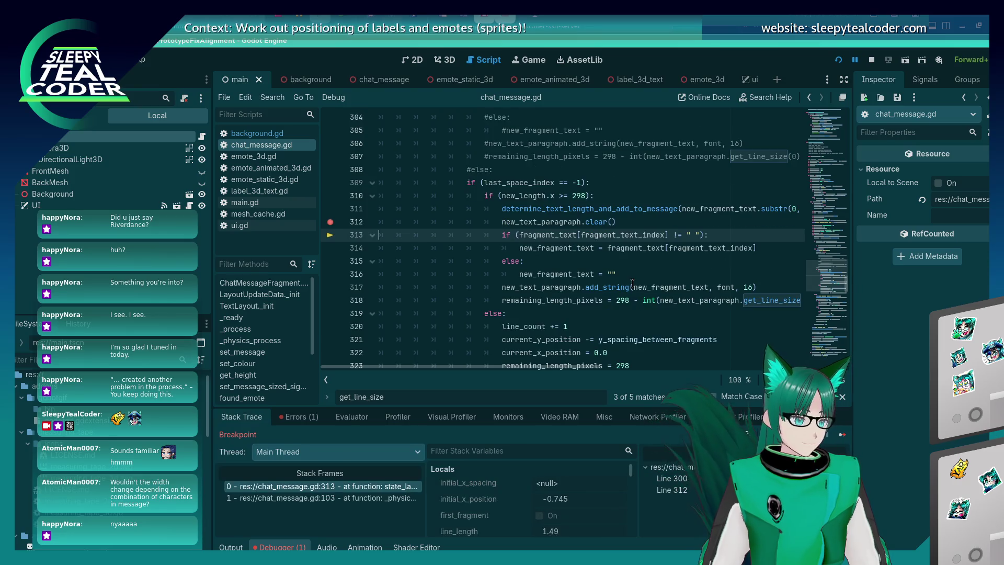
Step: Re-evaluate the first-line width, now 0.0, and step to line 314
left_click(361, 421)
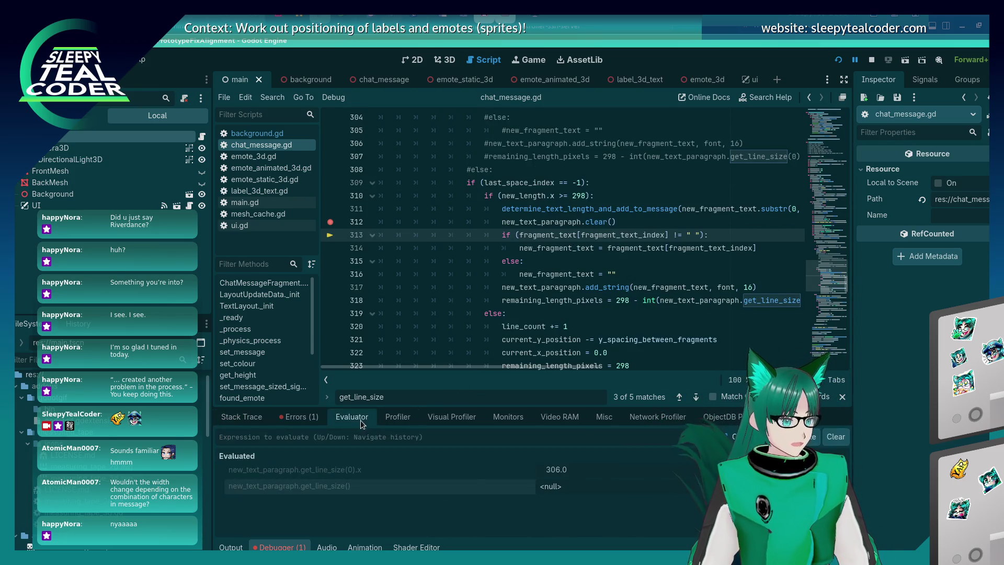
left_click(355, 437)
key("Up")
key("Return")
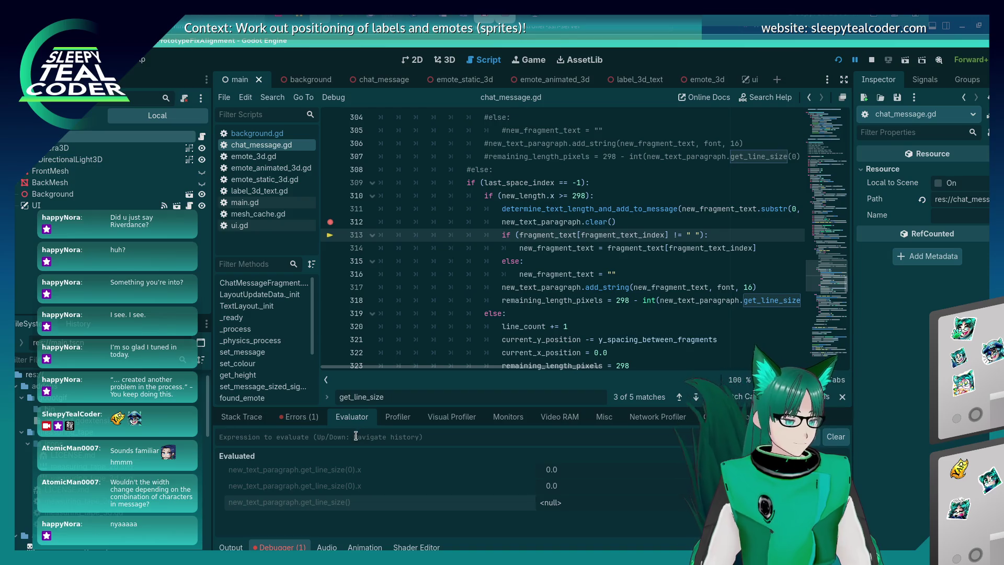
key("F10")
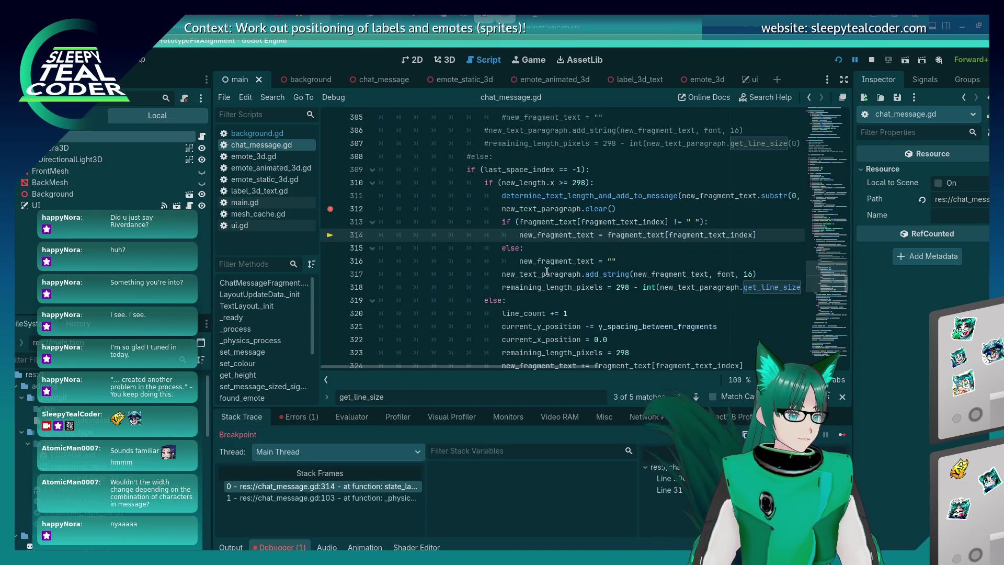
Step: Inspect the add_string call on line 317 and step execution to it
mouse_move(546, 271)
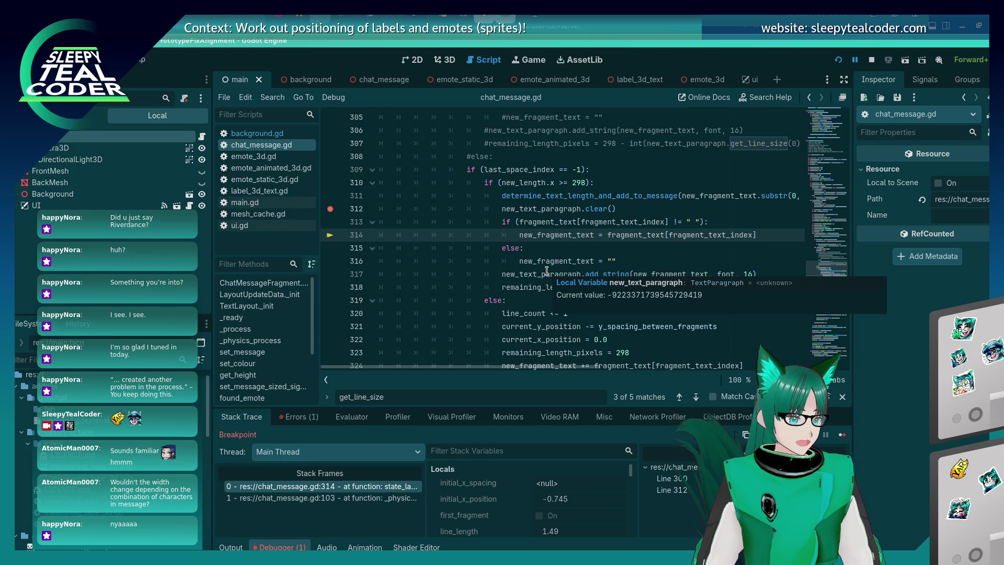
left_click(349, 419)
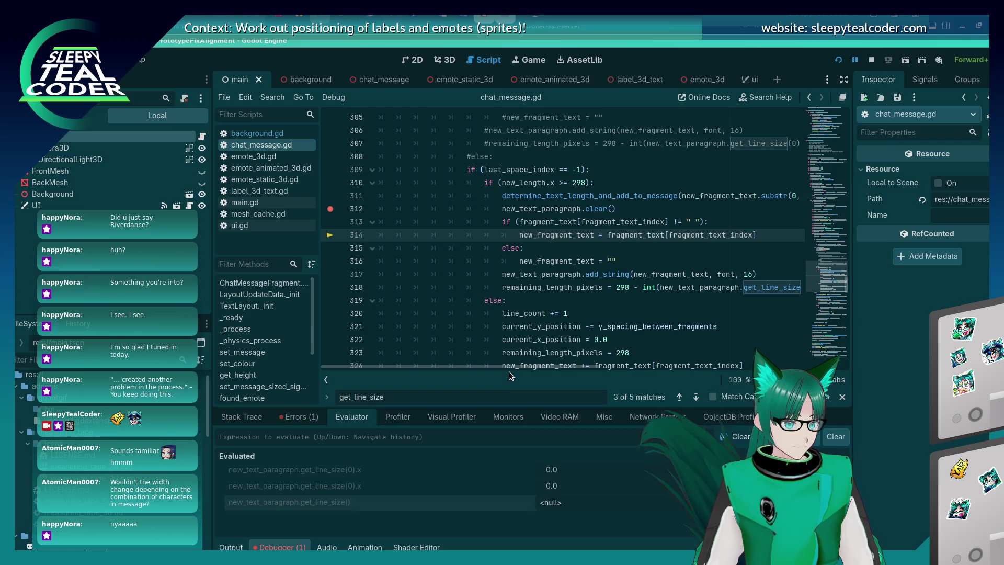
left_click(585, 277)
mouse_move(585, 280)
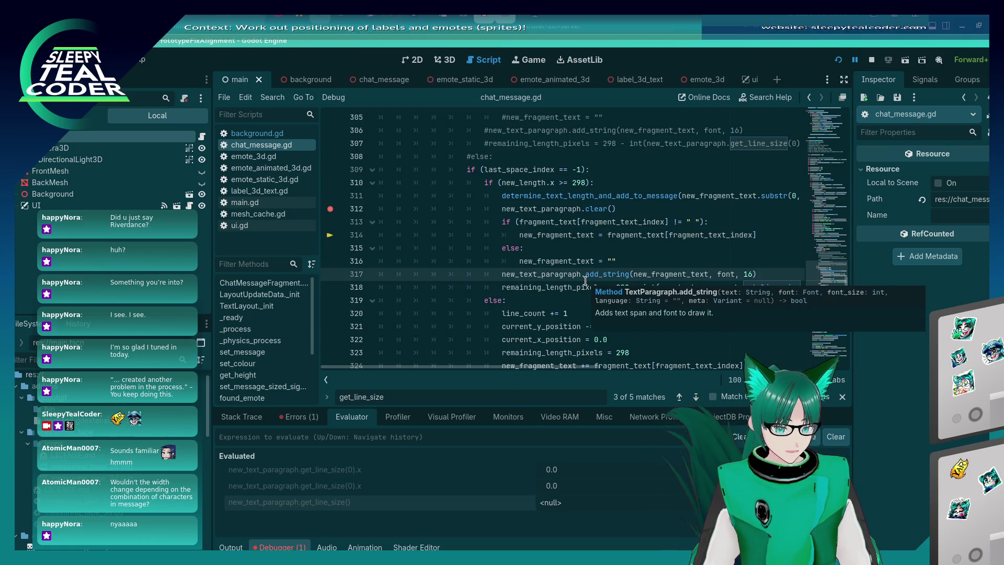
key("F10")
mouse_move(613, 248)
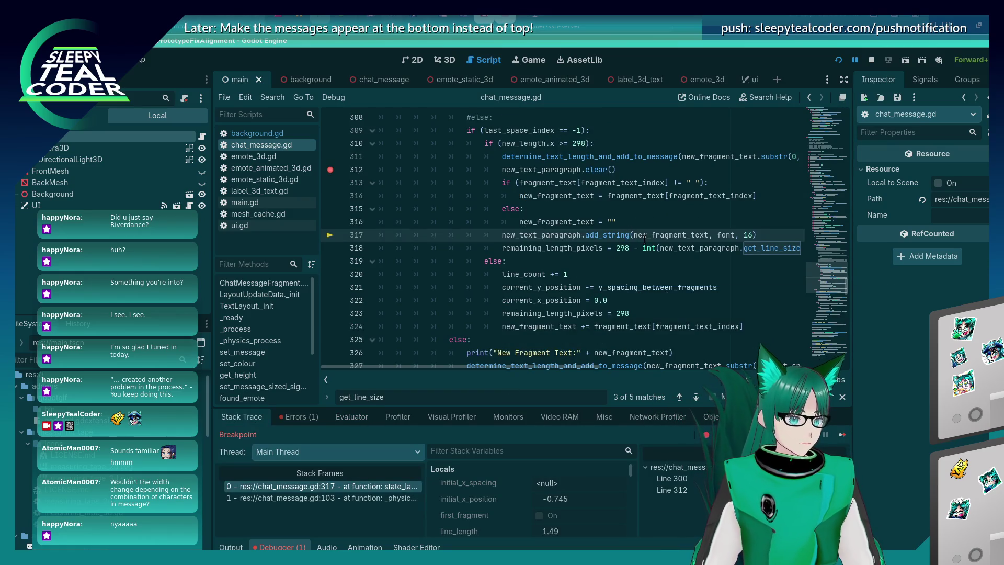
mouse_move(644, 239)
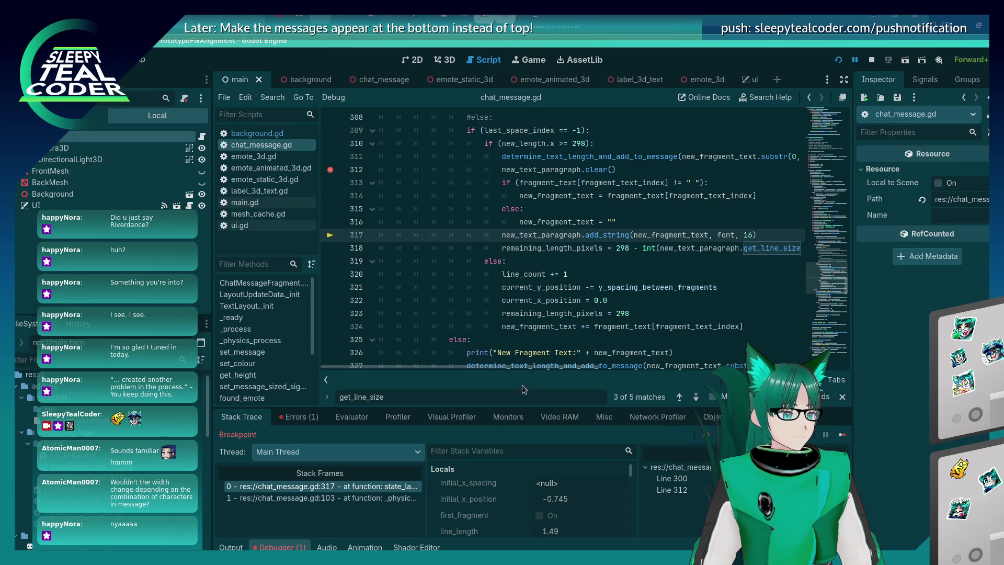
Step: Glance at the Profiler, Video RAM and Monitors tabs, then evaluate new_text_paragraph.get_line_size()
left_click(403, 418)
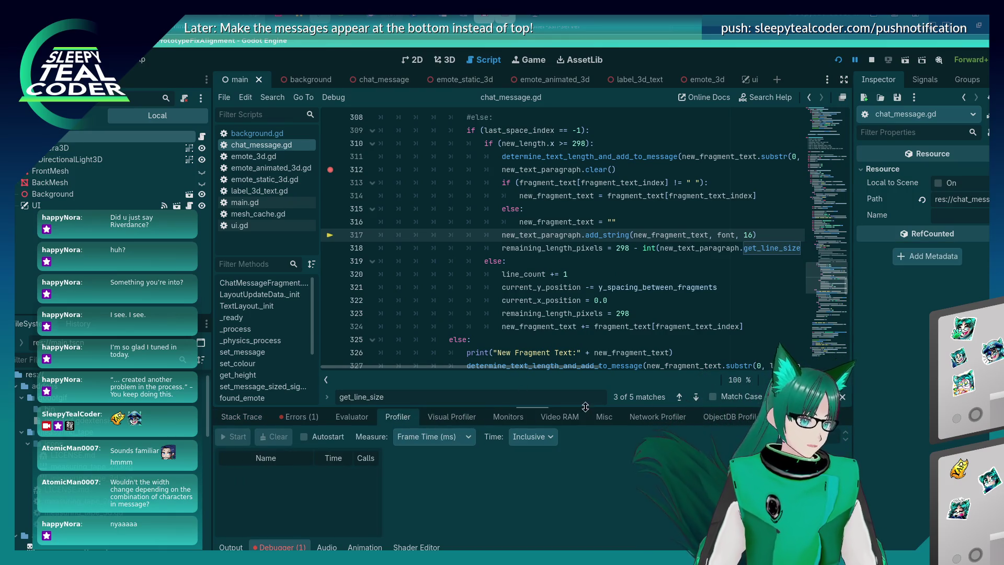
left_click(560, 417)
left_click(518, 417)
left_click(351, 416)
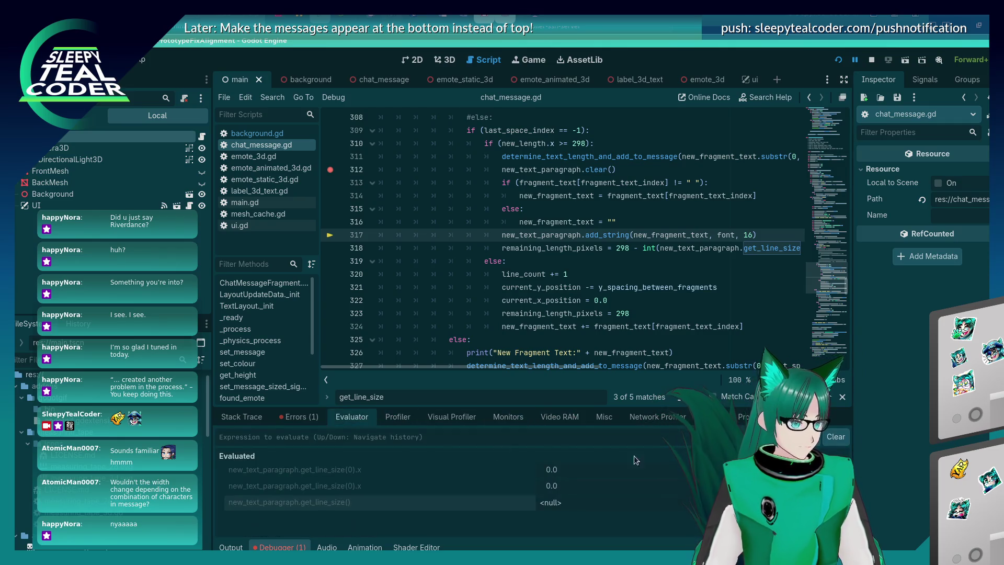
left_click(675, 442)
type("new_text_paragraph.get_line_size()")
key("Return")
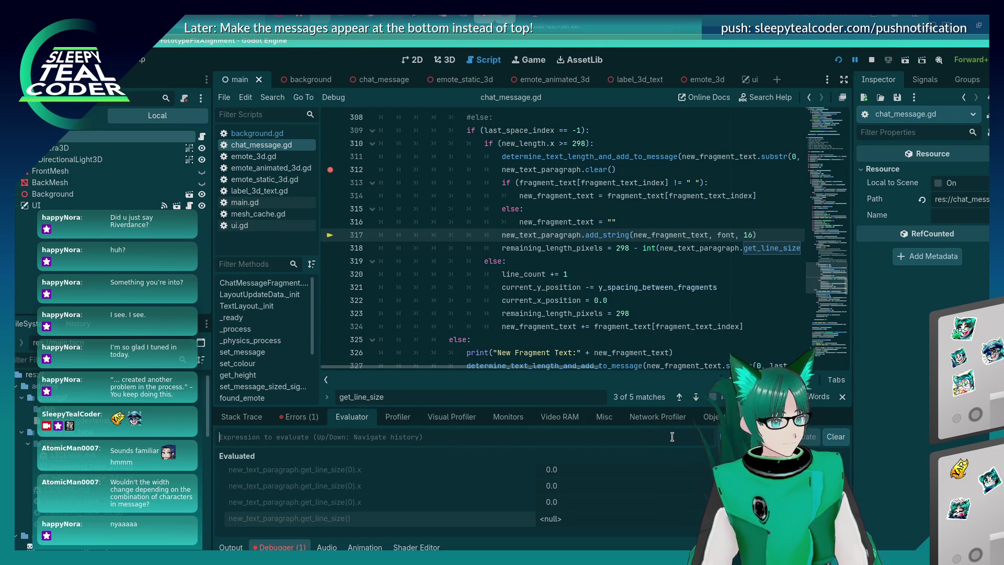
mouse_move(618, 285)
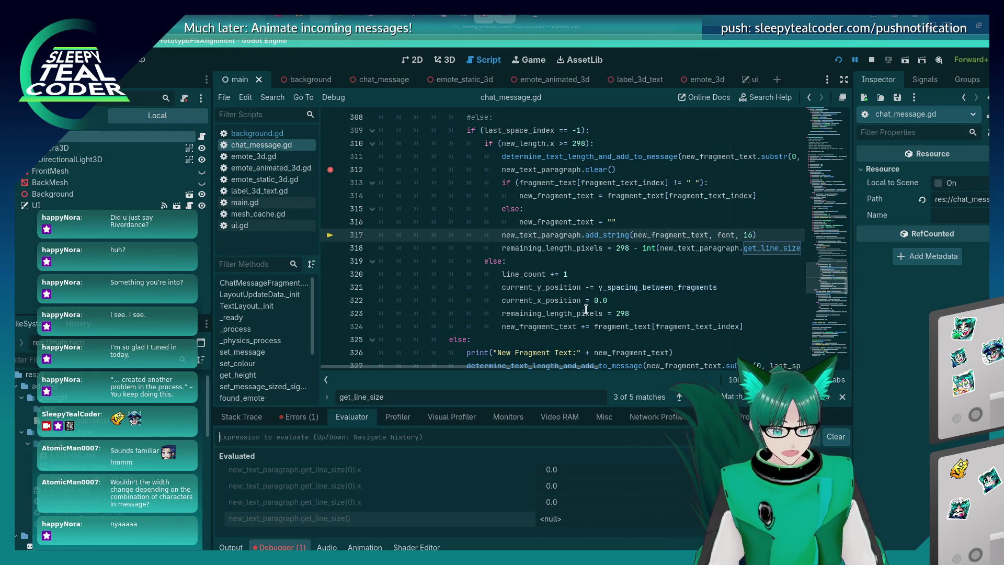
Step: Step to line 318, confirm the first-line width is 16.0, and continue to line 344
key("F10")
left_click(351, 416)
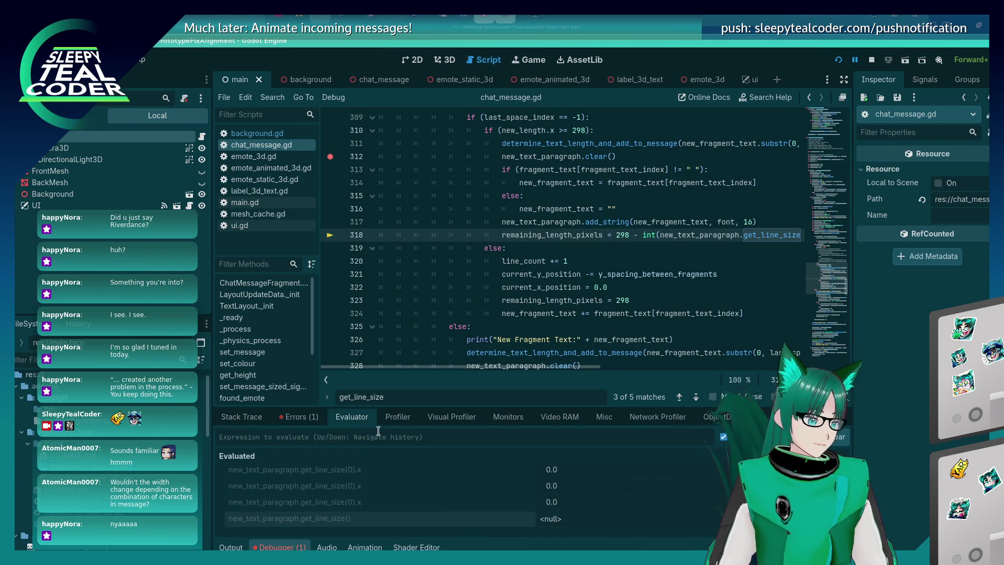
key("Up")
key("Return")
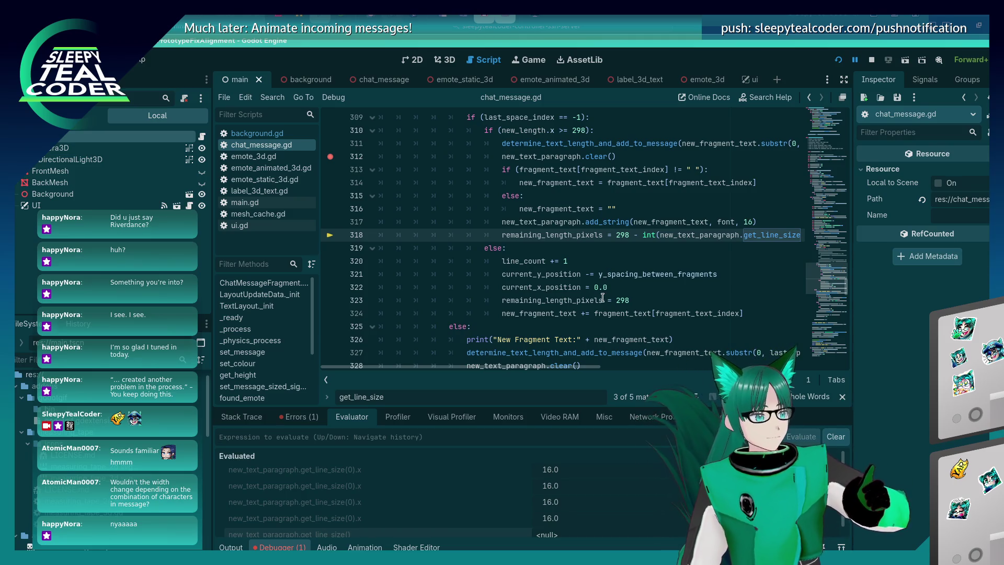
mouse_move(606, 317)
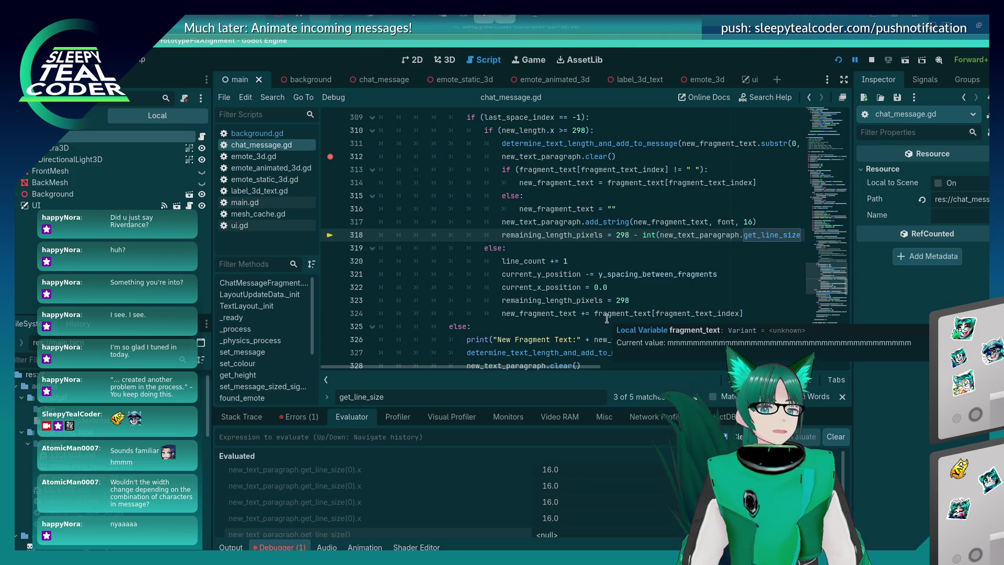
mouse_move(545, 264)
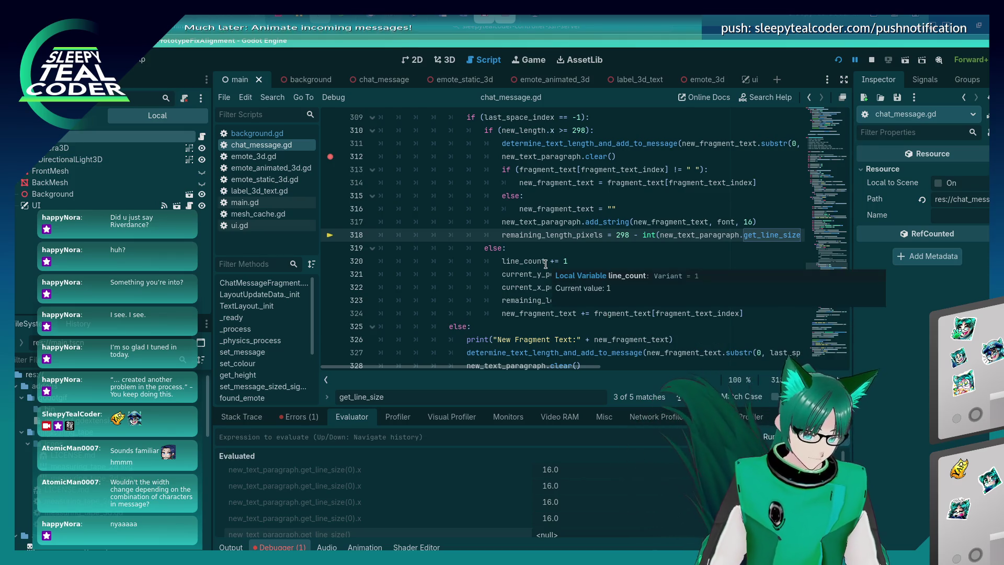
key("F10")
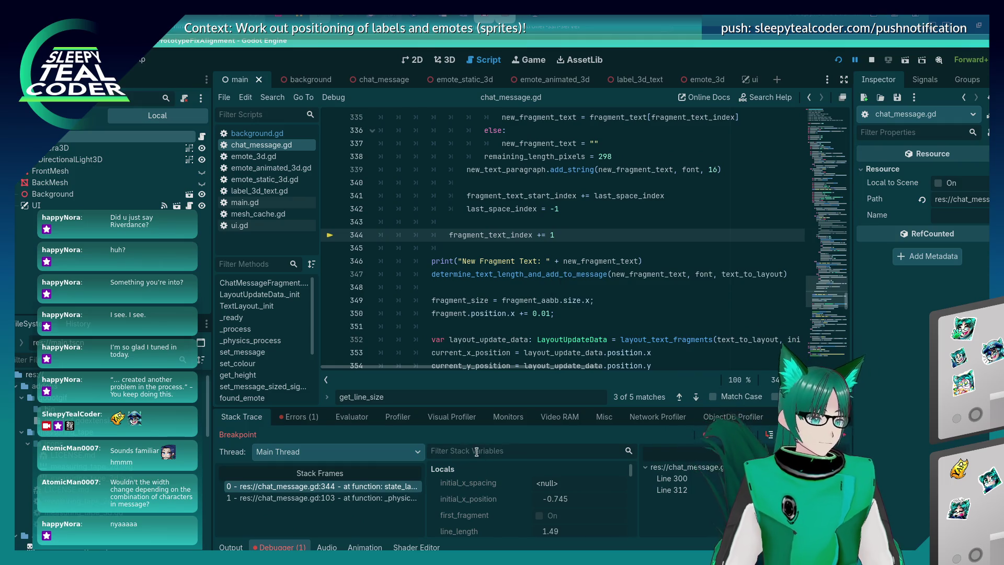
Step: Start typing 'remainin' and scroll up through chat_message.gd
type("remaining")
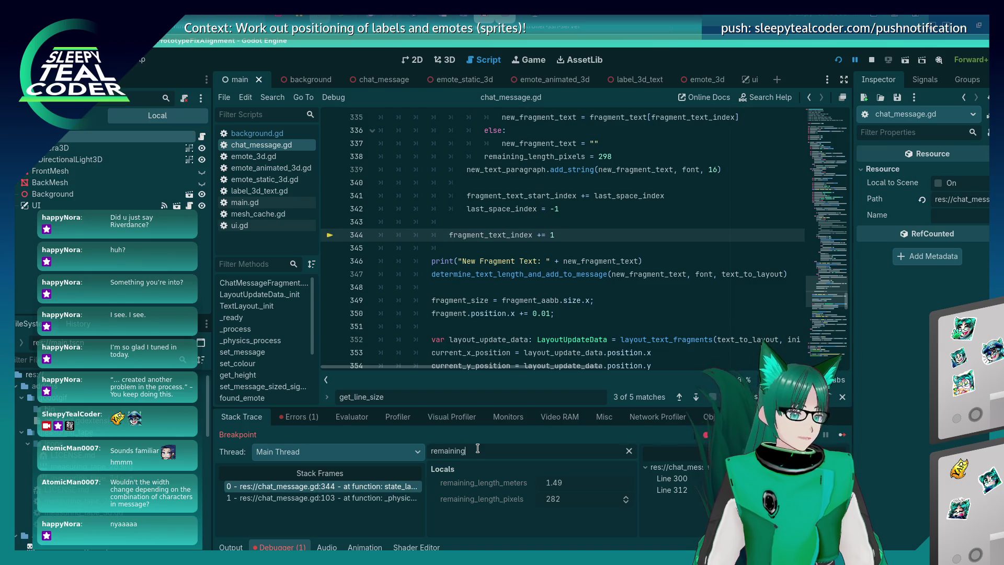
scroll(479, 318, "up", 12)
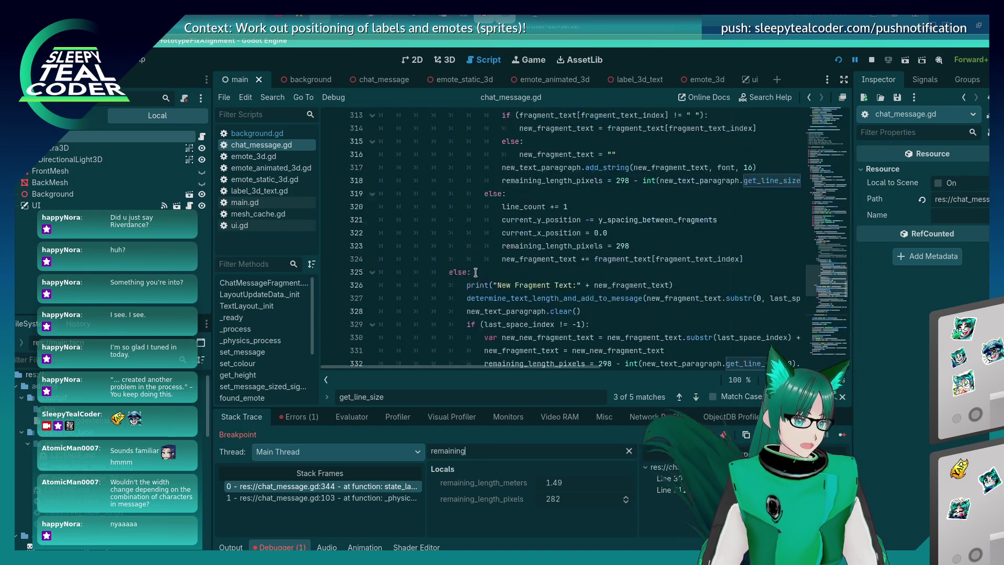
scroll(476, 273, "up", 5)
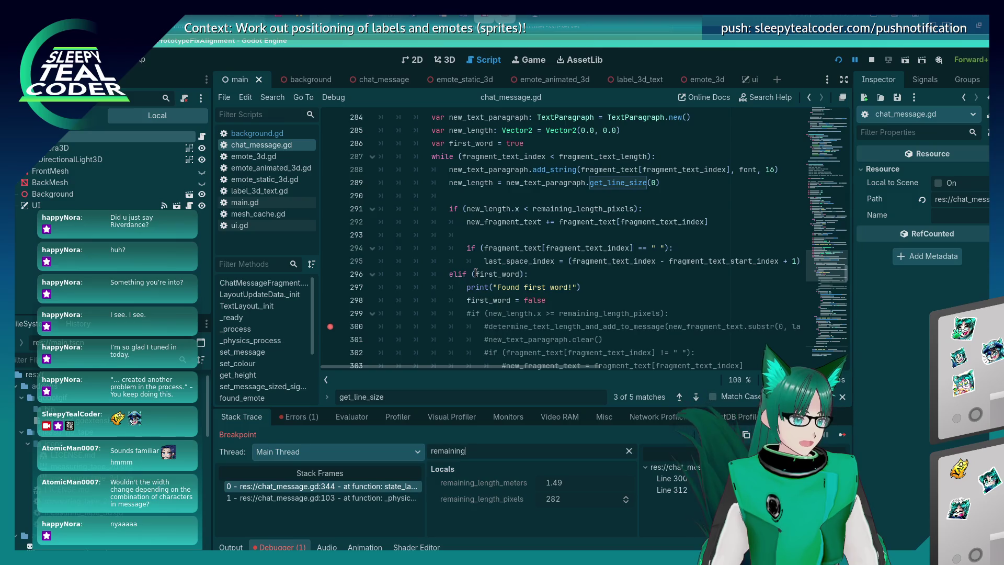
scroll(475, 272, "up", 8)
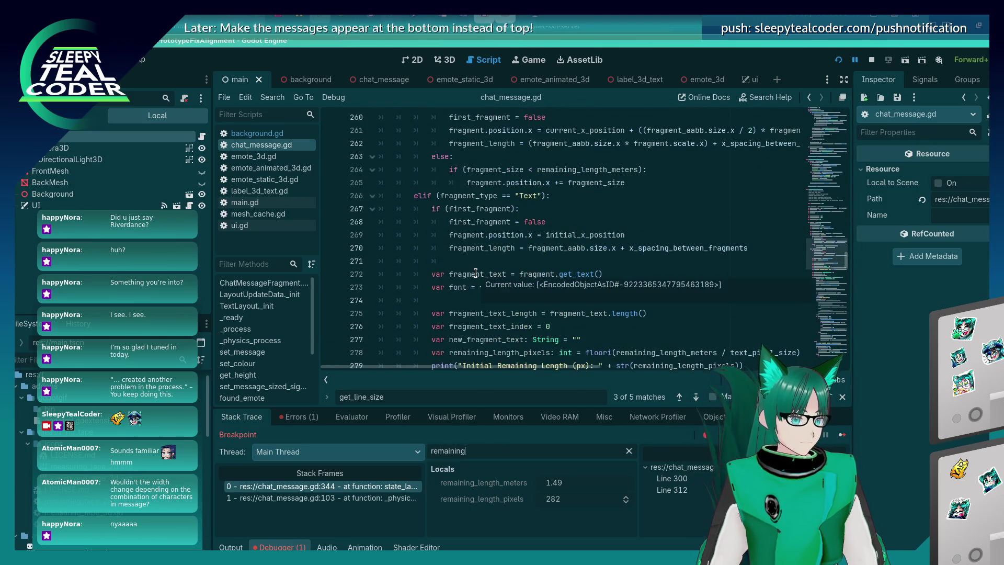
scroll(475, 273, "up", 4)
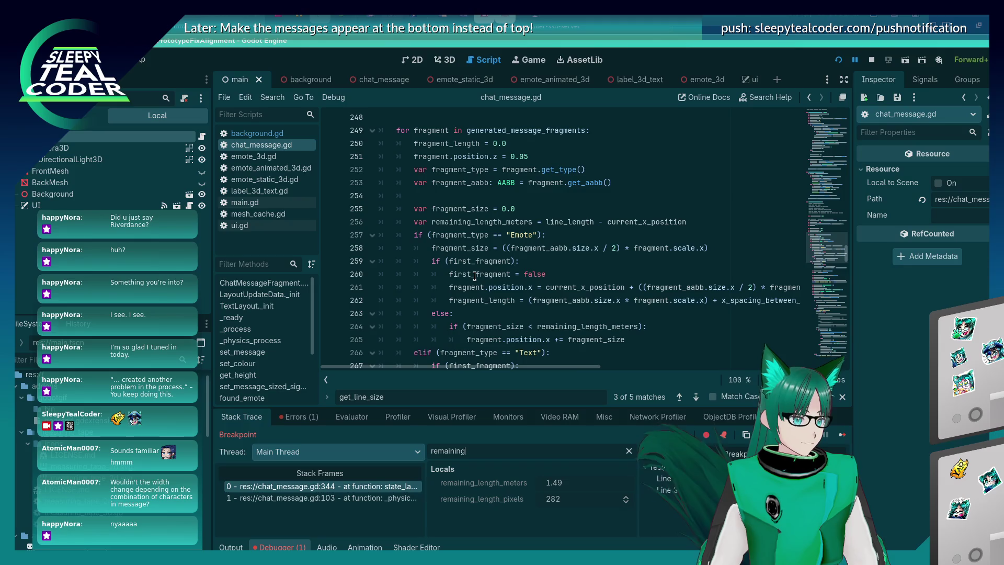
Step: Search for remaining_length_meters and cycle through its matches, including lines 256 and 278
left_click(558, 182)
key("ctrl+f")
type("rema")
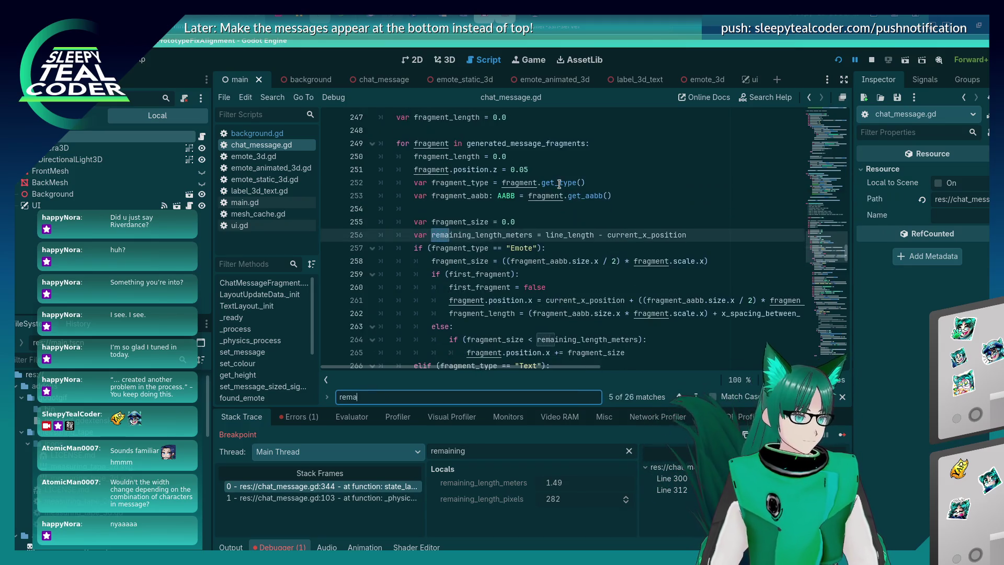
type("ining_length_meters")
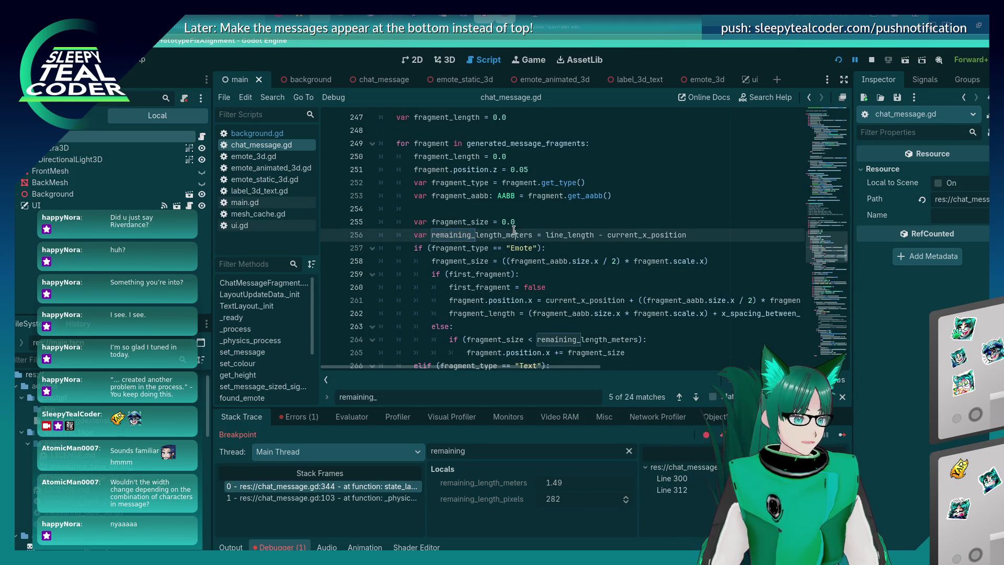
key("Return")
key("Return")
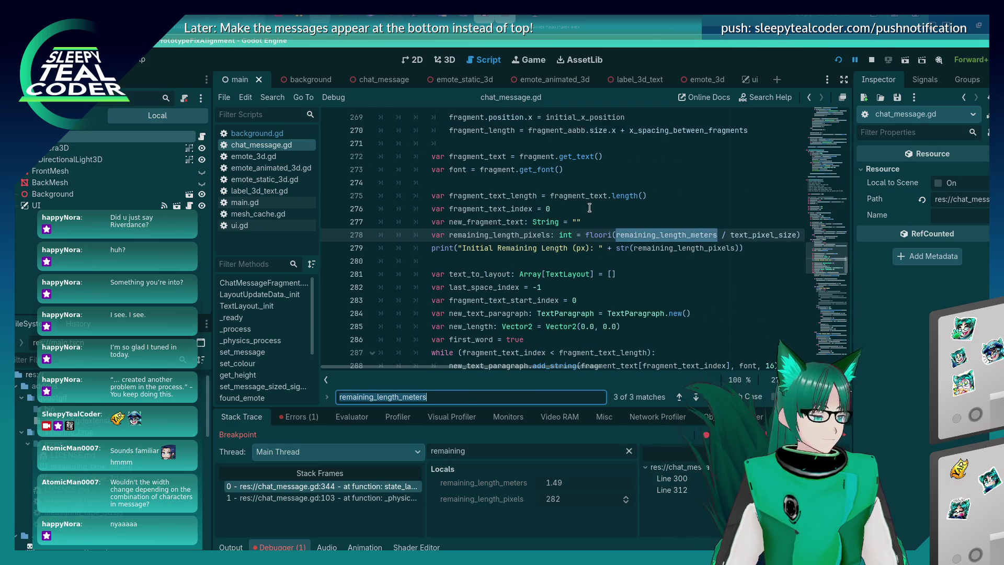
key("Return")
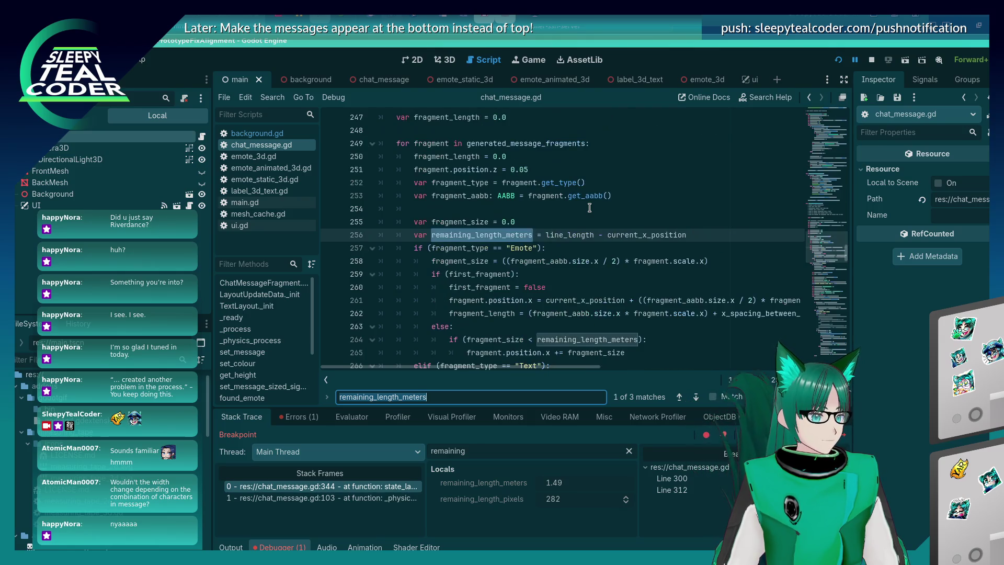
key("Return")
key("Return")
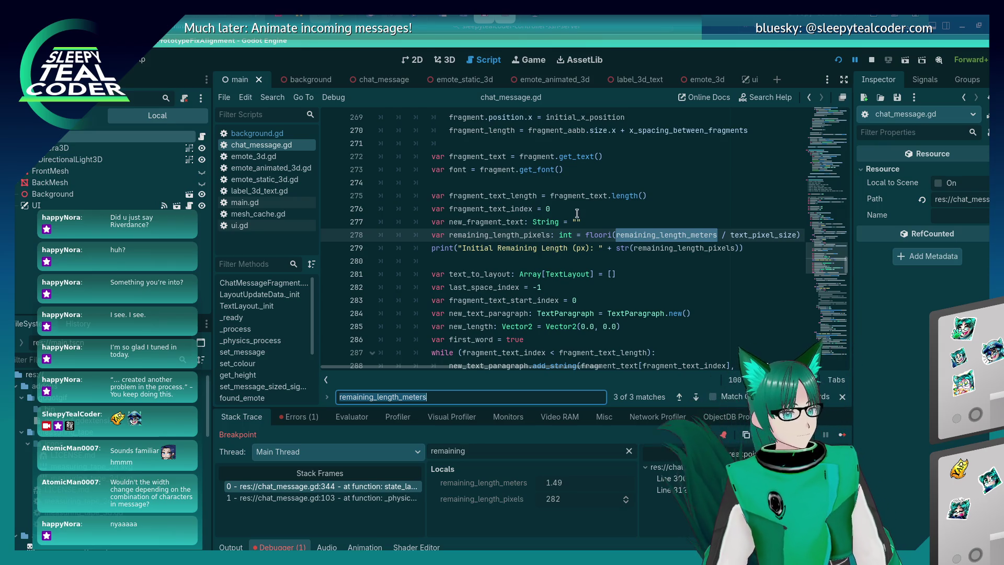
scroll(573, 242, "down", 5)
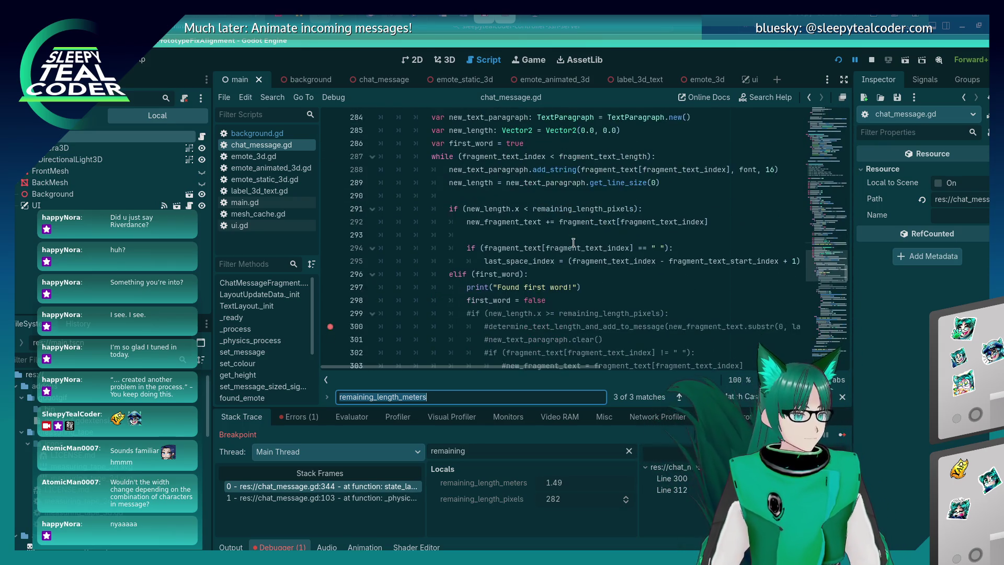
scroll(573, 242, "down", 8)
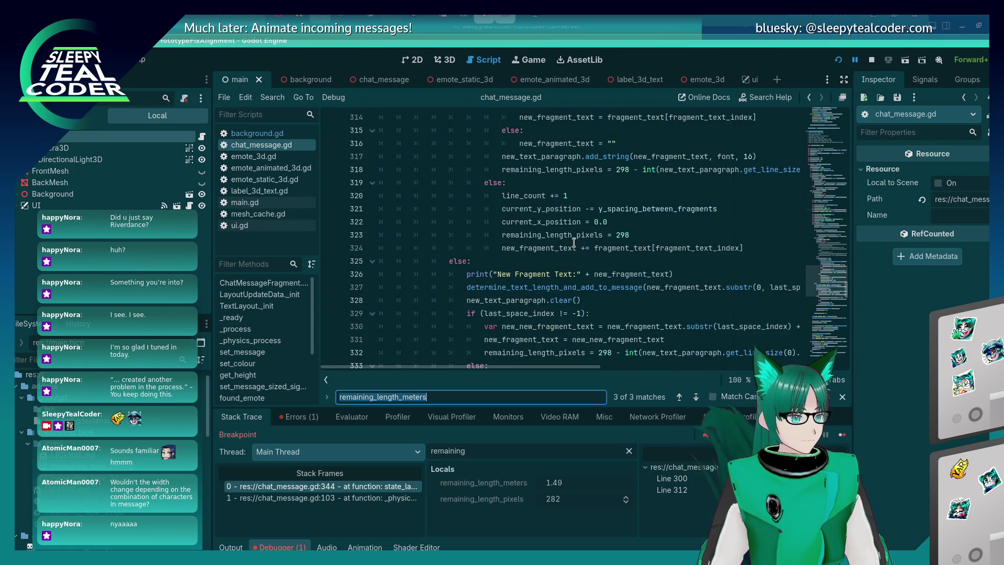
scroll(573, 242, "down", 2)
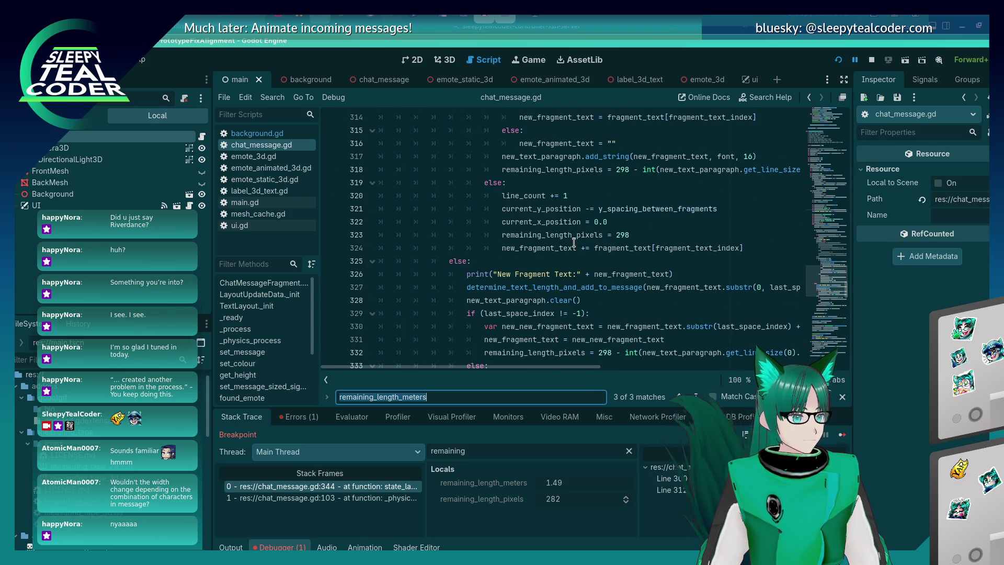
scroll(574, 242, "up", 2)
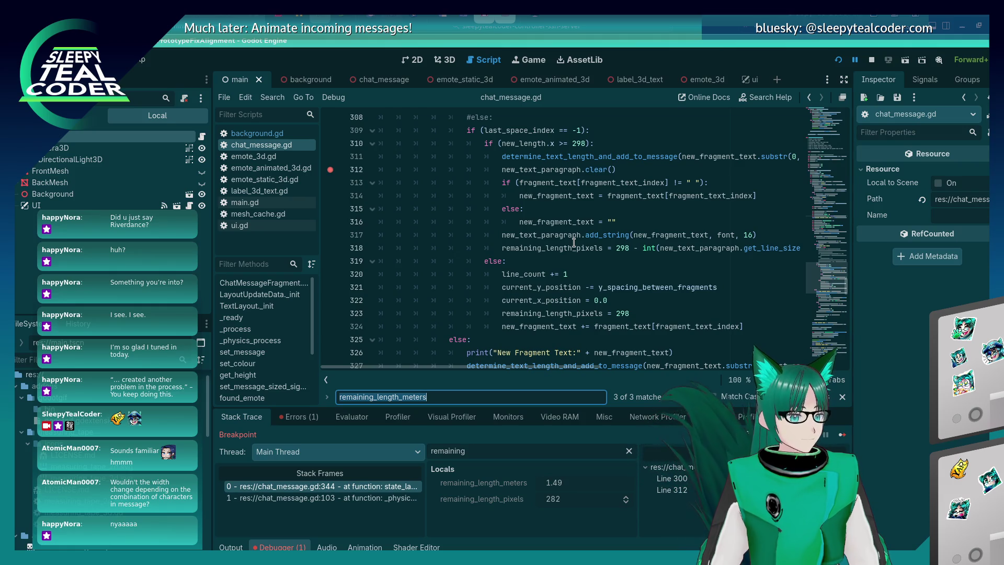
Step: Evaluate new_fragment_text in the Evaluator, confirming it holds "m"
double_click(539, 327)
key("ctrl+c")
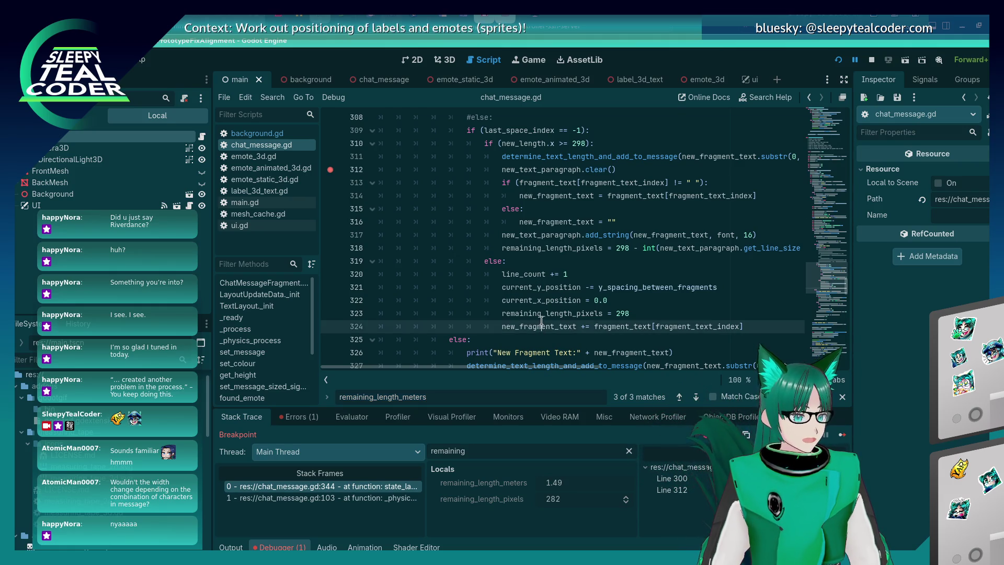
key("ctrl+f")
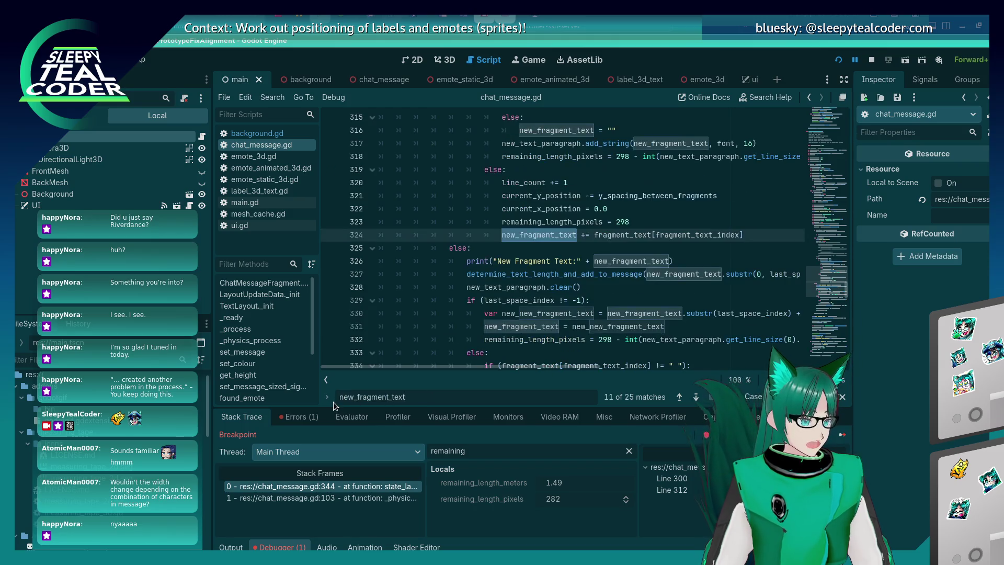
key("BackSpace")
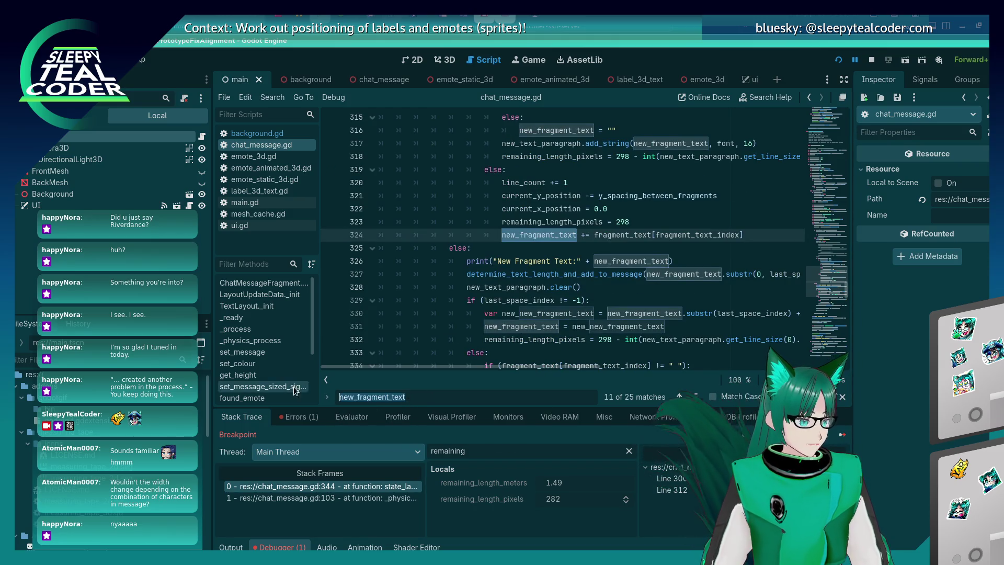
left_click(352, 417)
key("ctrl+v")
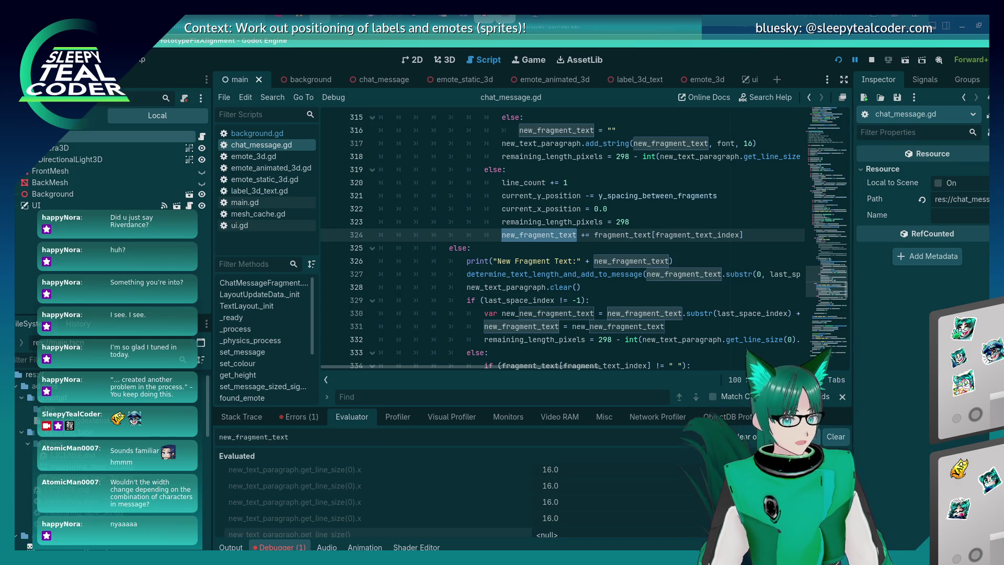
key("Return")
left_click(548, 287)
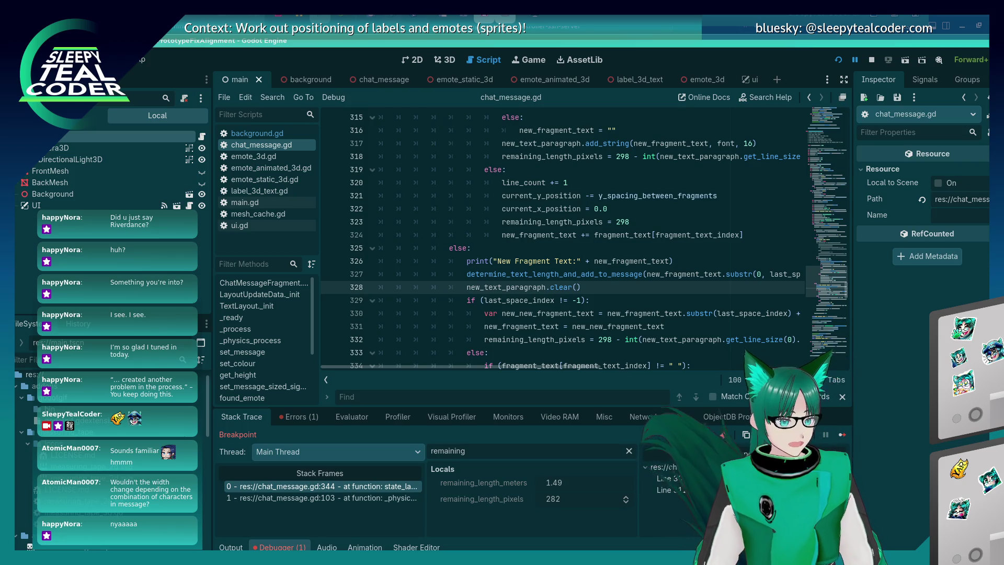
Step: Advance execution through lines 288 and 289 to line 291
key("F10")
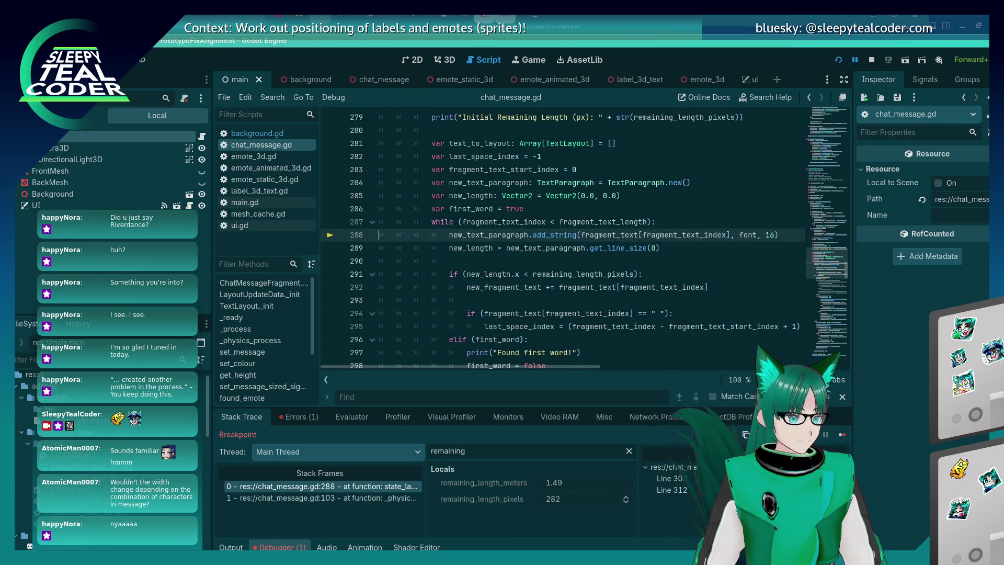
key("F10")
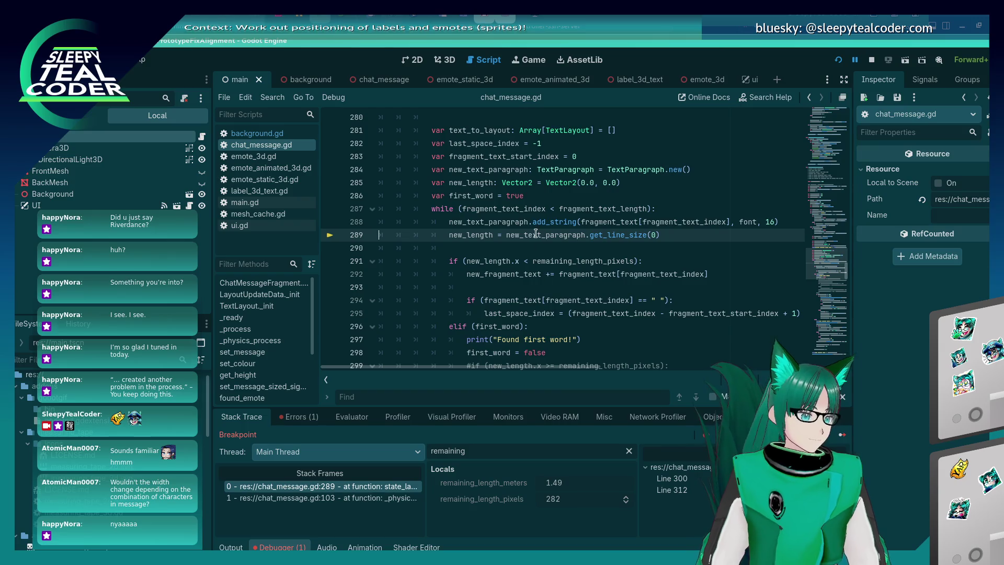
scroll(530, 277, "down", 8)
scroll(530, 277, "down", 6)
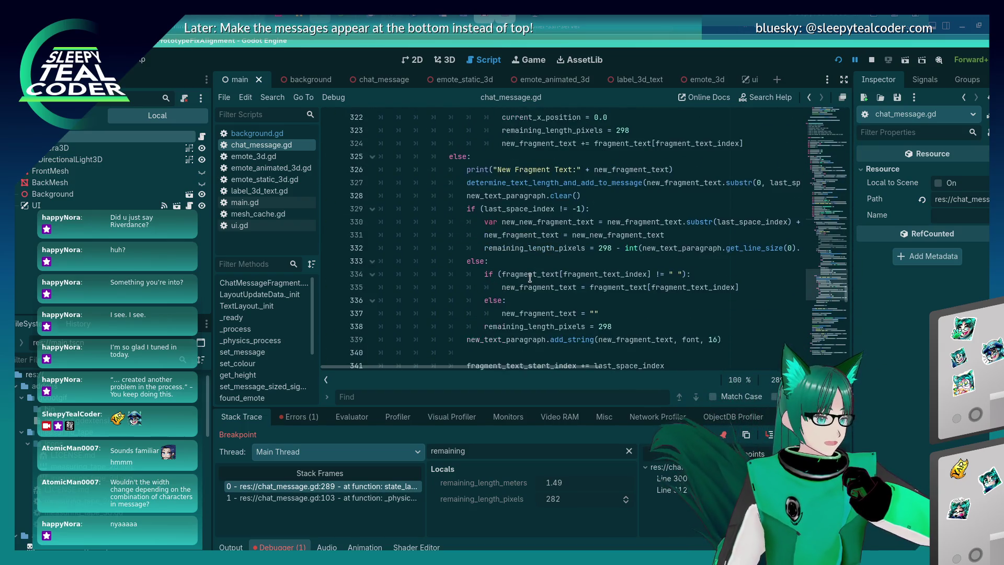
scroll(530, 277, "up", 4)
scroll(529, 277, "down", 4)
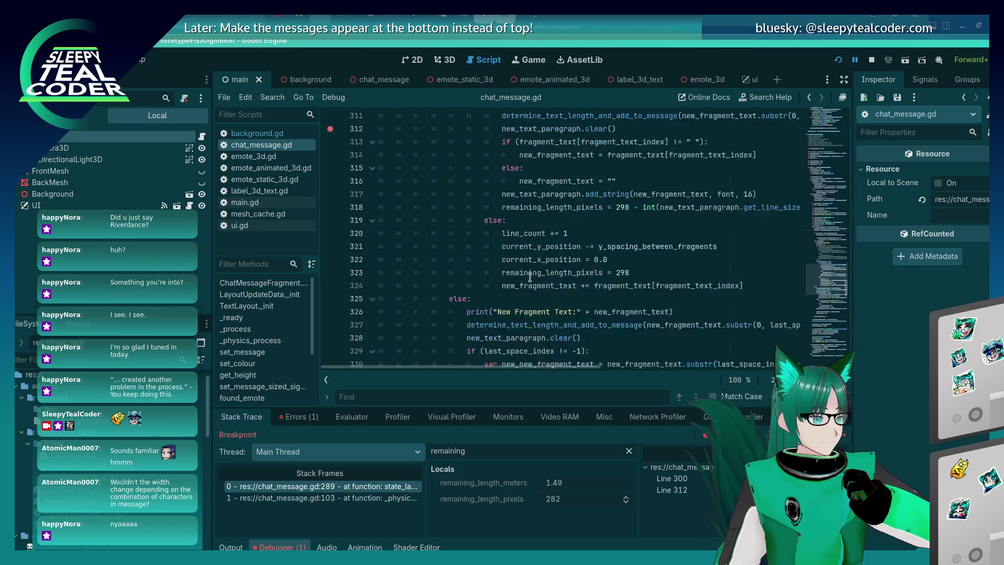
scroll(529, 277, "up", 15)
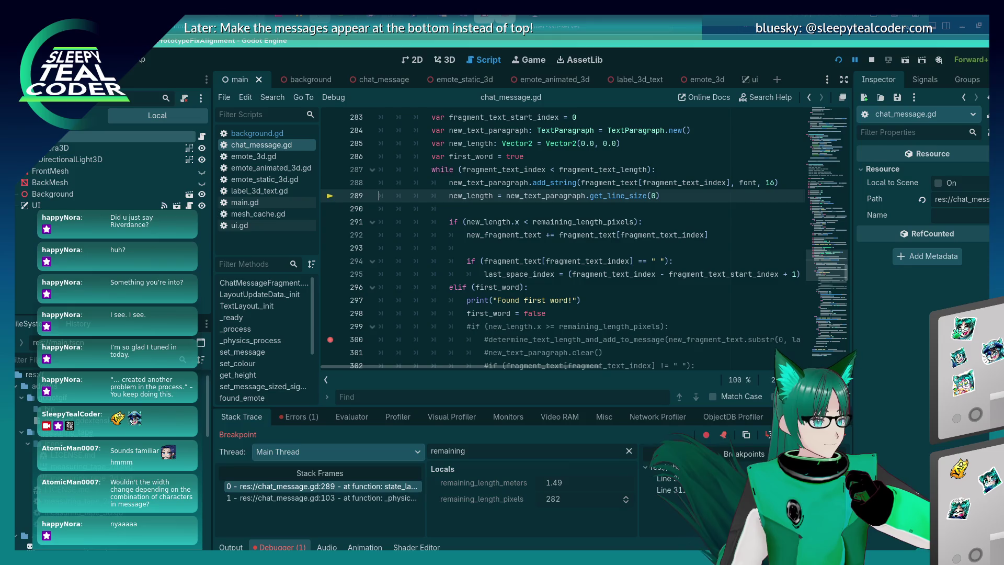
key("F10")
Step: Filter the Locals list to the new_length variable
double_click(471, 208)
key("ctrl+c")
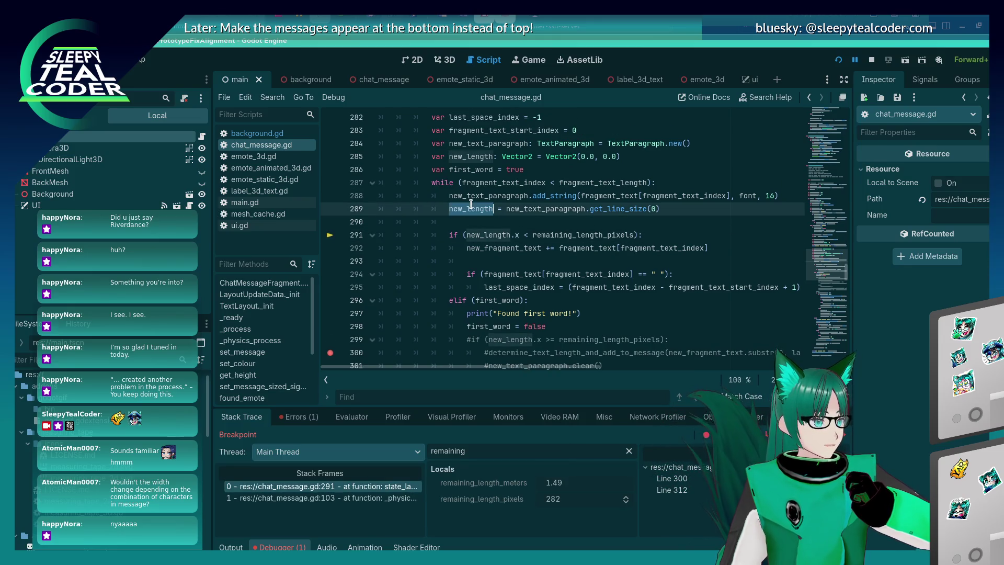
key("ctrl+a")
key("ctrl+v")
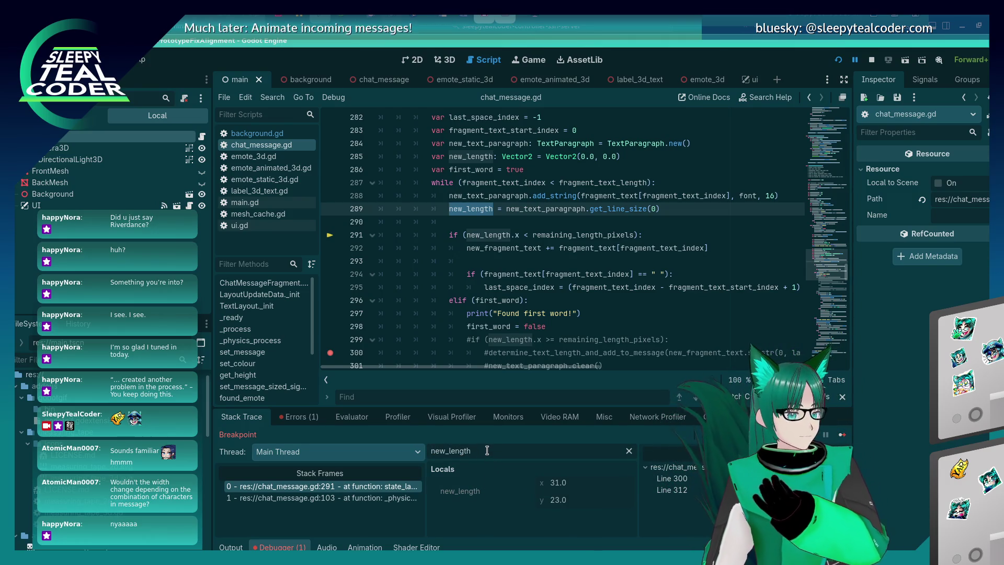
type(".x")
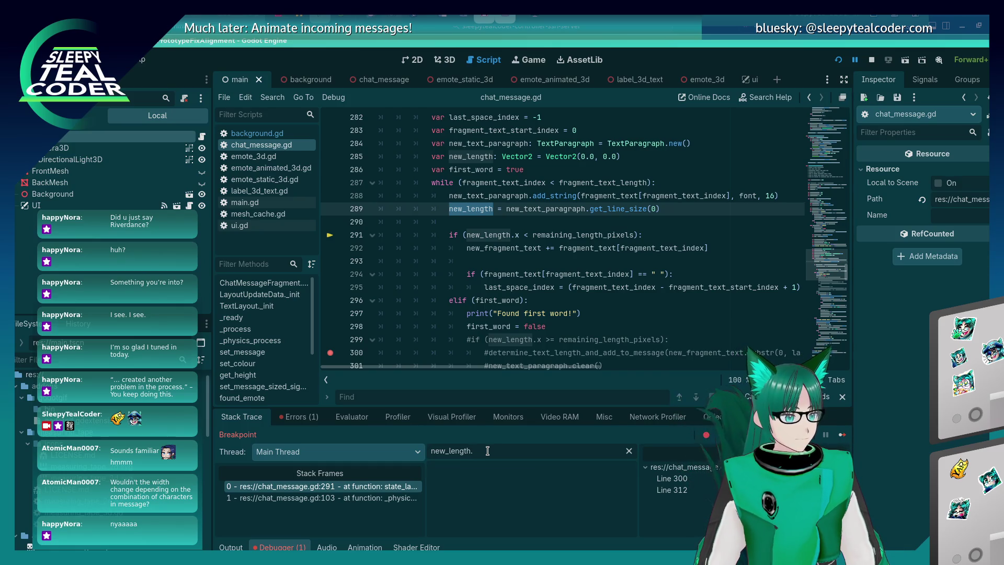
key("BackSpace")
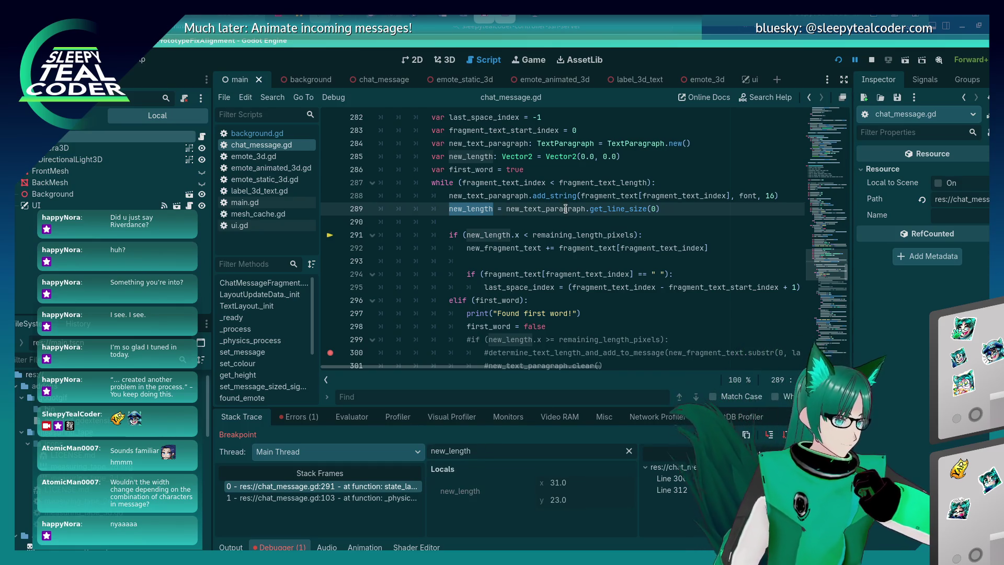
mouse_move(565, 208)
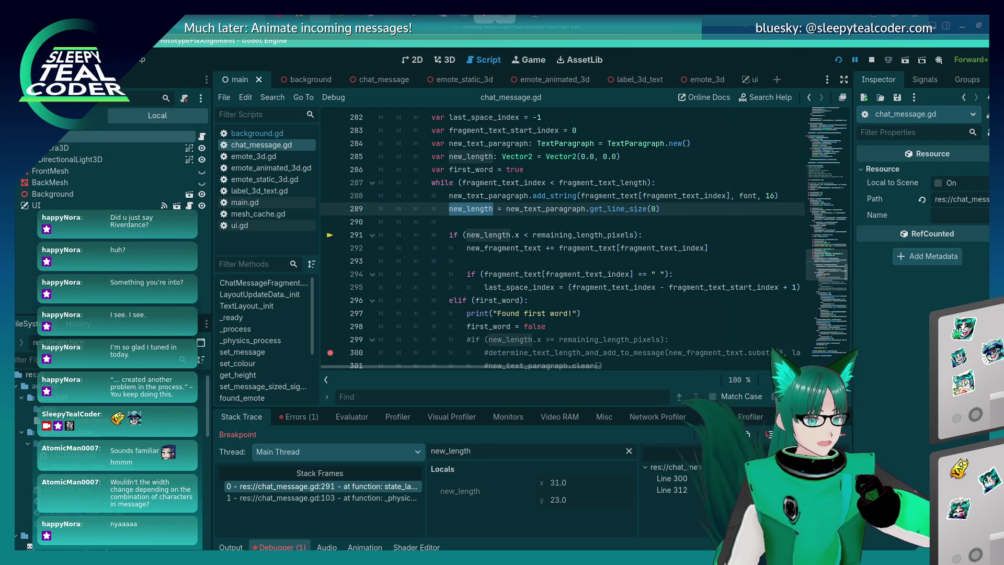
Step: Step over through one pass of the wrapping loop back to its start
key("F10")
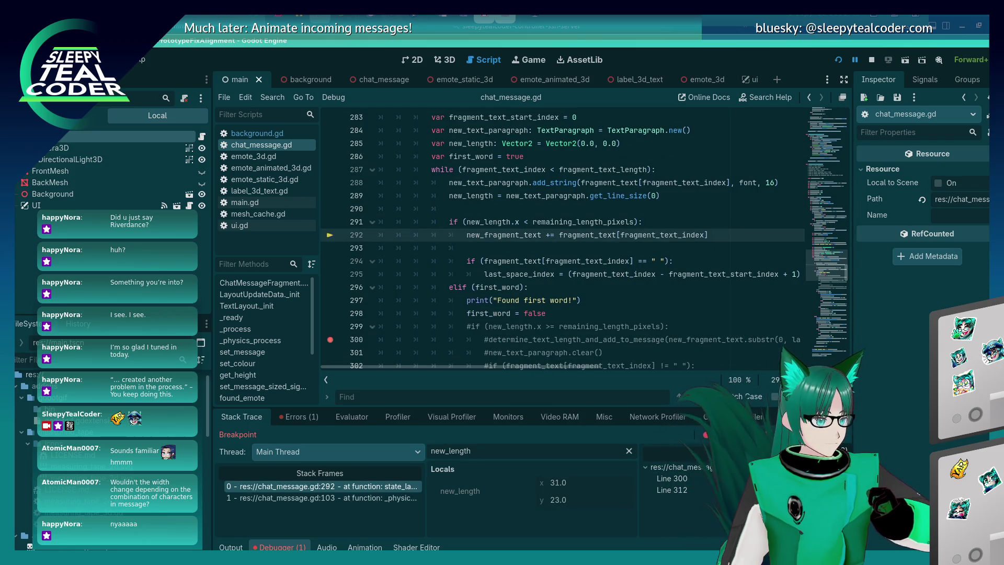
key("F10")
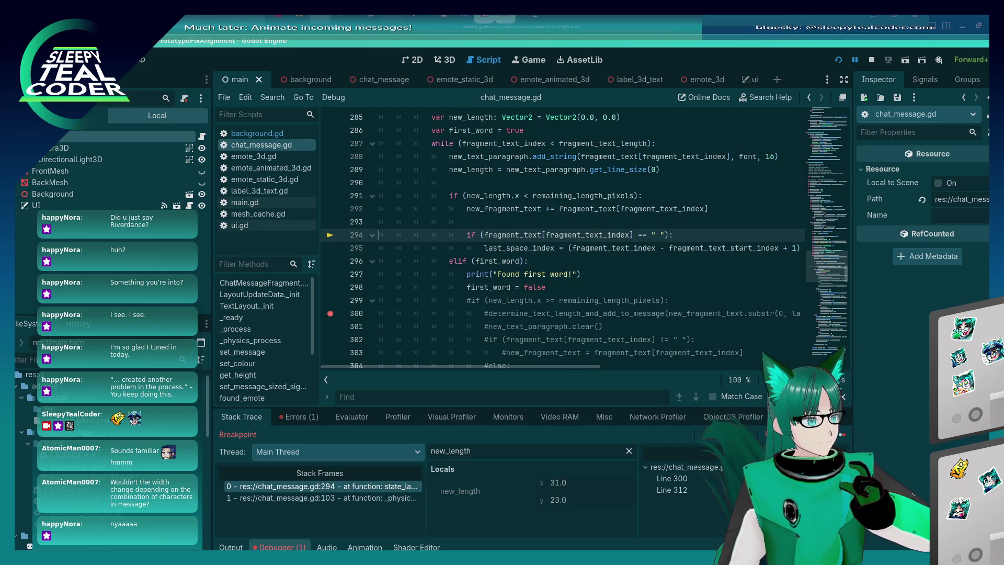
key("F10")
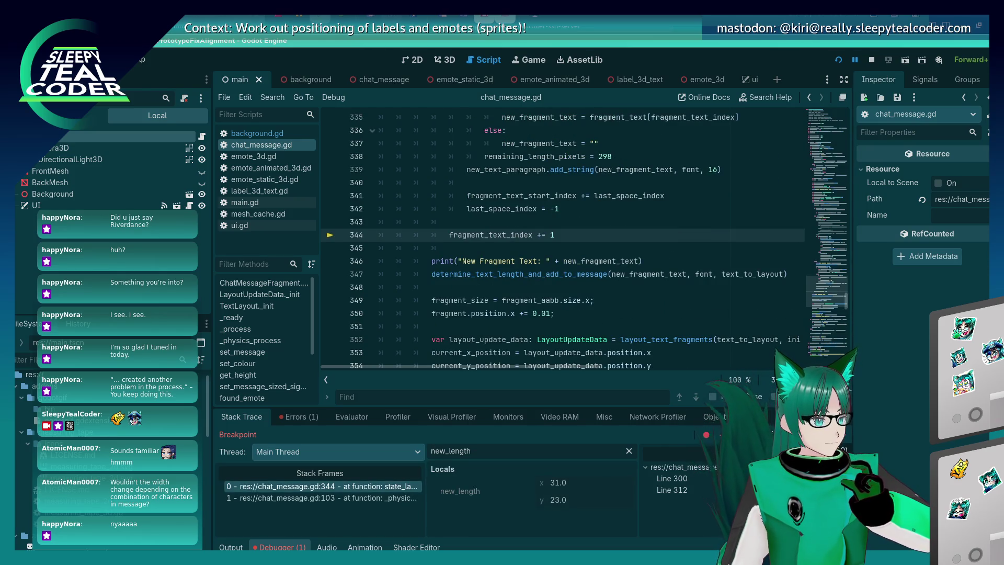
key("F10")
scroll(652, 331, "down", 15)
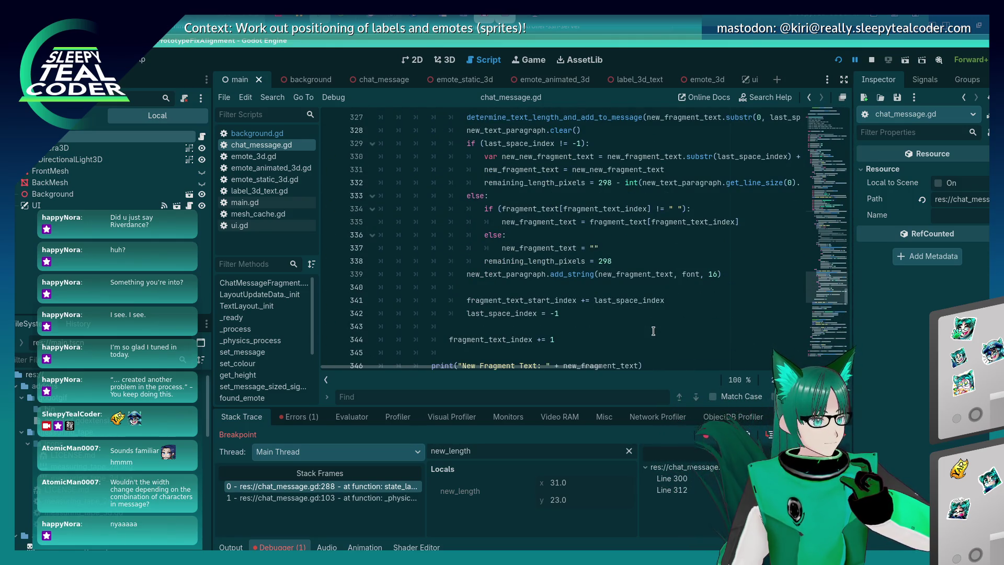
scroll(653, 331, "up", 1)
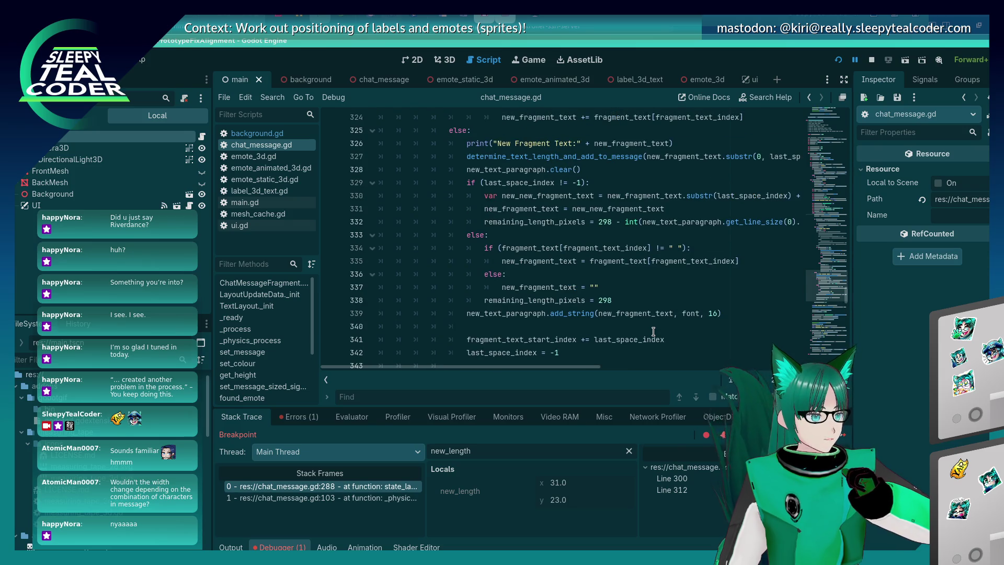
scroll(653, 331, "up", 14)
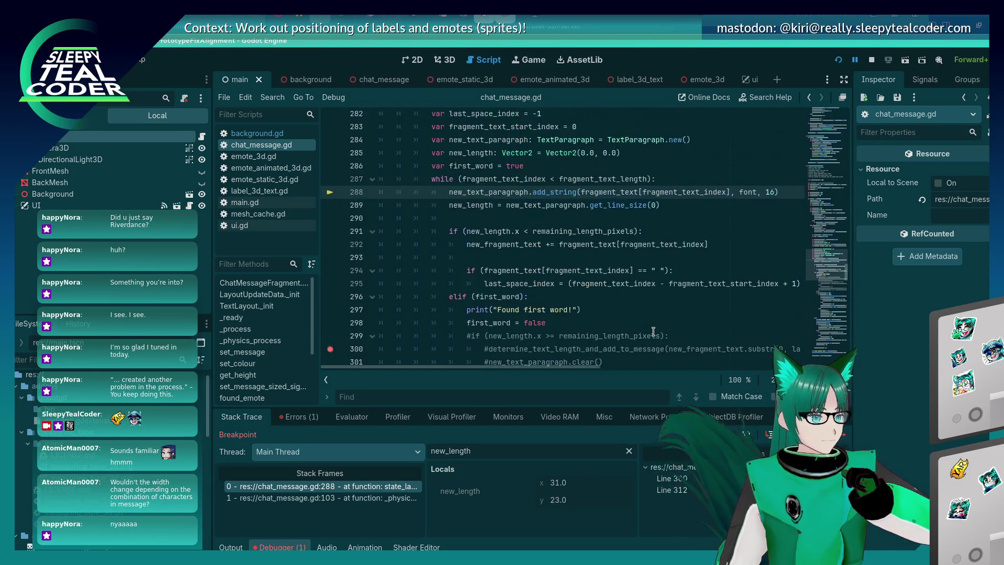
scroll(653, 332, "up", 2)
Step: Step through further loop iterations until new_length.x reaches 62
key("F10")
key("F10")
key("F10")
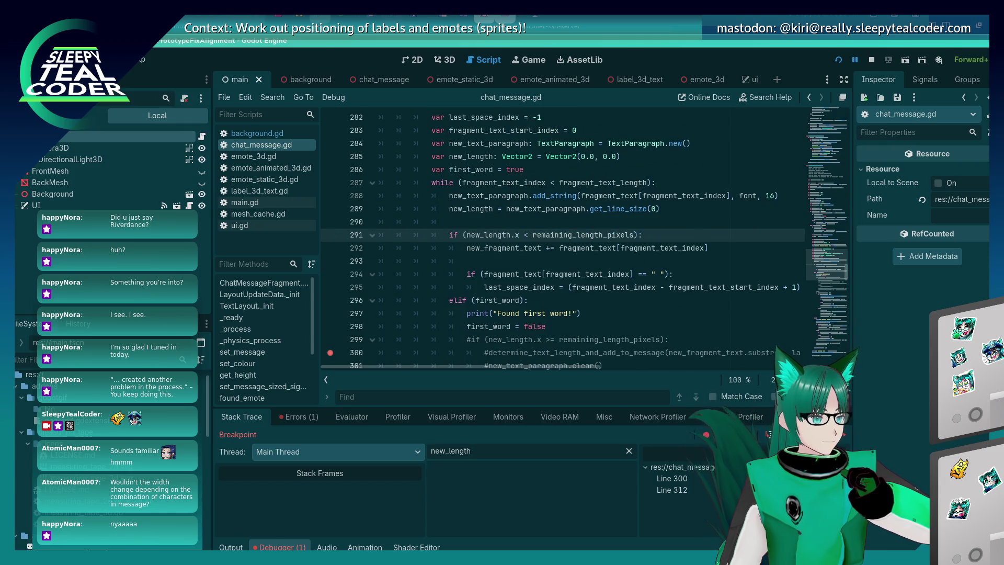
key("F10")
key("F10")
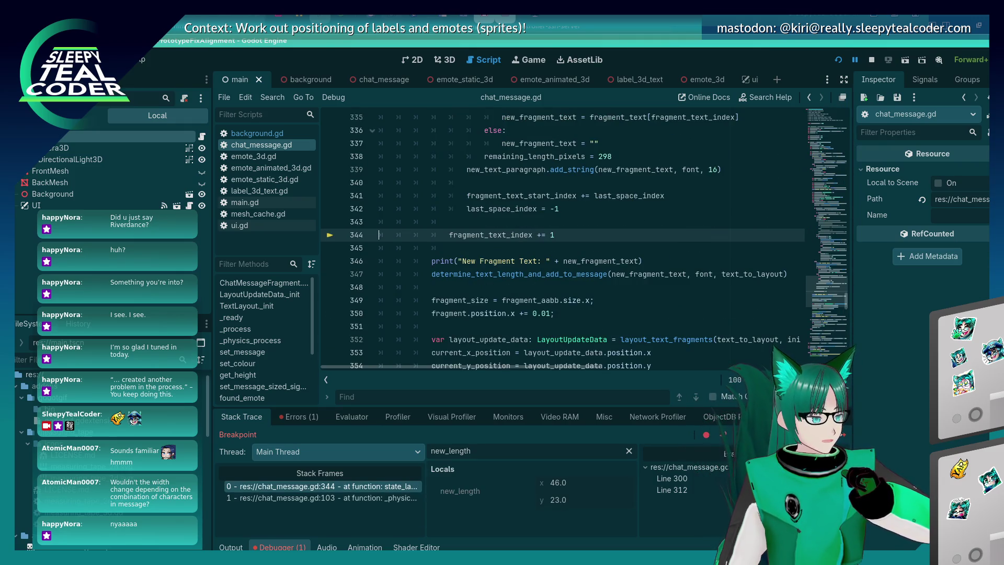
key("F10")
key("F10")
key("F10")
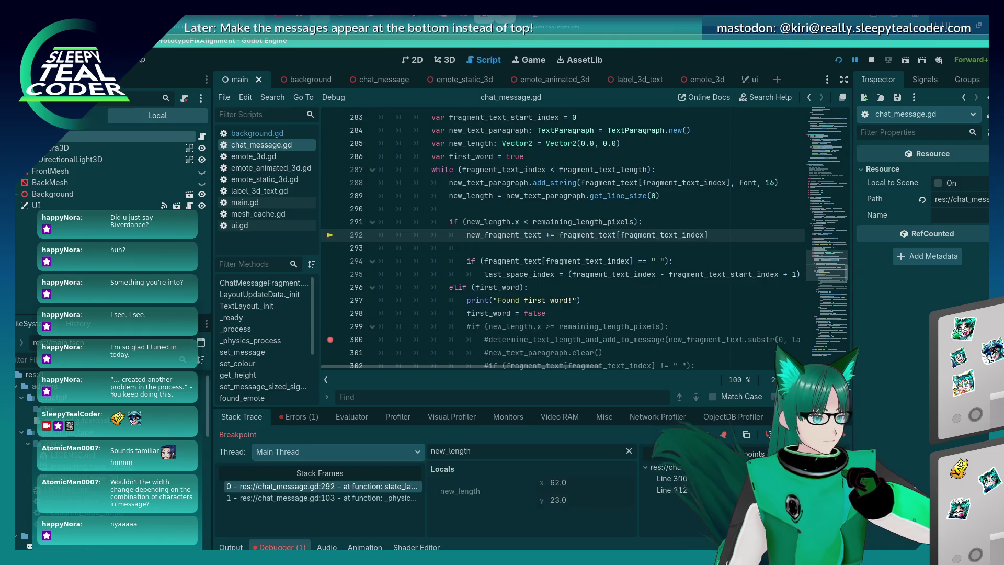
key("F10")
key("F10")
key("F10")
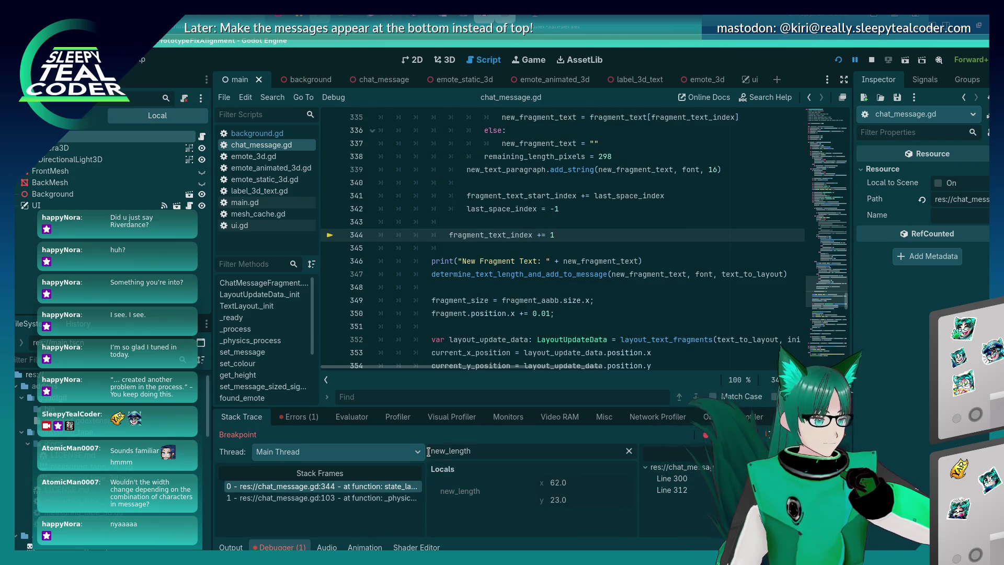
left_click(397, 418)
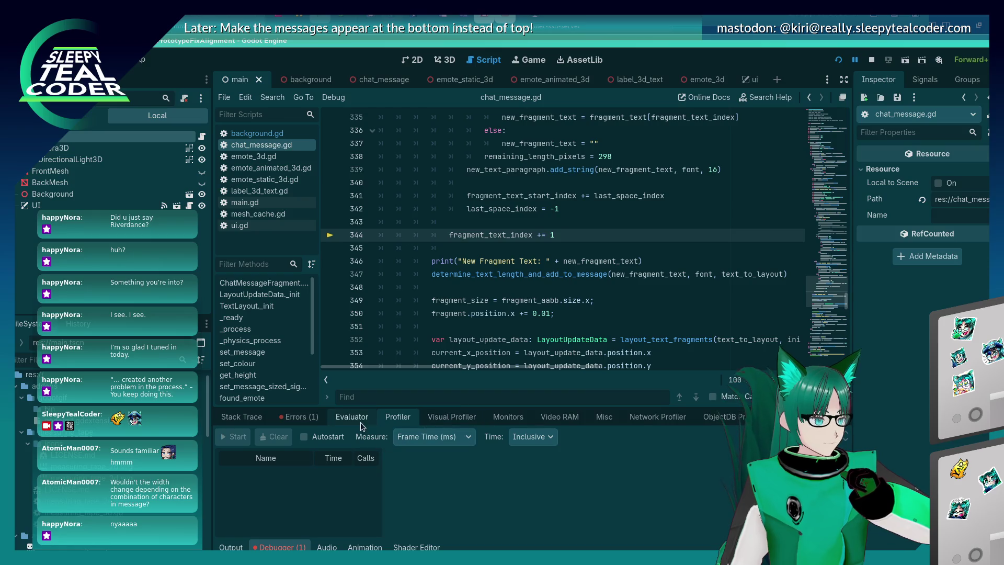
Step: Evaluate new_fragment_text, which returns "mmmm", and check the running chat window
left_click(361, 418)
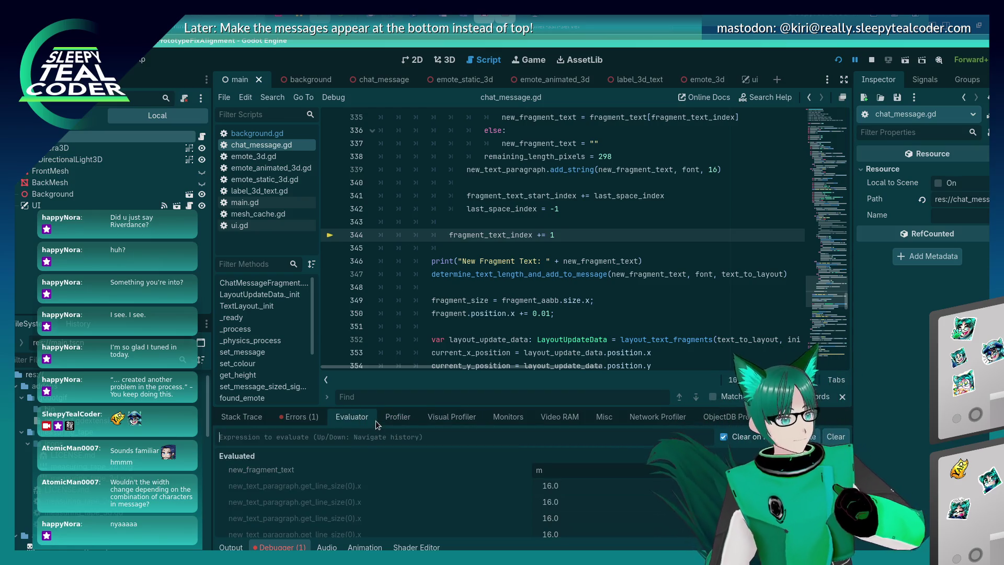
type("new_fr")
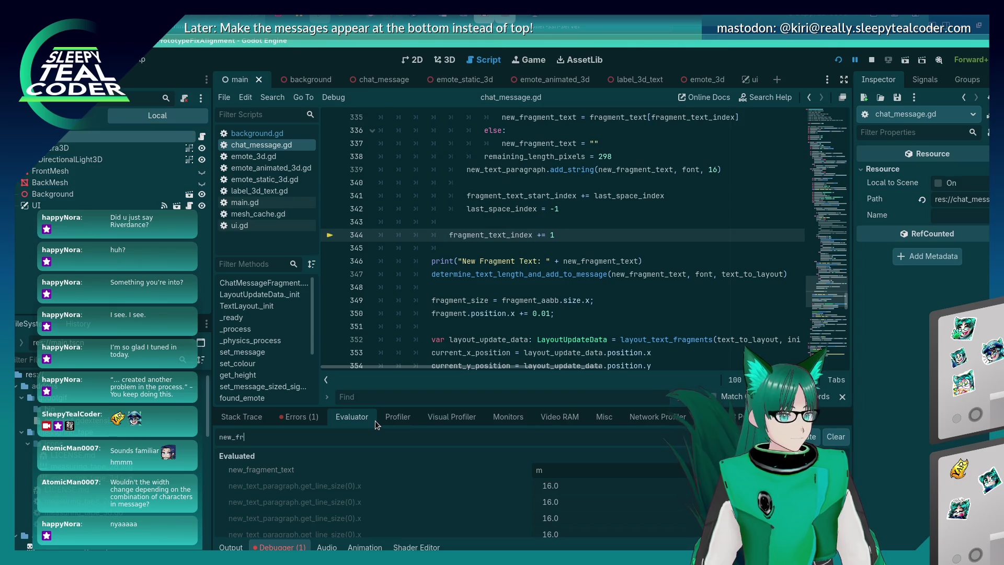
type("agment_text")
key("Return")
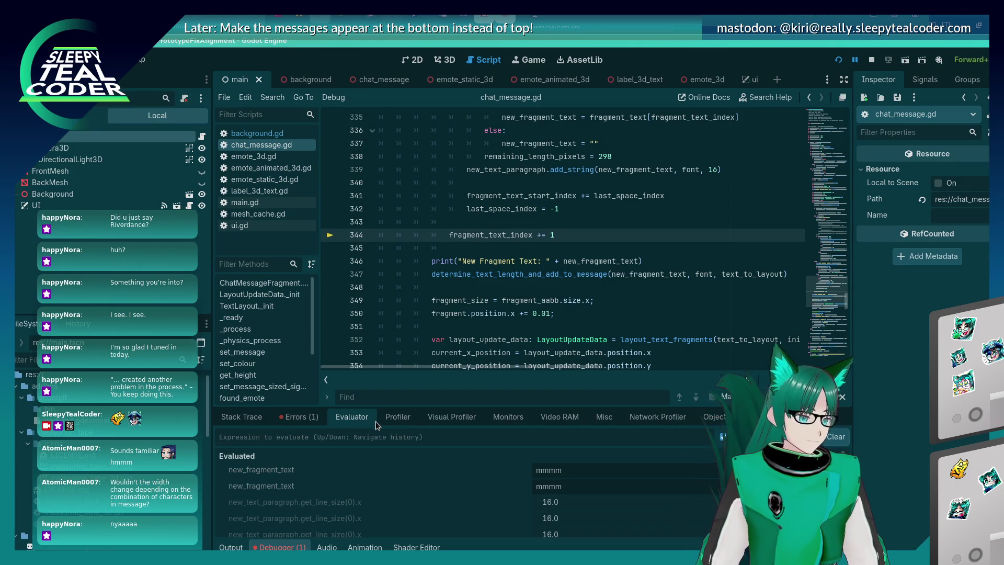
key("alt+Tab")
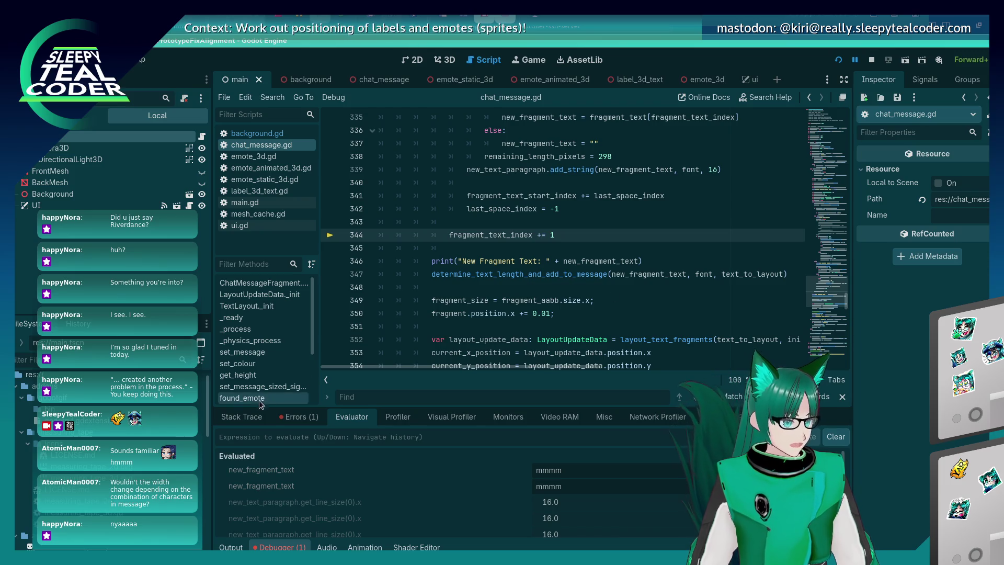
Step: Step through the wrapping loop, removing the line-300 breakpoint, to reach the new-length measurement line
left_click(302, 417)
left_click(242, 416)
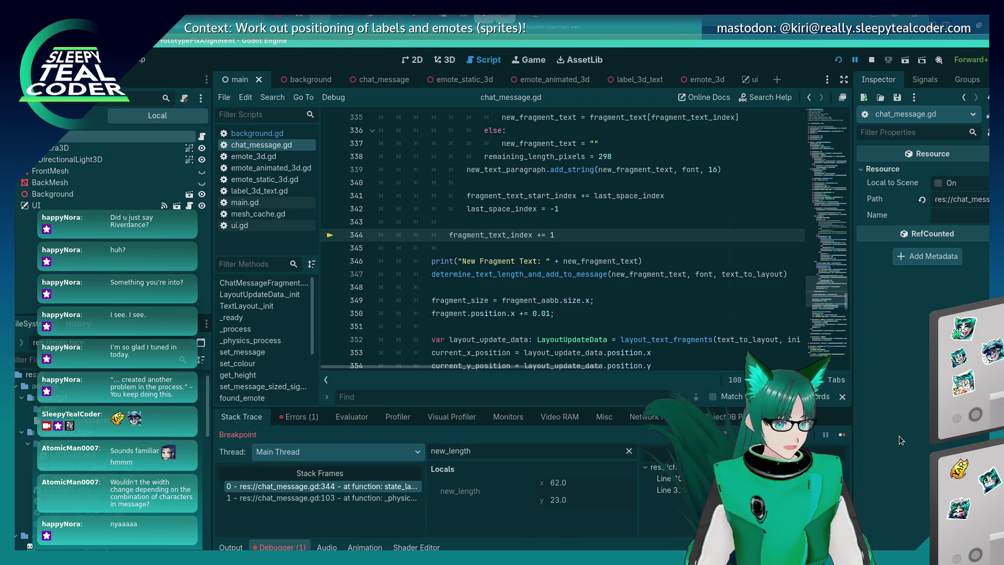
key("F10")
key("F10")
key("F10")
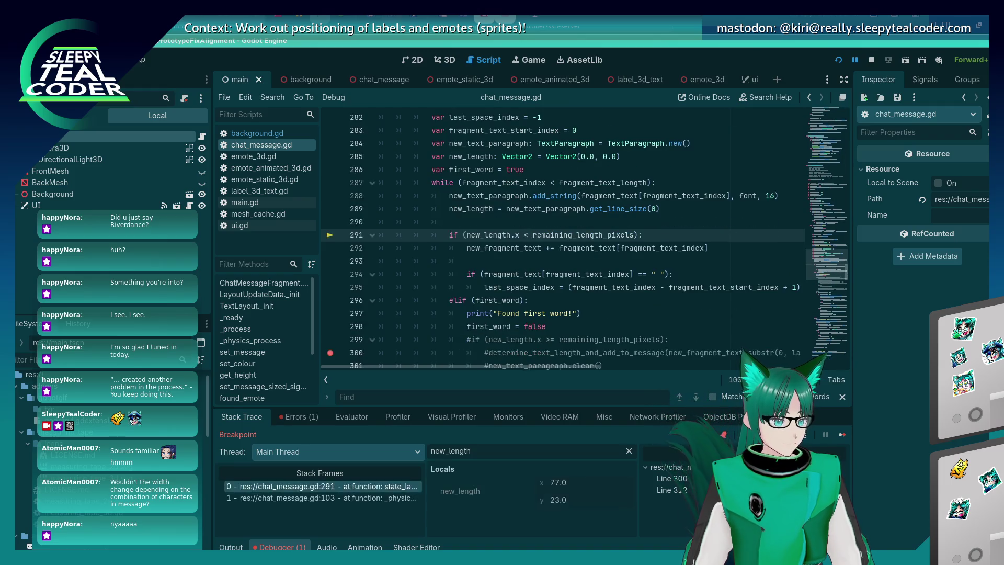
key("F10")
key("F10")
key("F10")
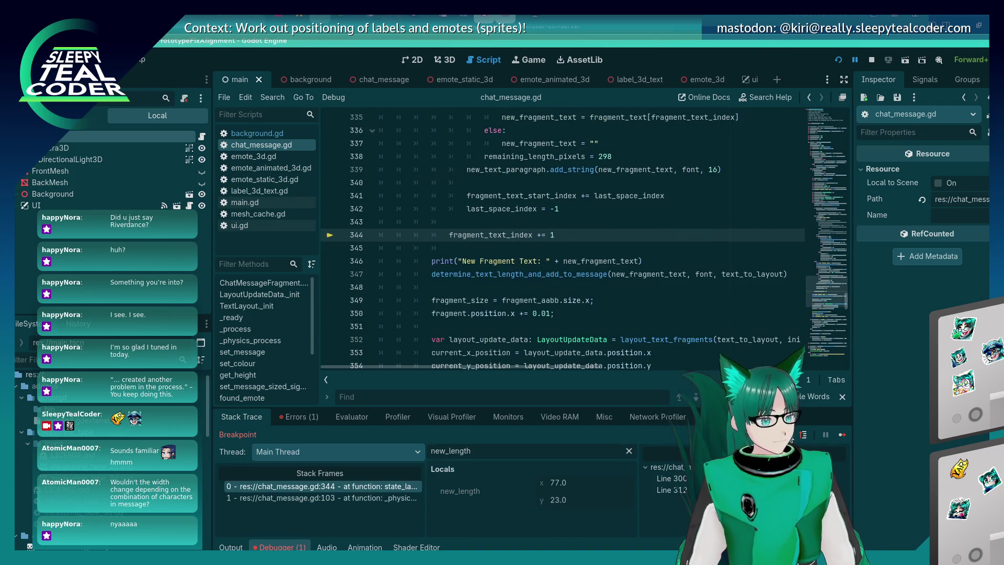
scroll(373, 225, "down", 6)
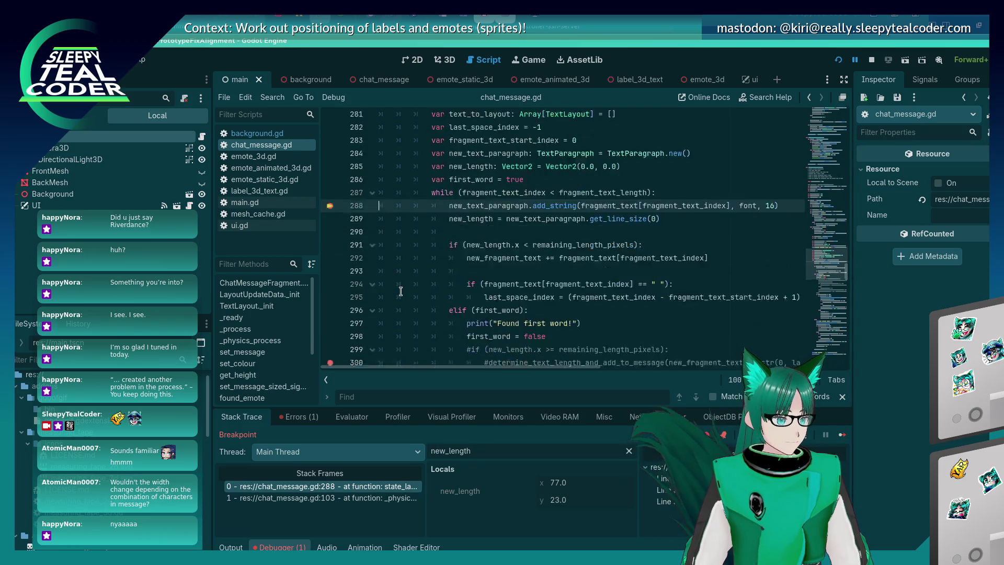
right_click(336, 157)
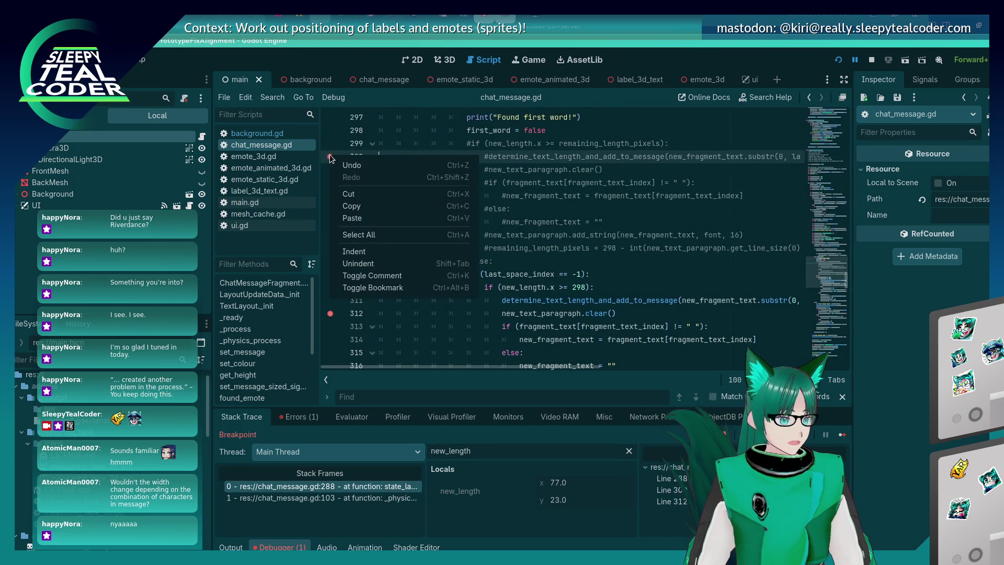
left_click(330, 157)
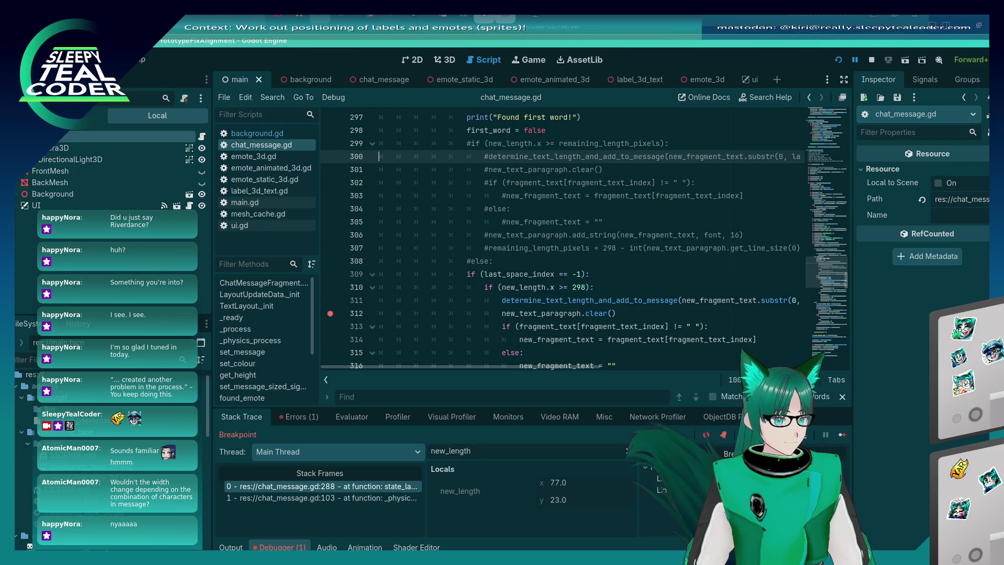
key("F10")
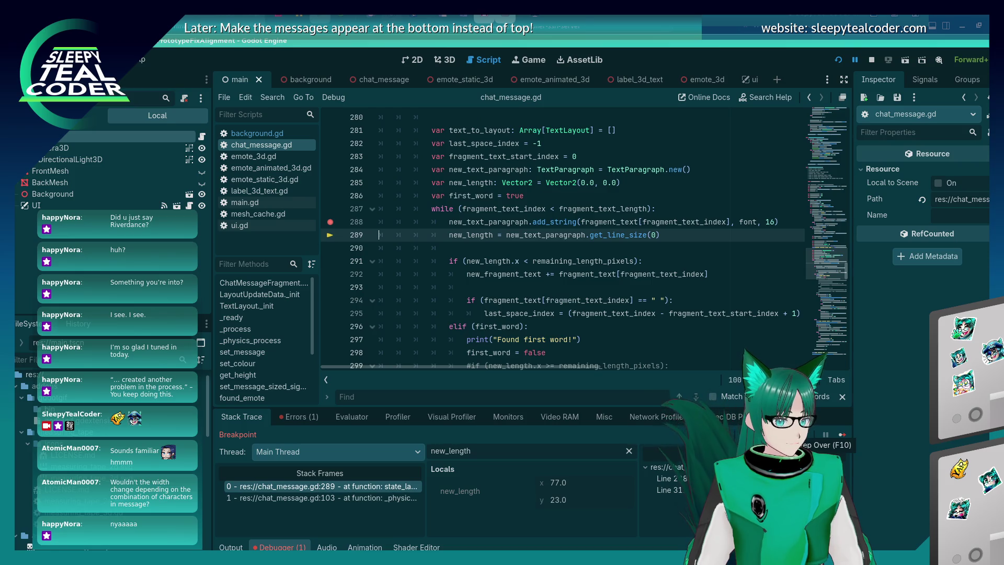
Step: Continue to line 288, clear the breakpoints on lines 288, 289 and 292, then run to line 294
left_click(842, 435)
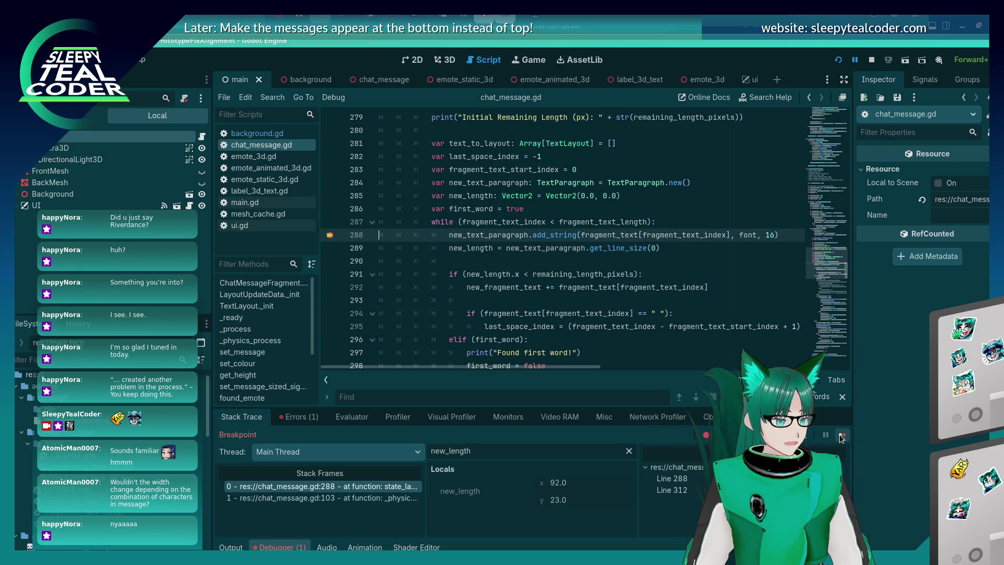
left_click(330, 235)
left_click(329, 248)
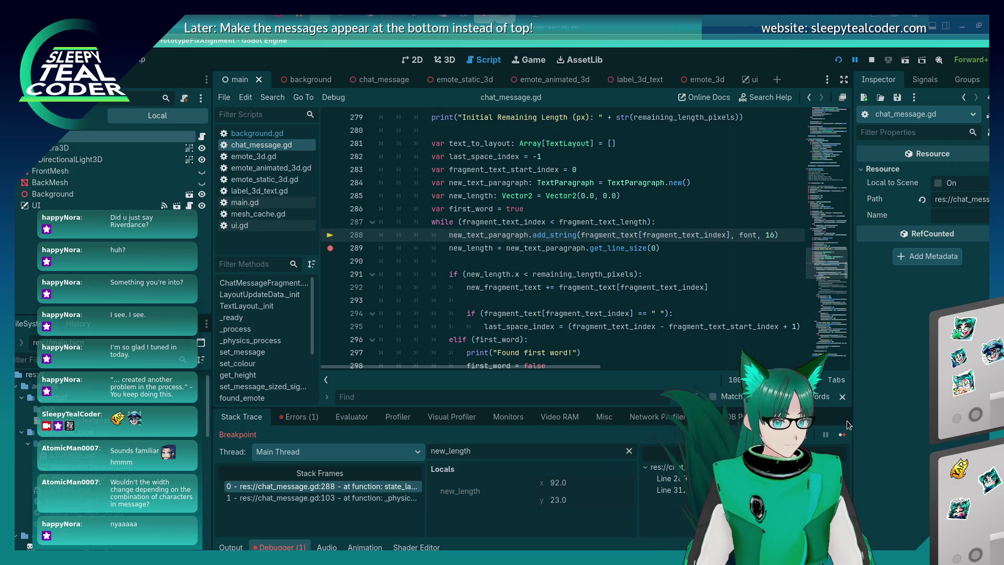
left_click(330, 248)
left_click(330, 287)
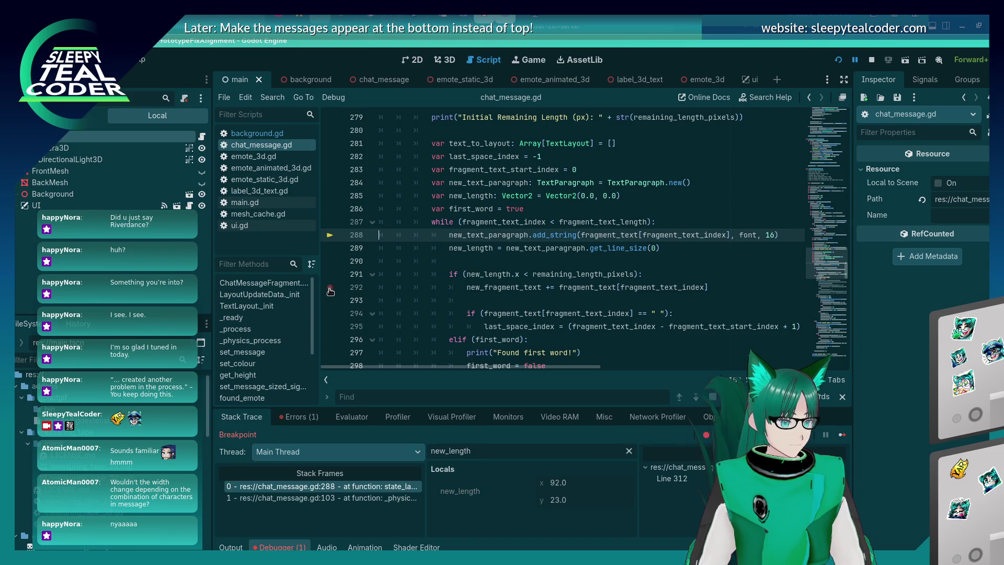
left_click(330, 287)
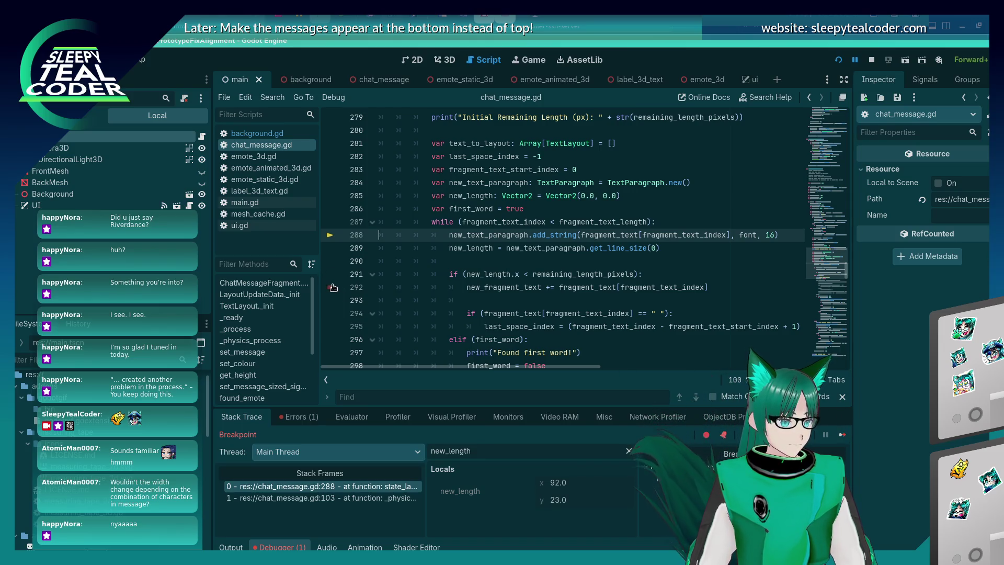
key("F12")
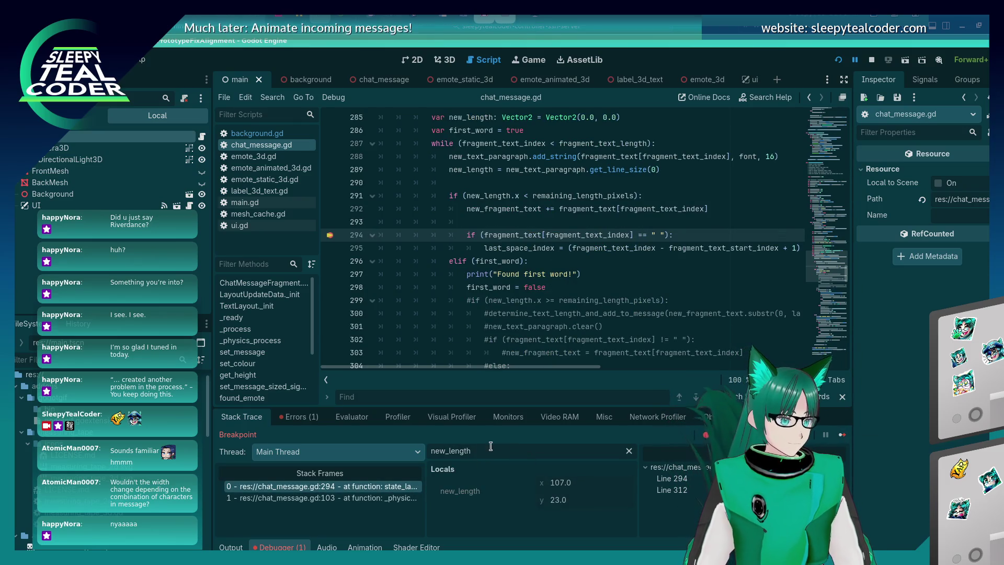
Step: Filter locals to new_frag and continue repeatedly past line 294, watching new_fragment_text grow
key("BackSpace")
key("BackSpace")
key("BackSpace")
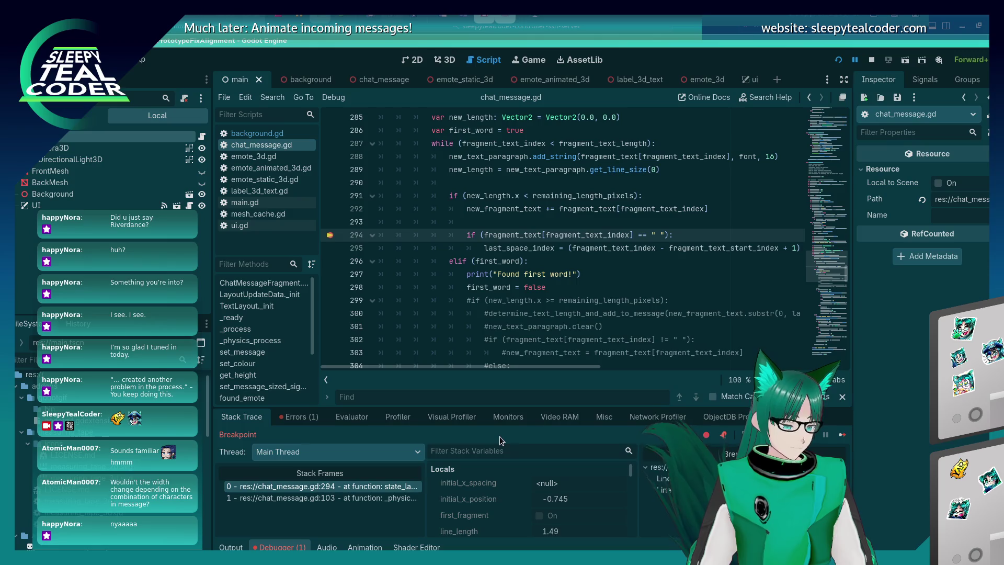
type("new_frag")
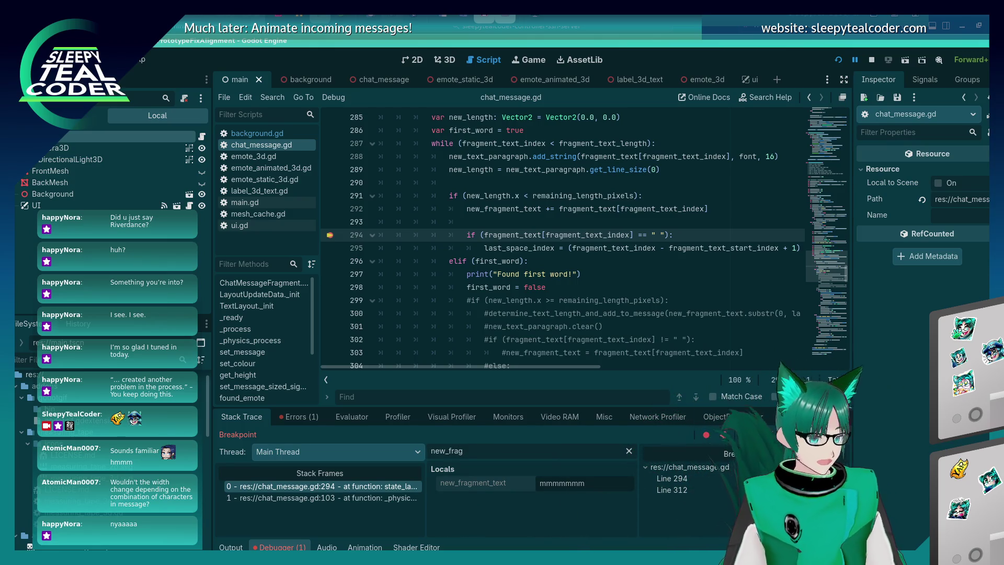
left_click(840, 436)
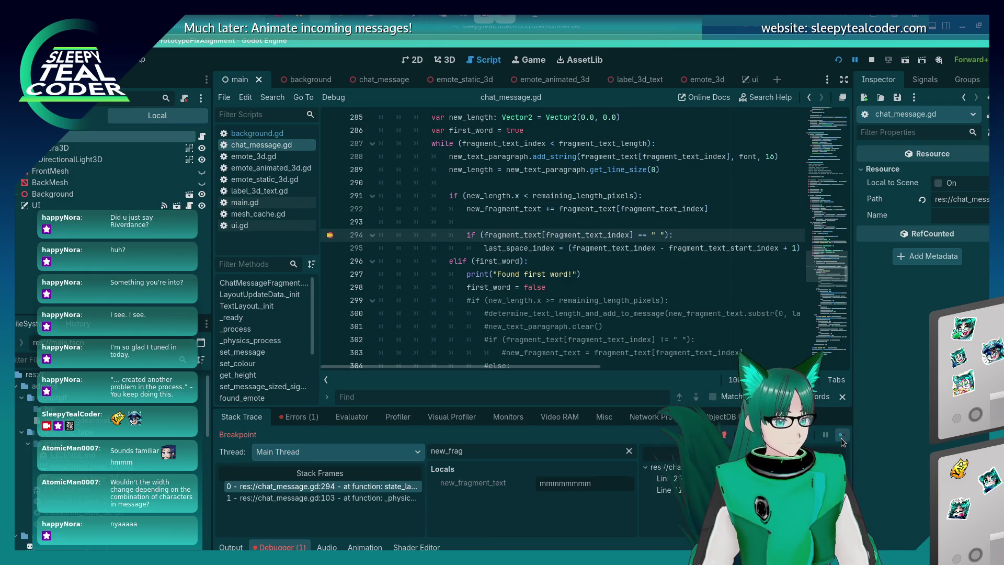
left_click(840, 437)
left_click(840, 438)
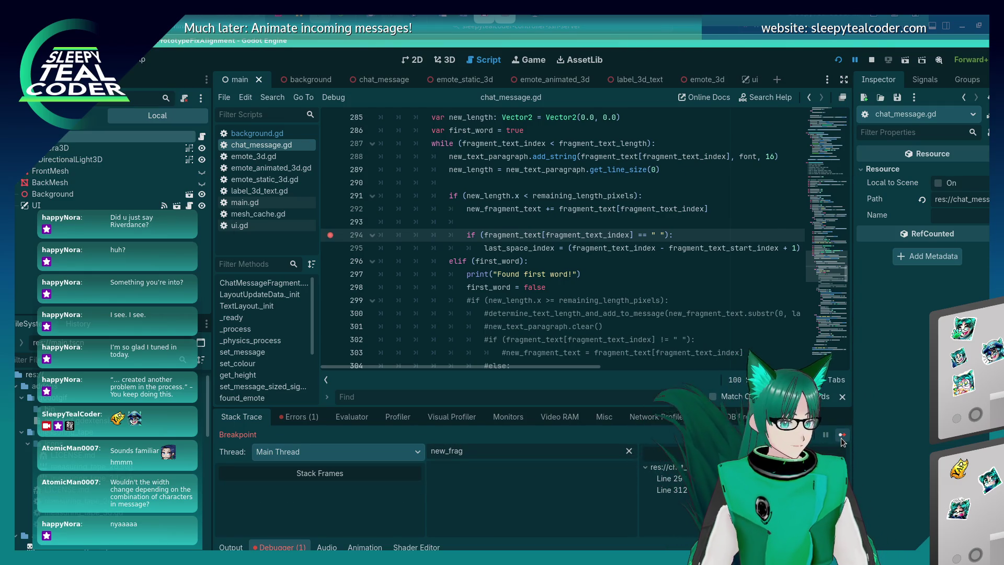
left_click(841, 439)
left_click(840, 438)
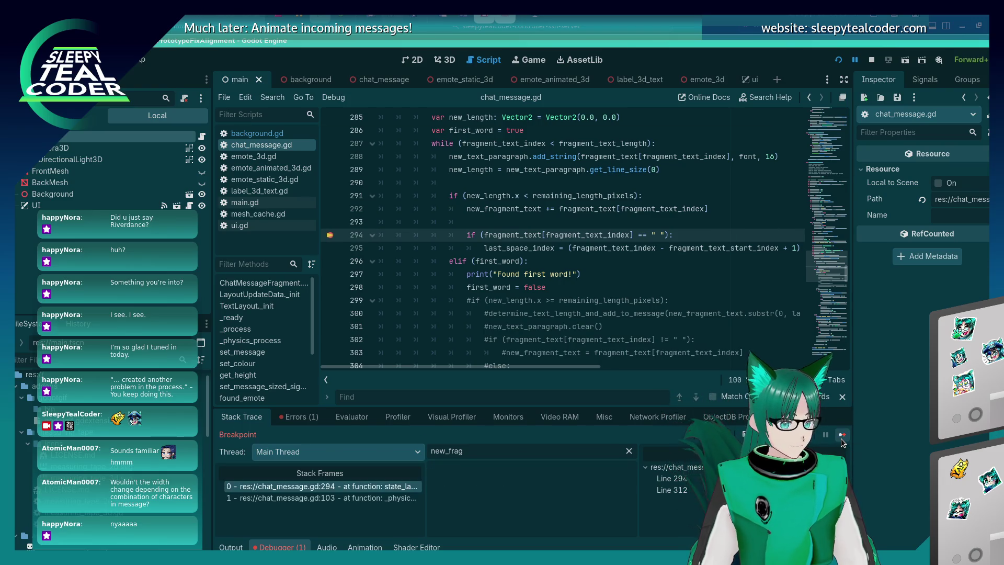
left_click(840, 438)
left_click(841, 438)
left_click(841, 438)
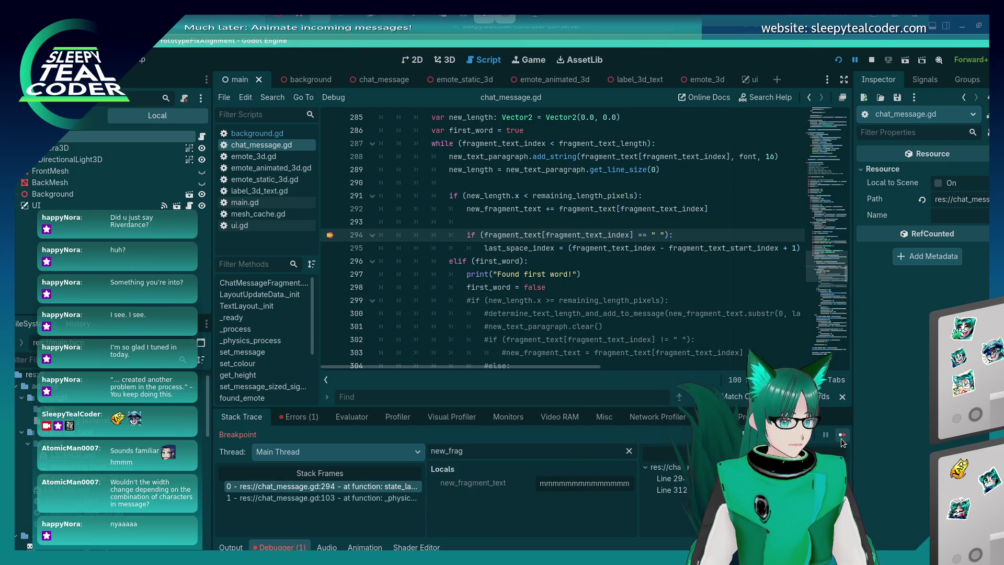
left_click(840, 438)
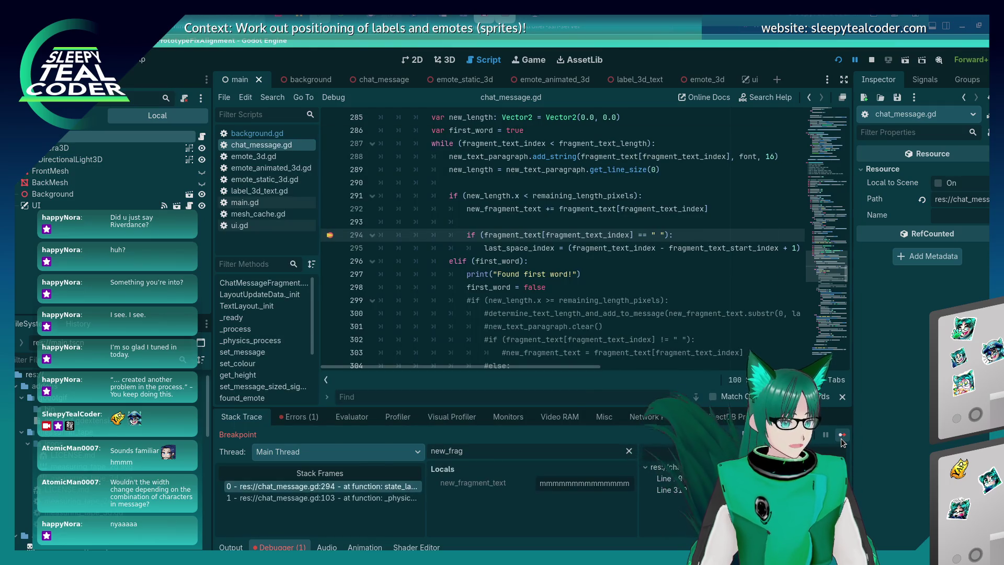
left_click(841, 438)
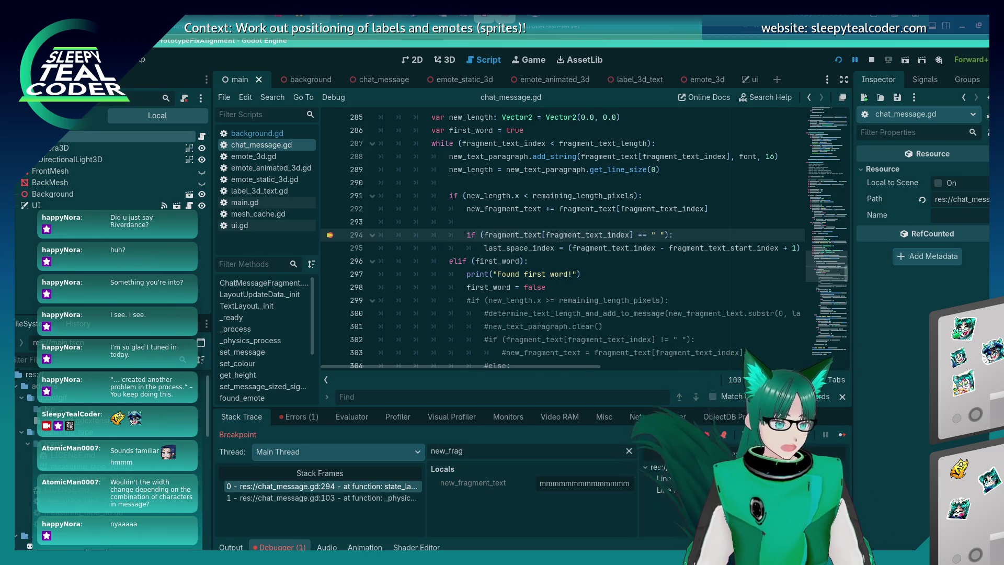
Step: Step to line 291 and select the new_length.x expression
key("F10")
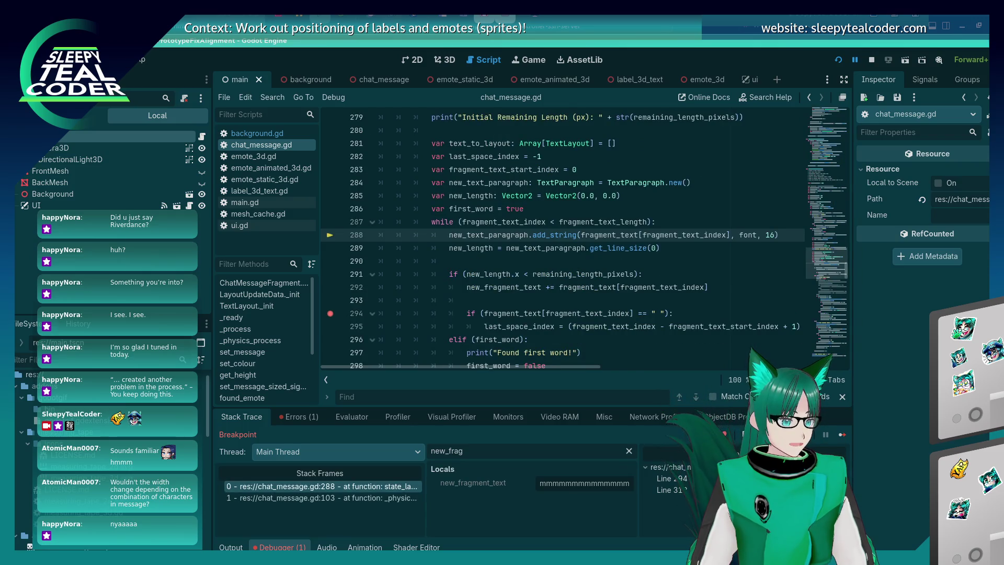
key("F10")
key("F10")
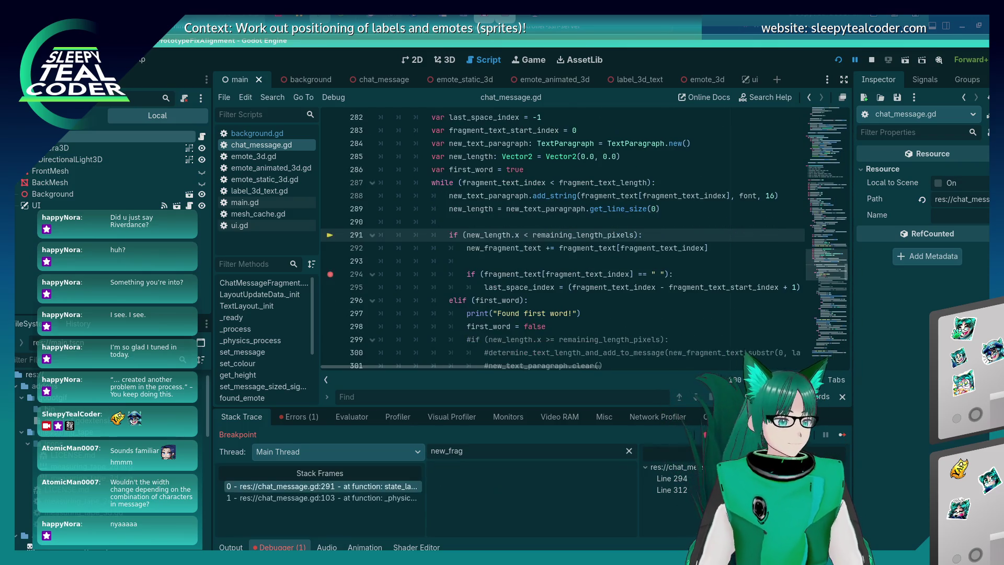
mouse_move(516, 235)
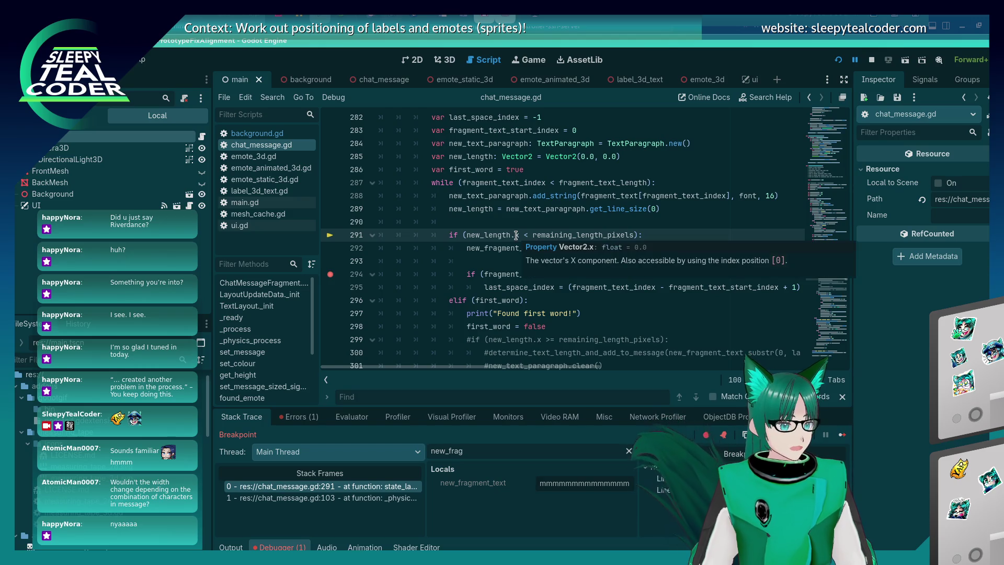
left_click_drag(466, 235, 521, 238)
key("ctrl+c")
Step: Evaluate new_length.x in the debugger's Evaluator
left_click(352, 417)
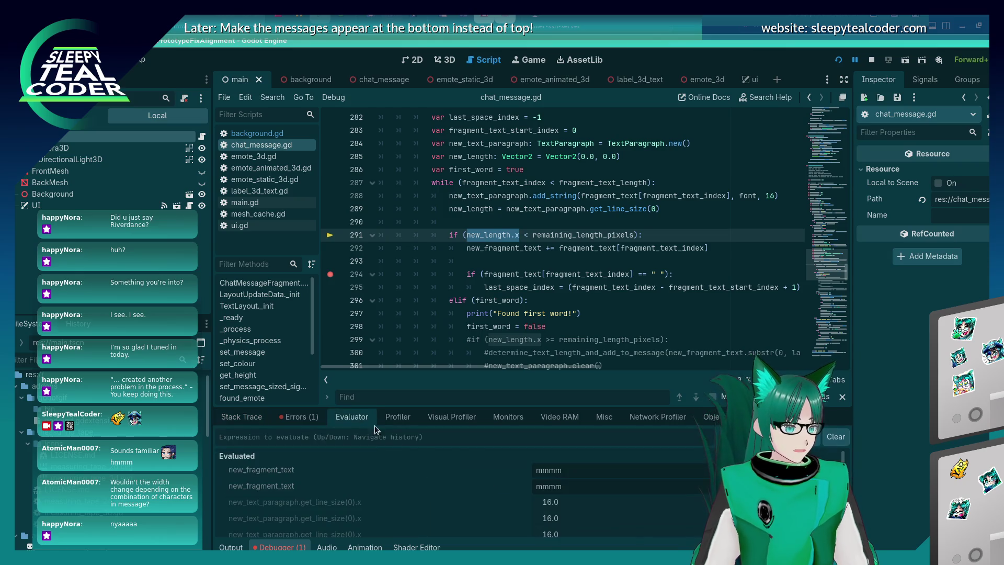
key("ctrl+v")
key("Return")
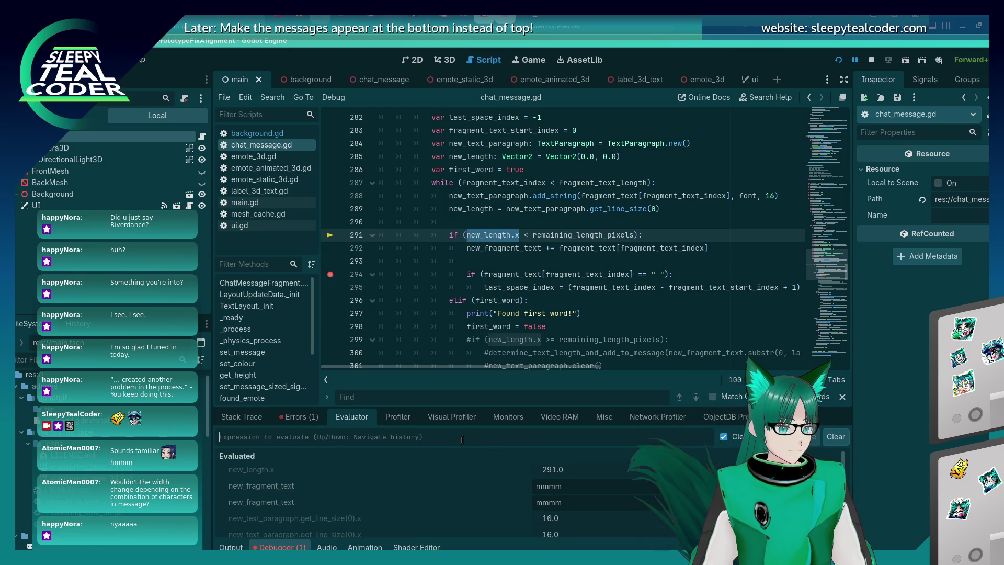
mouse_move(569, 234)
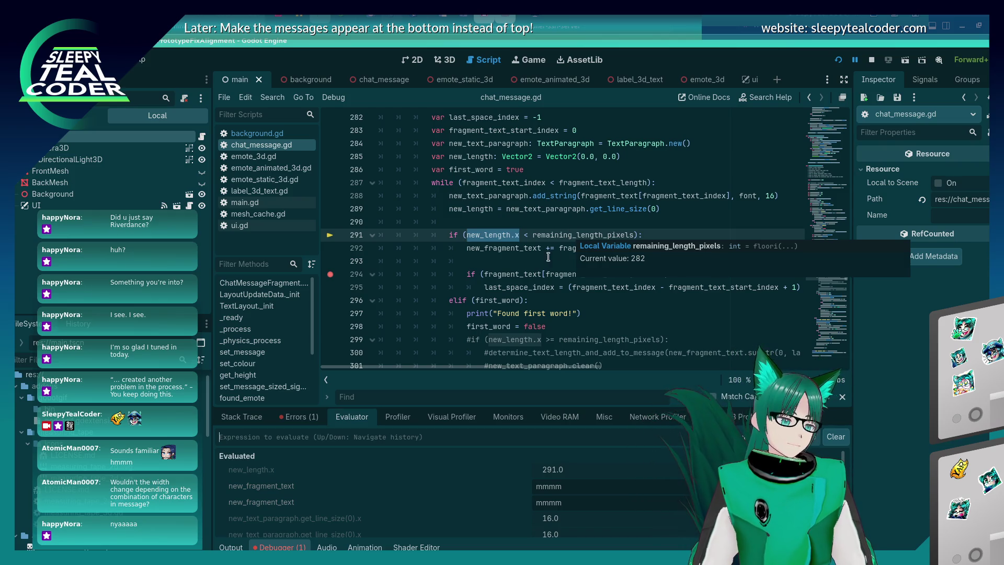
Step: Trim line 318 to 'remaining_length_pixels = 298' and cut that statement
scroll(548, 257, "down", 12)
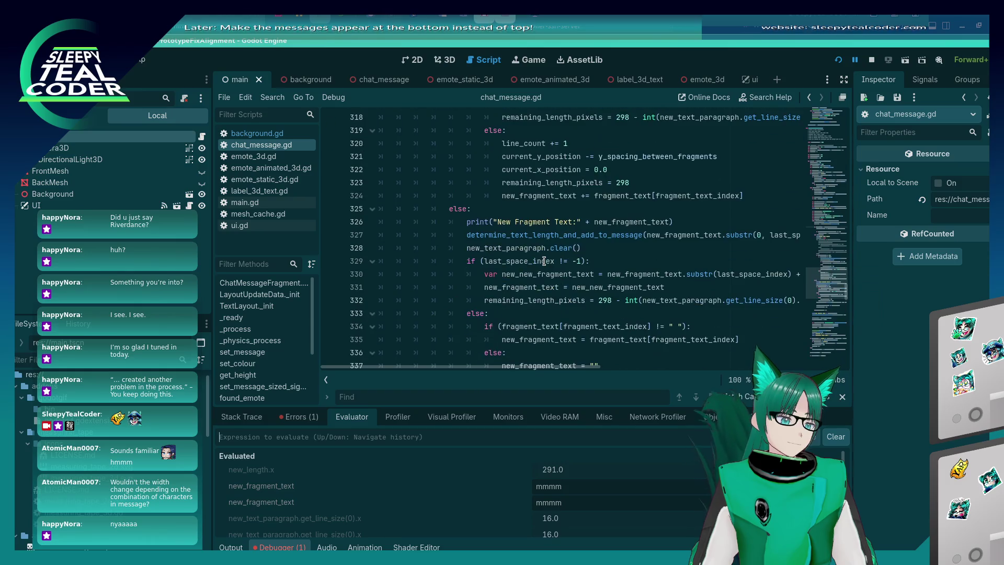
scroll(544, 260, "up", 2)
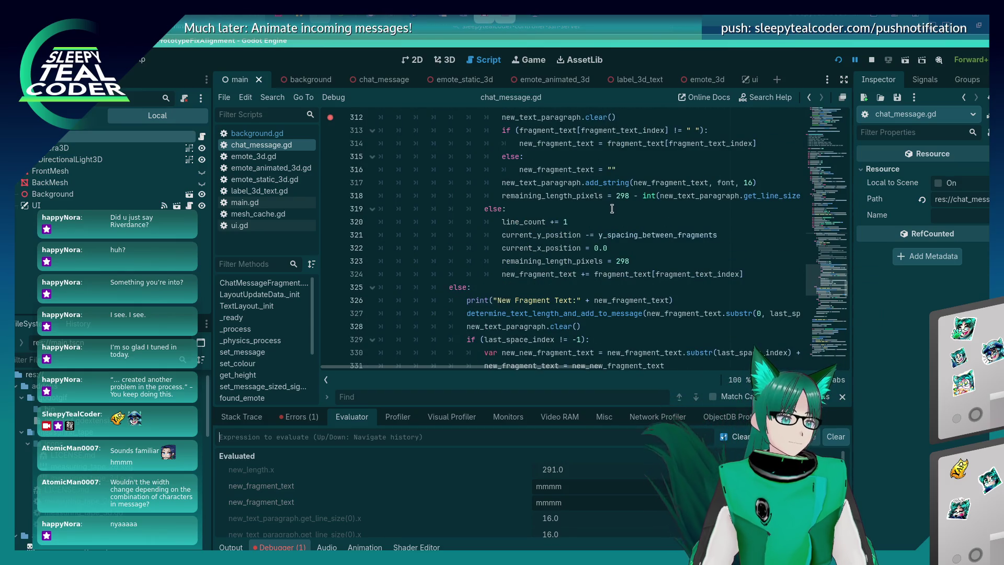
left_click(625, 196)
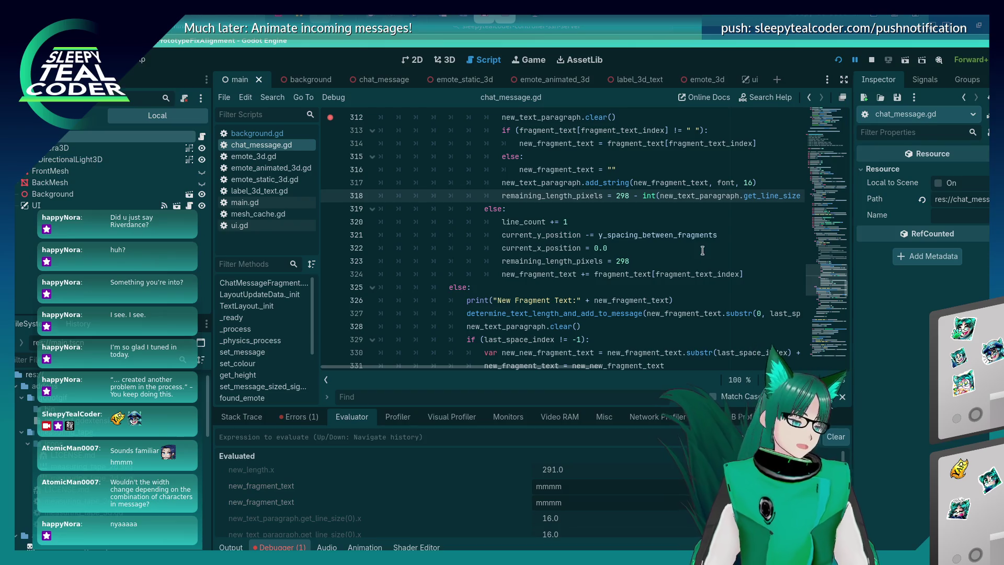
key("shift+End")
key("BackSpace")
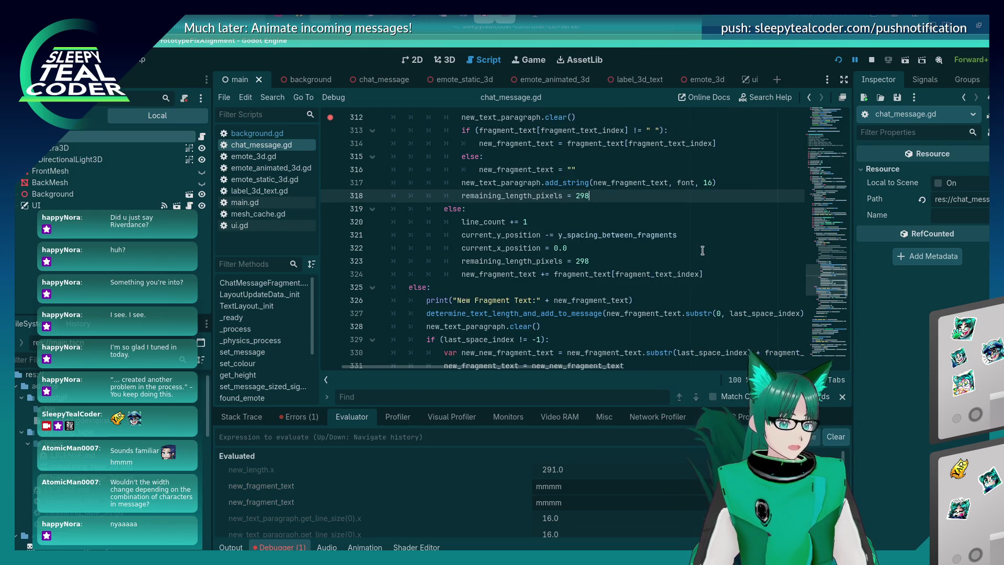
key("shift+Home")
key("ctrl+x")
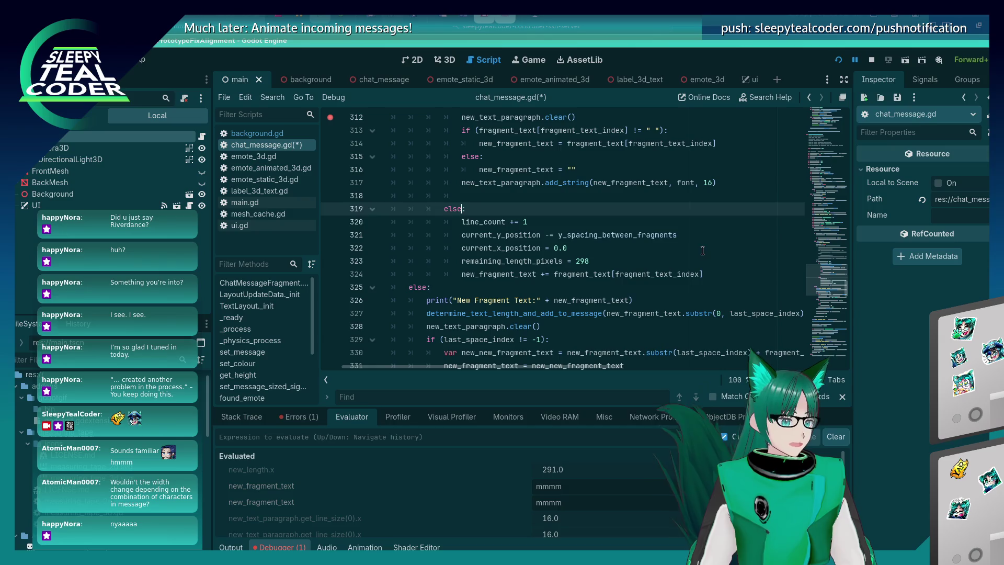
Step: Paste the 298 reset after the else block, indent it, delete the duplicate, and save
key("Down")
key("Down")
key("Down")
key("End")
key("Return")
key("shift+Home")
key("ctrl+v")
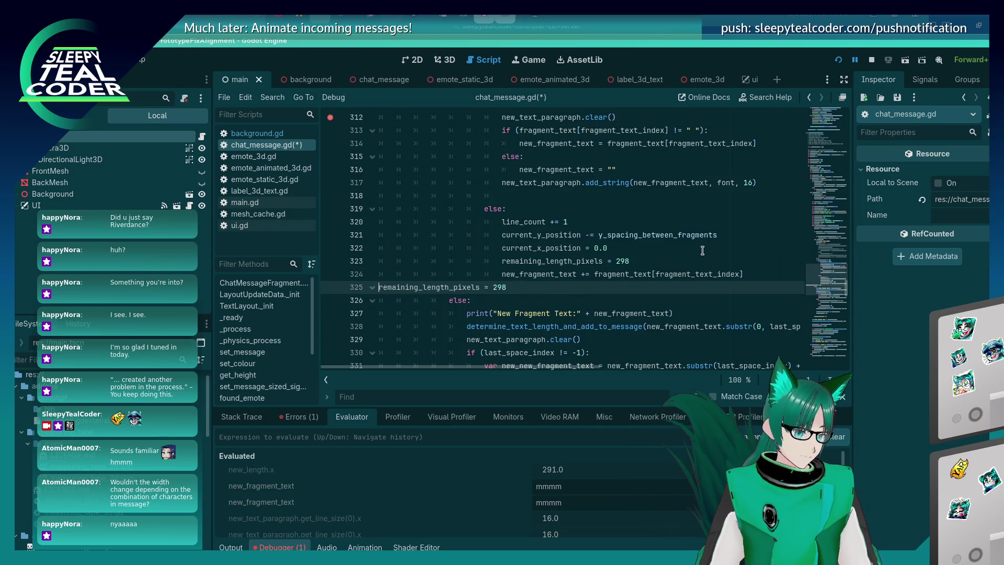
key("Tab")
key("Up")
key("Up")
key("shift+Home")
key("shift+Home")
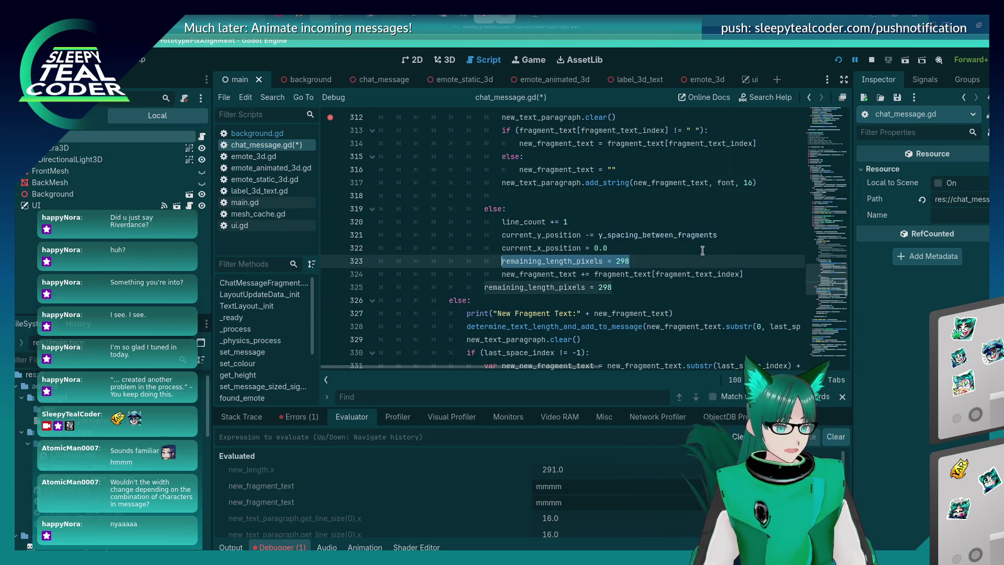
key("BackSpace")
key("BackSpace")
key("ctrl+s")
Step: Delete the leftover blank line 318 and save chat_message.gd
key("Up")
key("Up")
key("Up")
key("shift+Home")
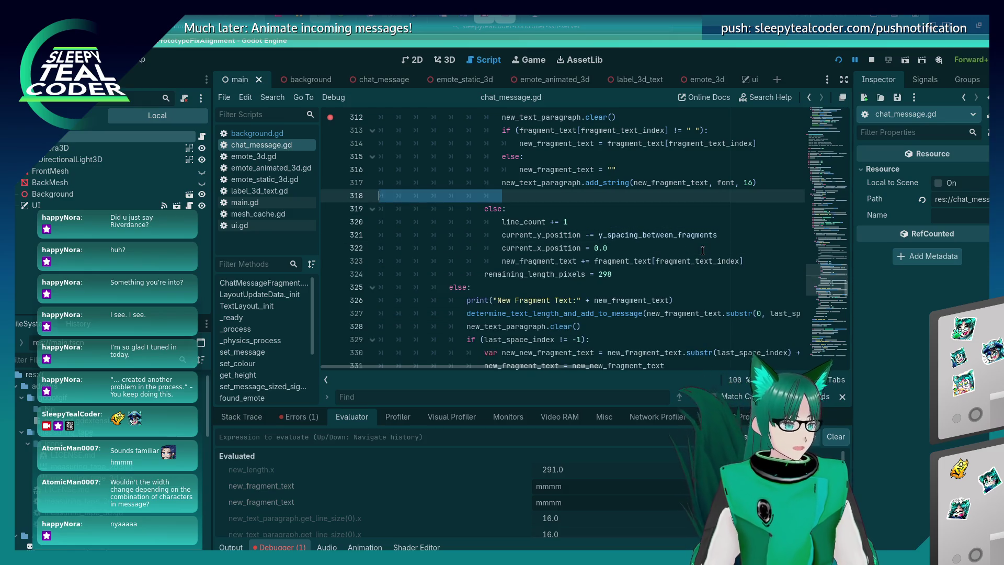
key("BackSpace")
key("BackSpace")
key("ctrl+s")
Step: Run the game, close it, and relaunch the chat window prototype
key("F5")
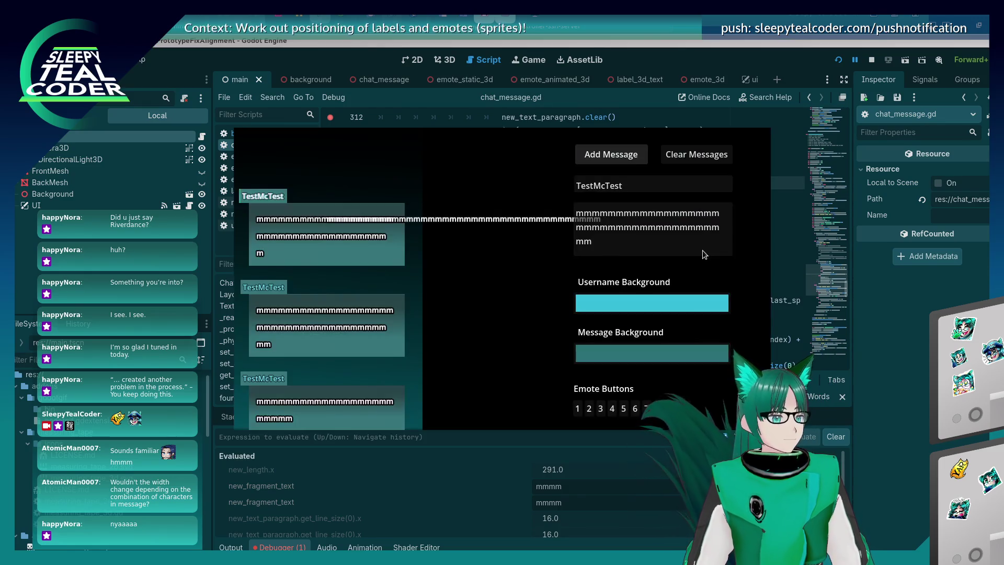
left_click(864, 98)
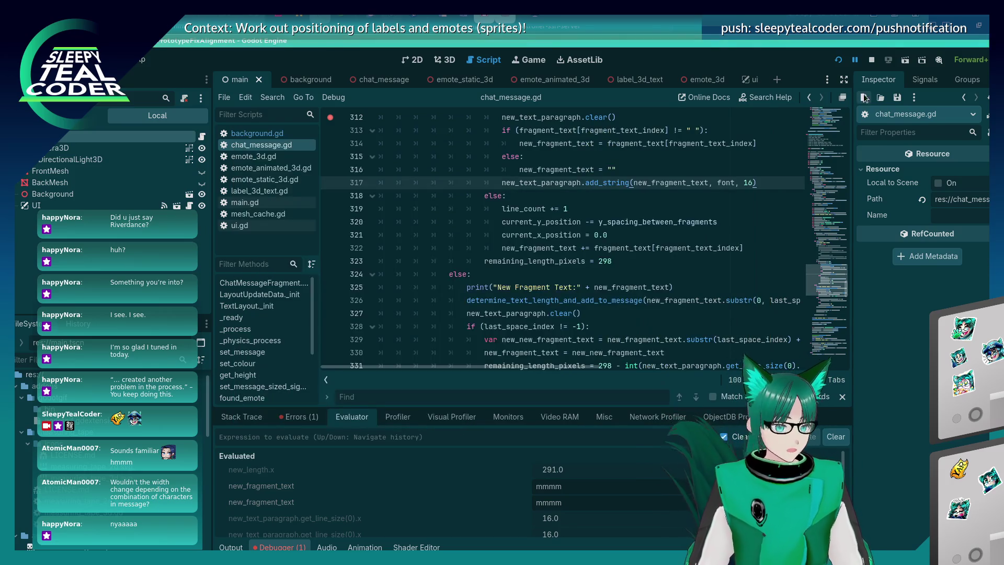
left_click(838, 61)
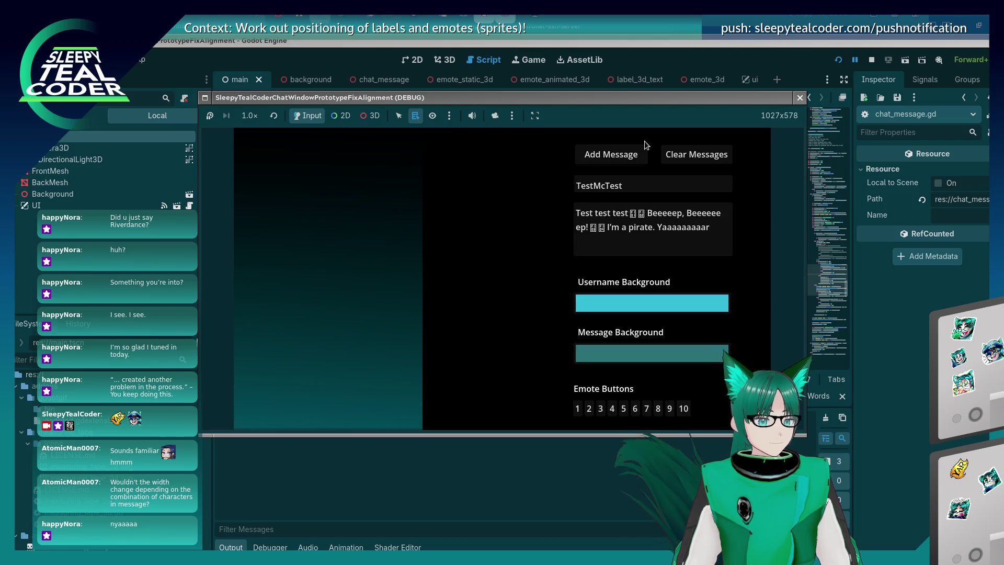
Step: Add a test message, resume past the breakpoint, and replace the message box text with a long run of m's
left_click(633, 159)
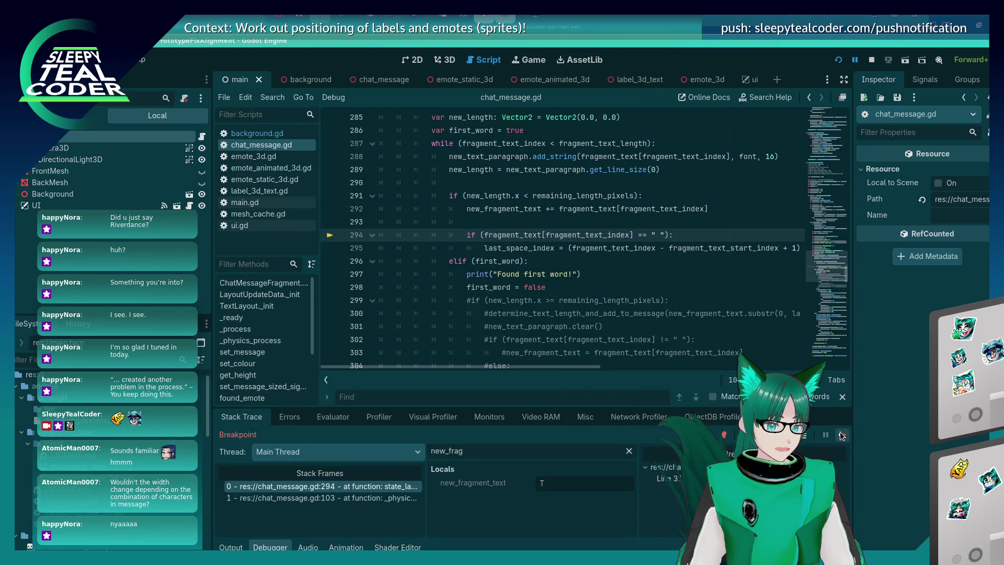
left_click(842, 435)
left_click_drag(711, 230, 482, 208)
type("mmmmmmmm")
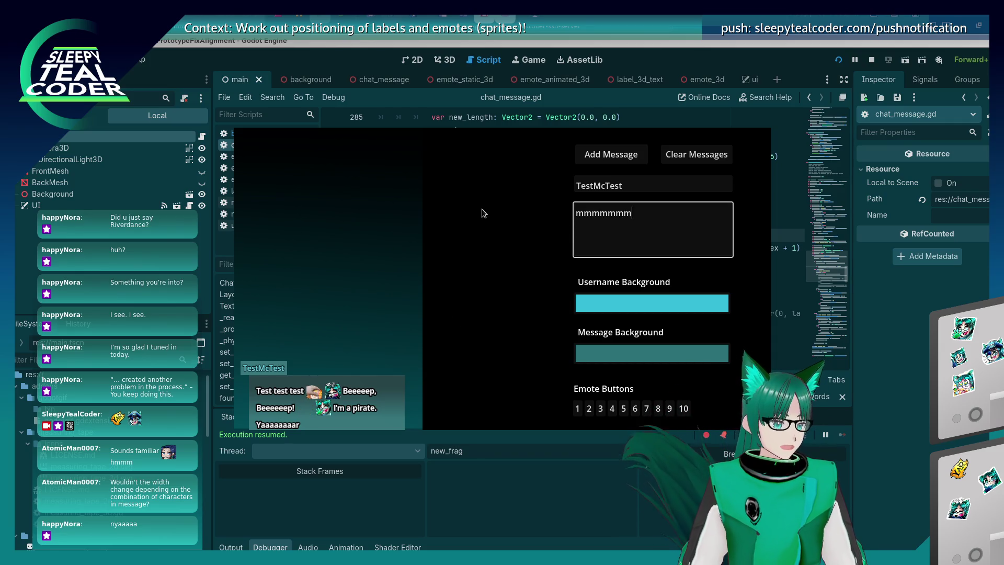
type("mmmmmmmmmmmmmmmmmmmmmmmmmmmmmmmmmmmmmmmmmmmmmmmmmmmmmmmmmmmmmmmmm")
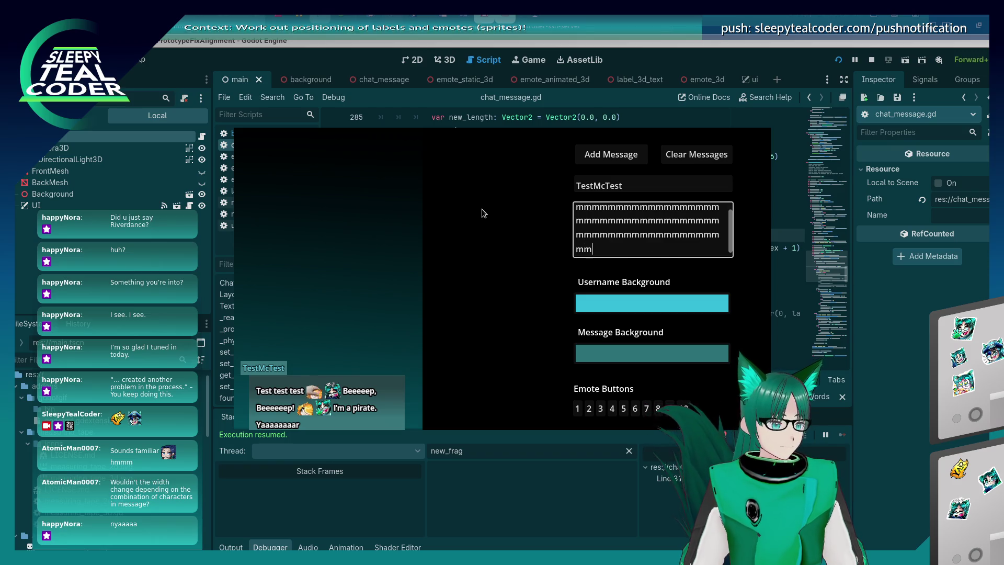
type("mmmmmmmmmmmmmmmmmmmmmmmmmmmmmmmmmmmmmmm")
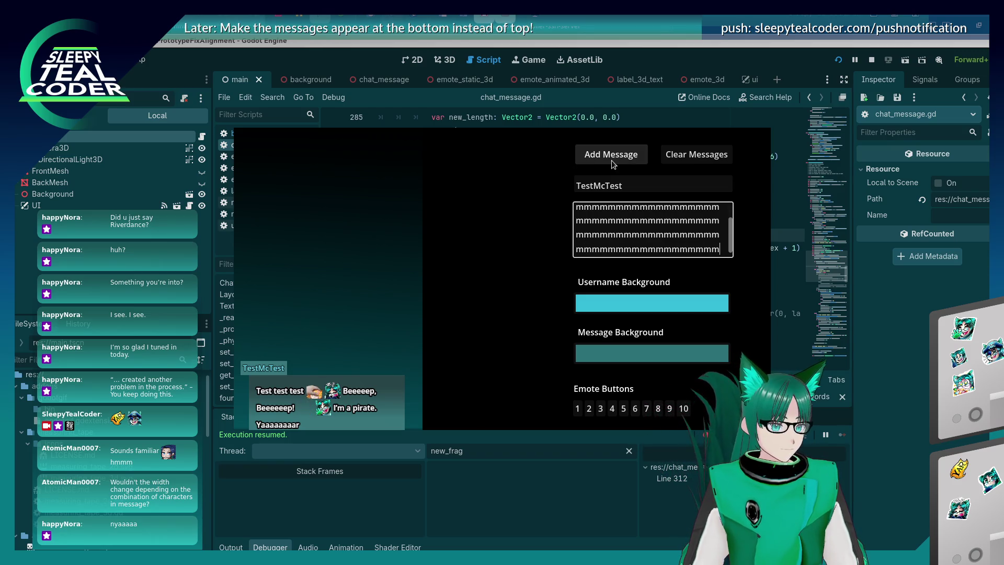